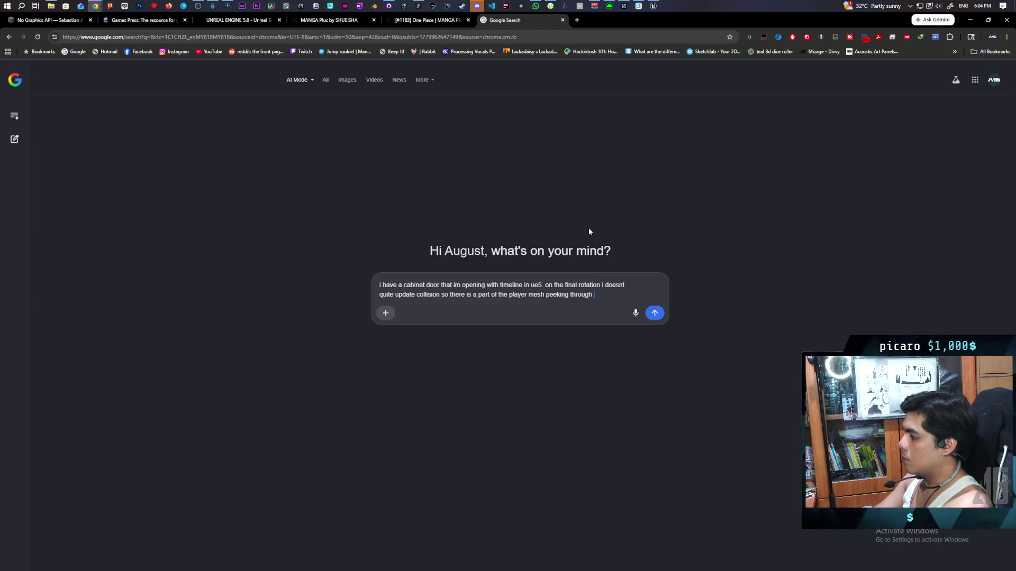
# Ask AI Mode why the overlaps only fix the door clipping after moving a bit.
pyautogui.write('nly')
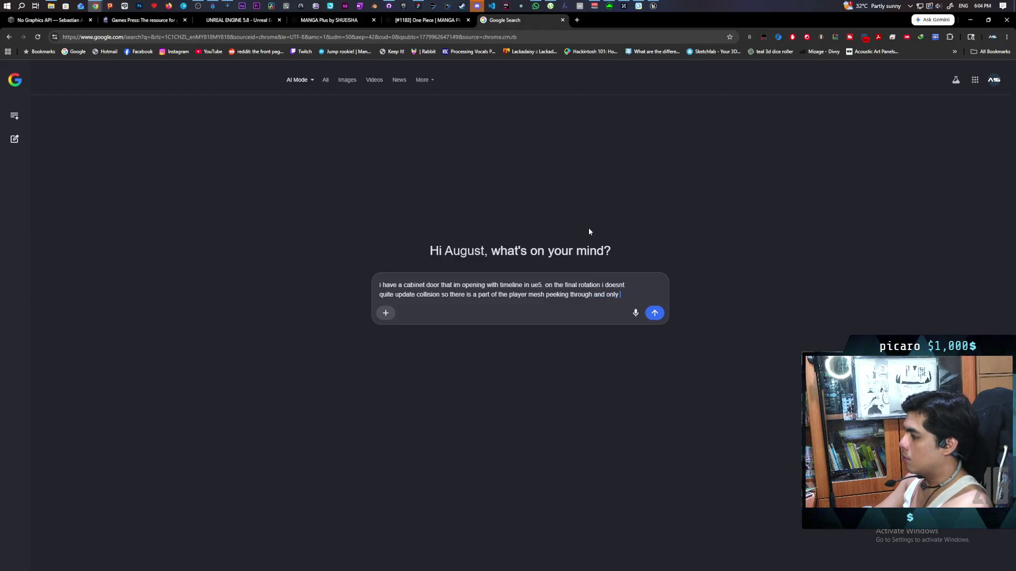
pyautogui.write(' by moving the')
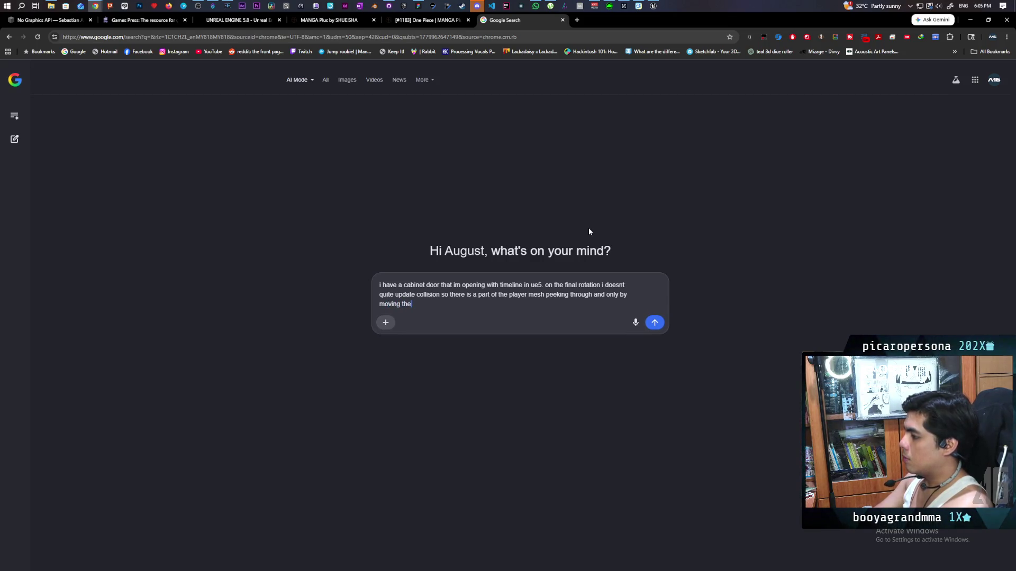
pyautogui.write(' player abit does')
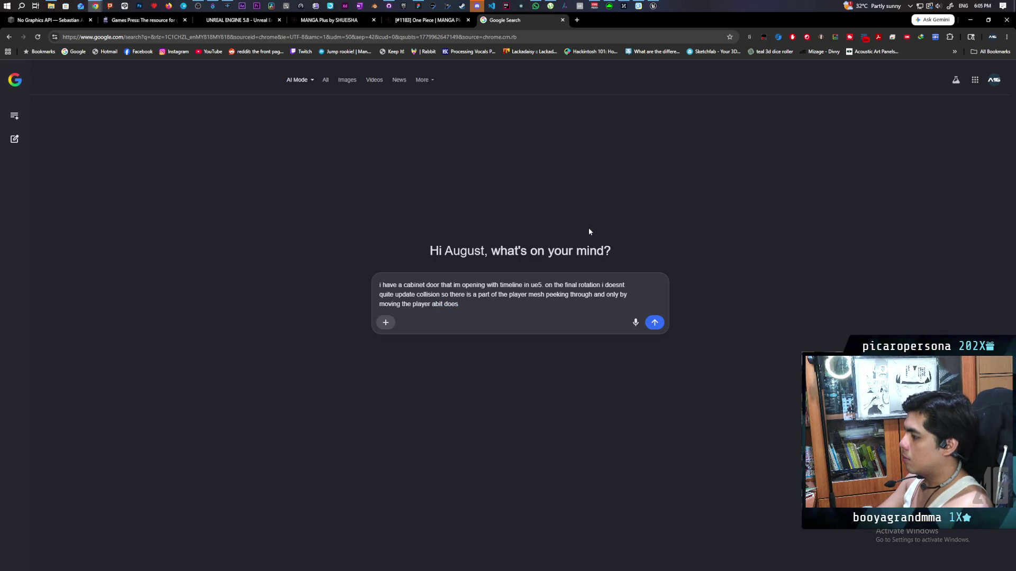
pyautogui.write(' the overlaps')
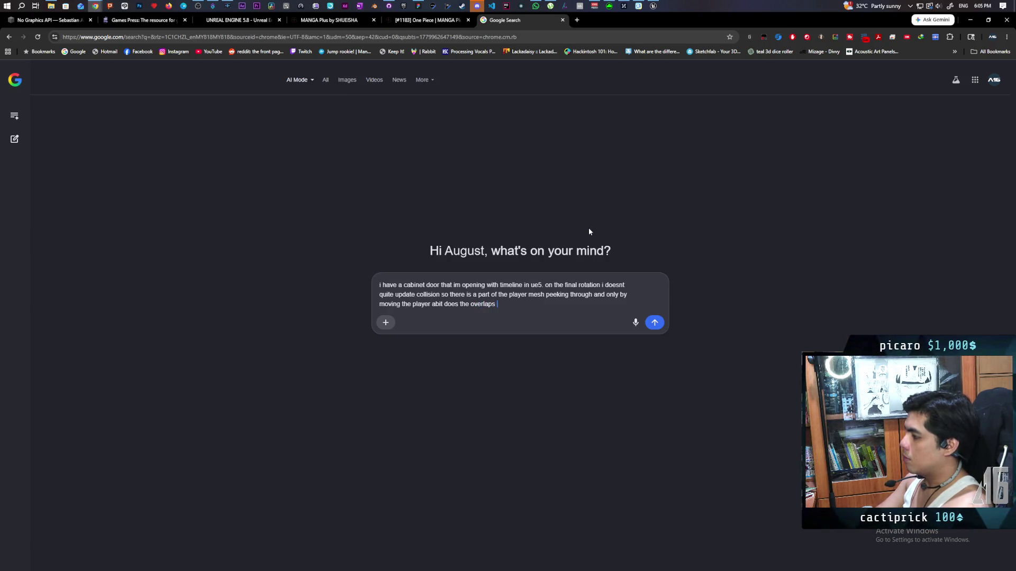
pyautogui.write(' fix it')
pyautogui.write('?')
pyautogui.press('Return')
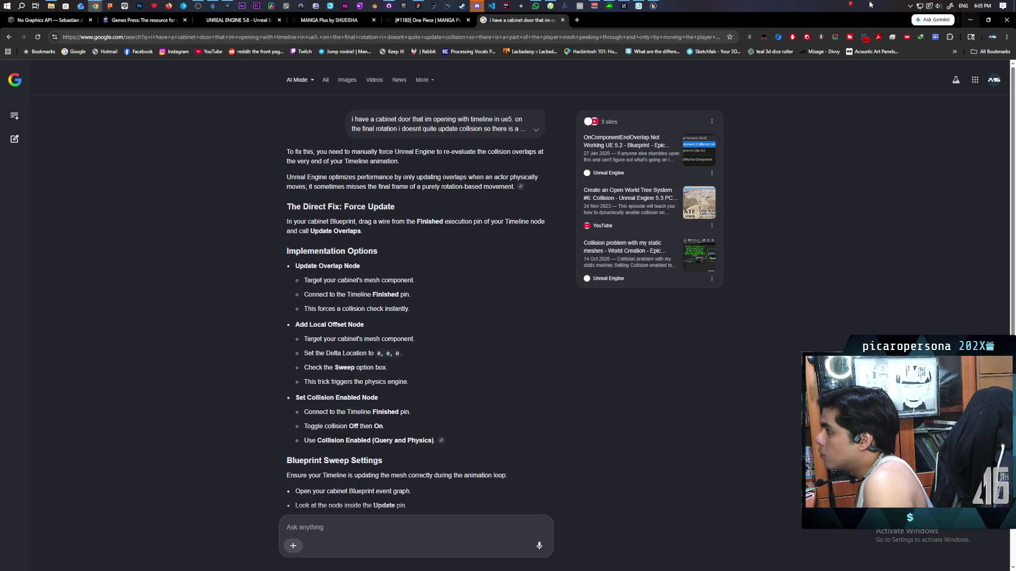
pyautogui.click(654, 7)
# Try a ForEach EActorUpdateOverlapsMethod node from an 'update overlaps' search, delete it, and recompile BP_Cupboard.
pyautogui.rightClick(662, 228)
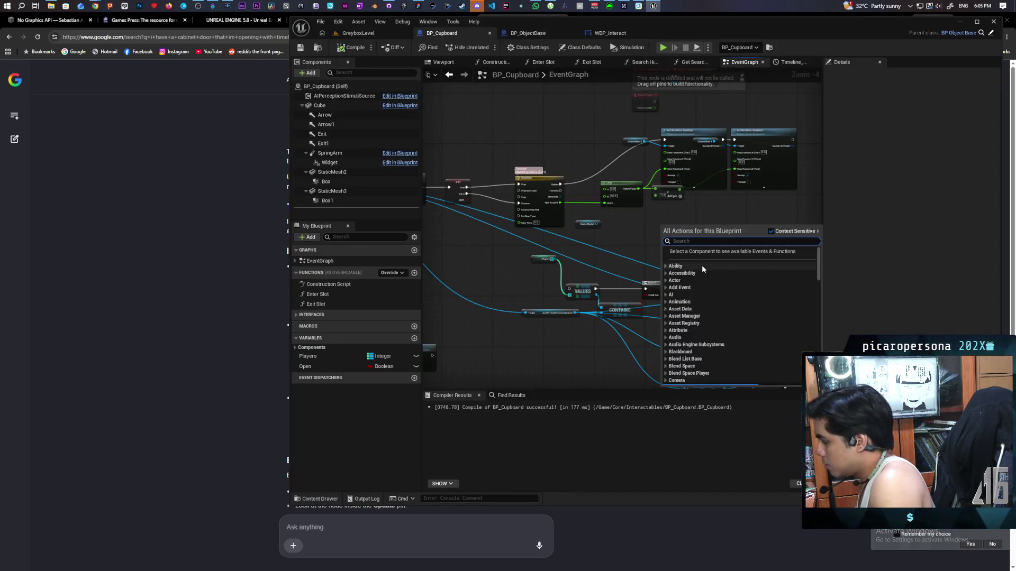
pyautogui.write('update overlaps')
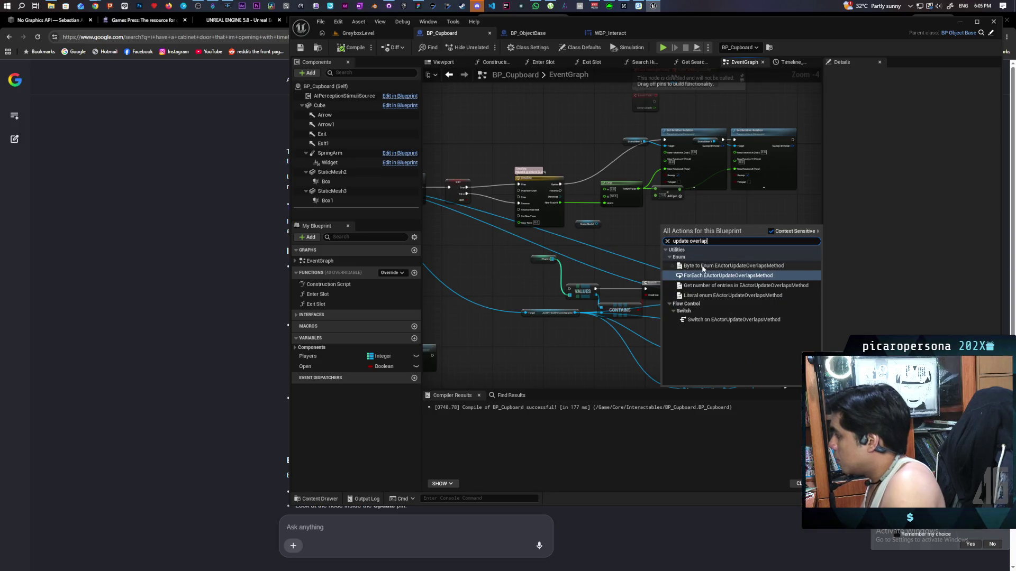
pyautogui.click(771, 231)
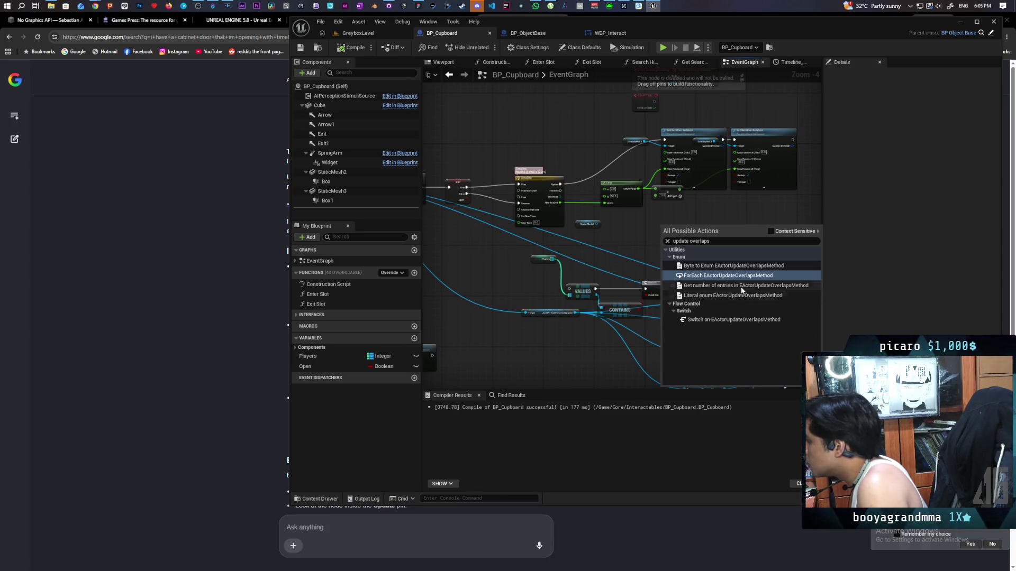
pyautogui.click(709, 276)
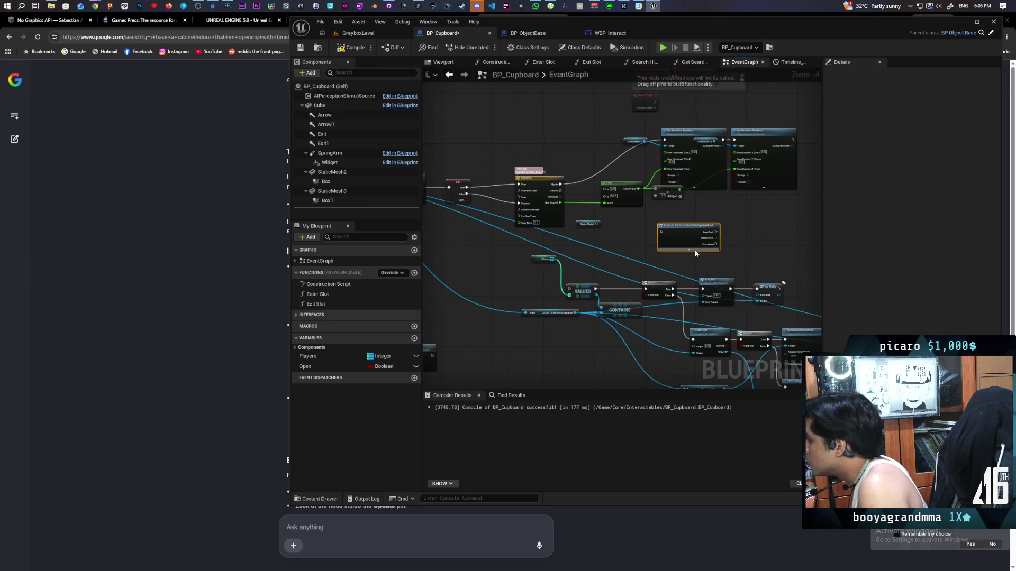
pyautogui.scroll(3, 696, 253)
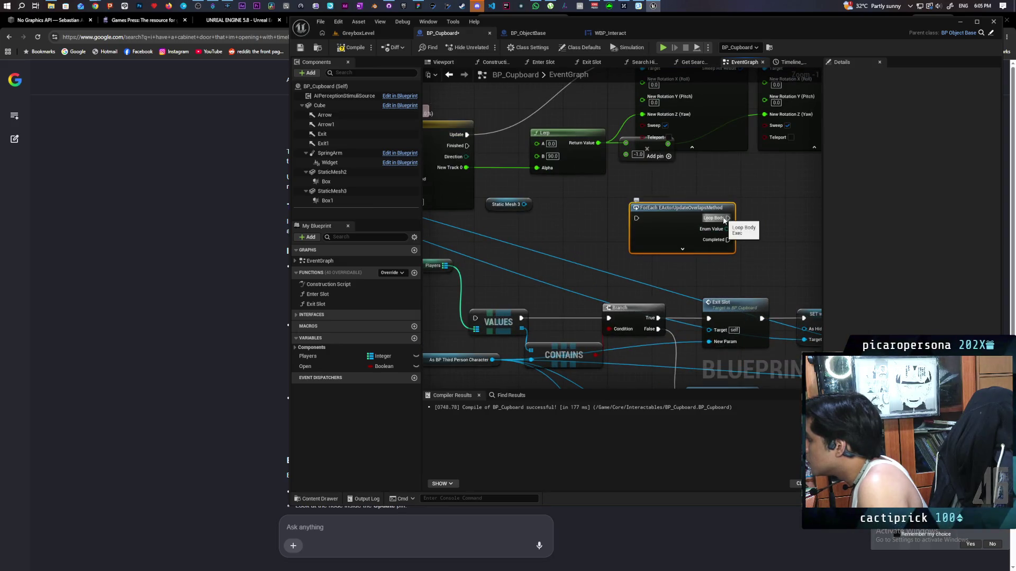
pyautogui.click(696, 251)
pyautogui.click(702, 251)
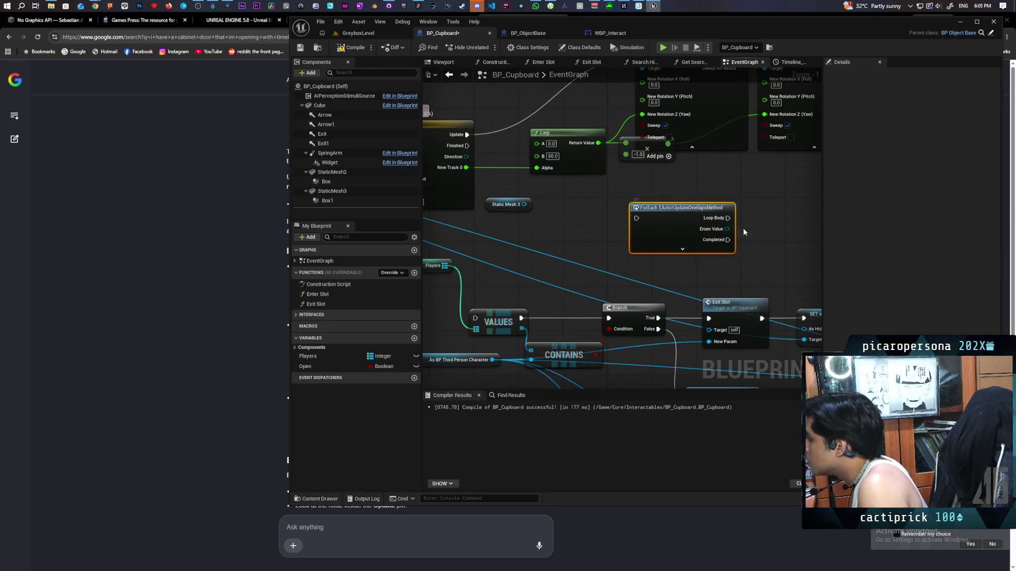
pyautogui.press('Delete')
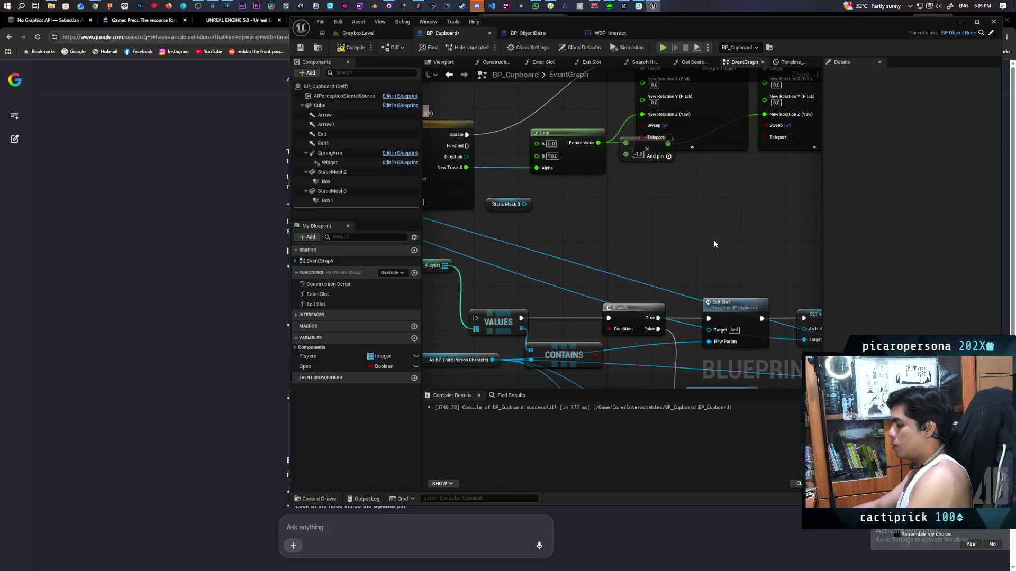
pyautogui.click(350, 47)
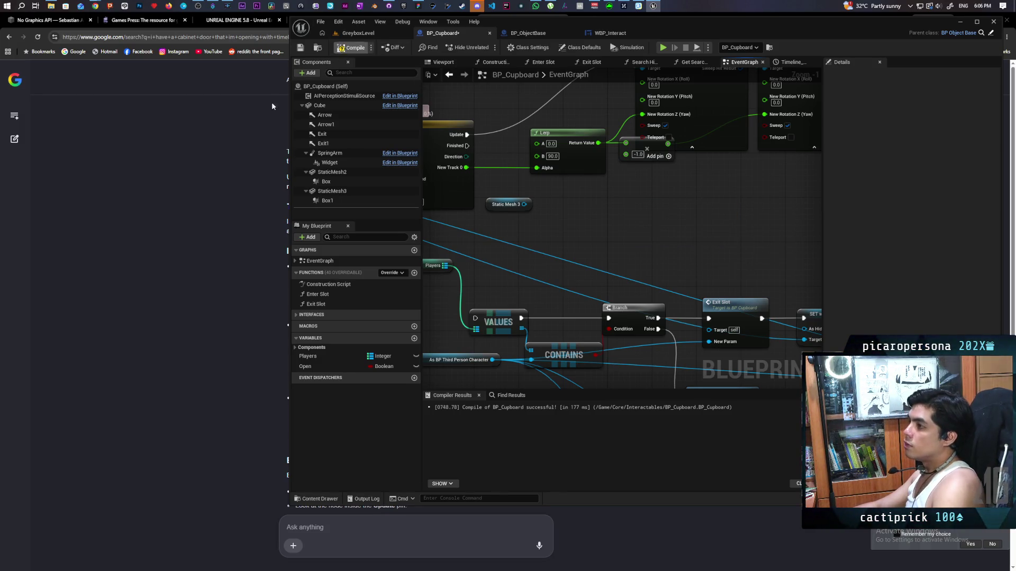
pyautogui.click(234, 192)
# Read down the AI answer, then scroll back up to 'The Direct Fix: Force Update'.
pyautogui.scroll(-3, 431, 376)
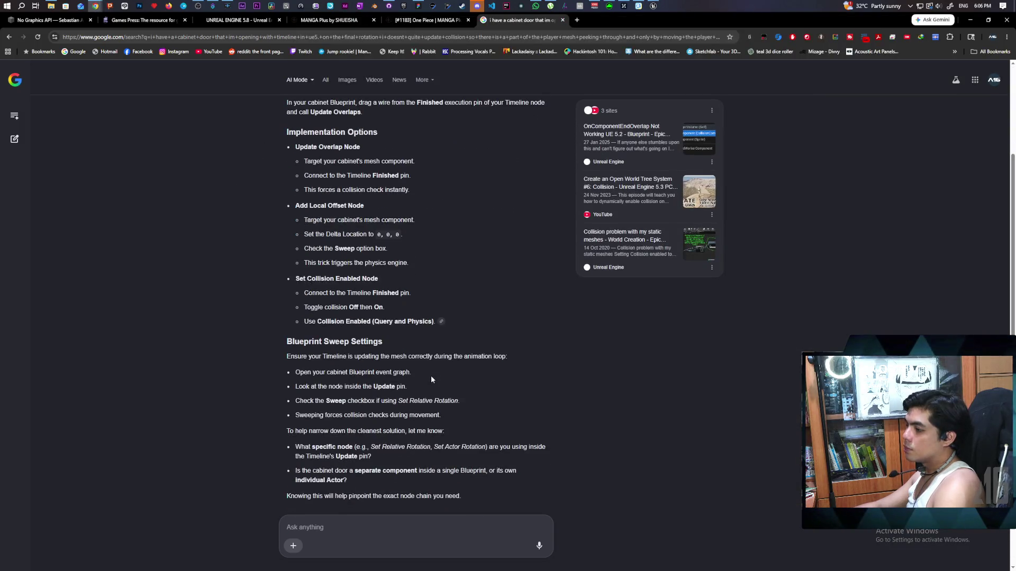
pyautogui.scroll(-1, 432, 376)
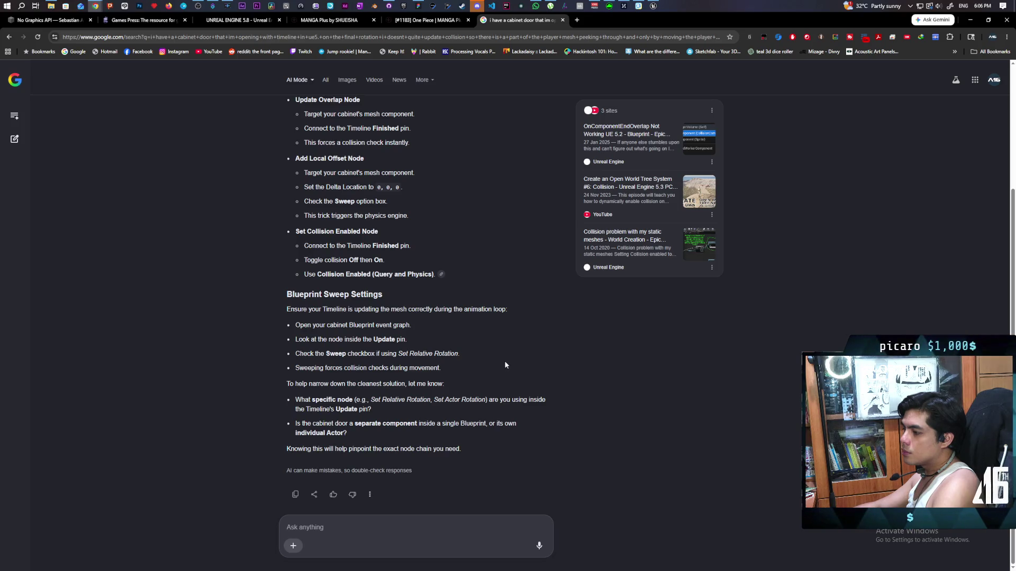
pyautogui.scroll(2, 506, 365)
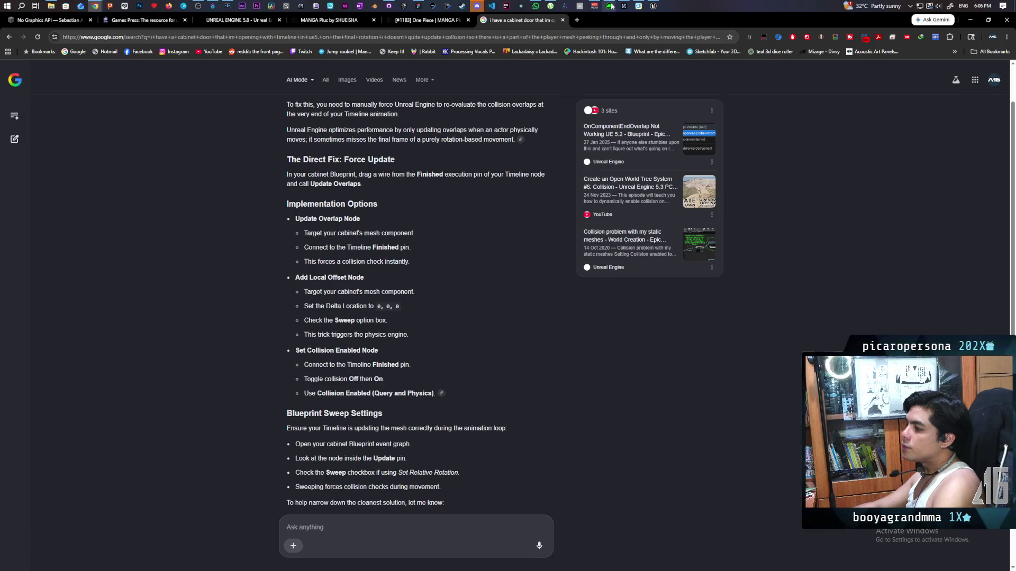
# Return to the BP_Cupboard graph and search Static Mesh 2's actions for 'set collision'.
pyautogui.moveTo(653, 6)
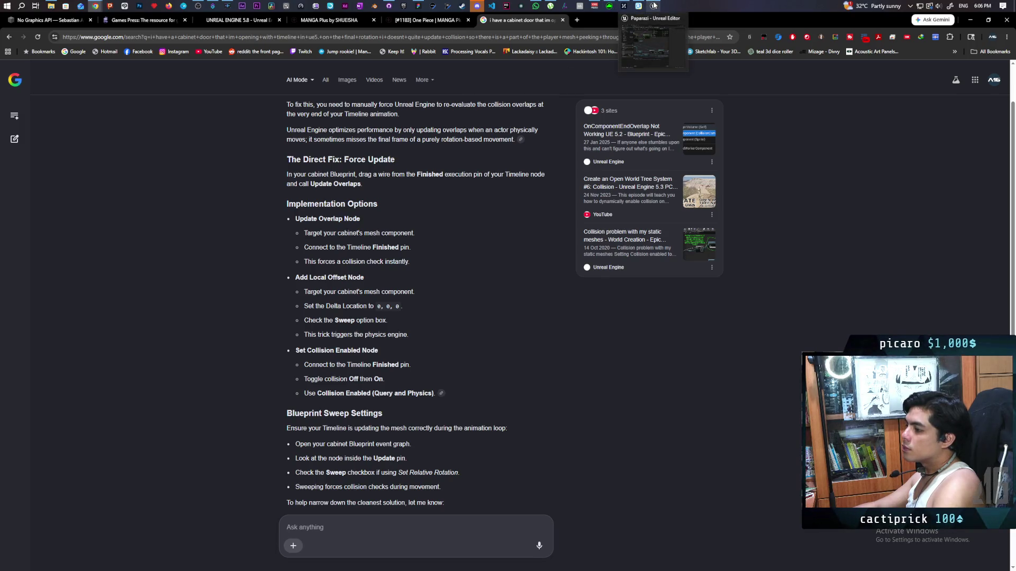
pyautogui.click(653, 39)
pyautogui.moveTo(615, 229); pyautogui.dragTo(649, 282)
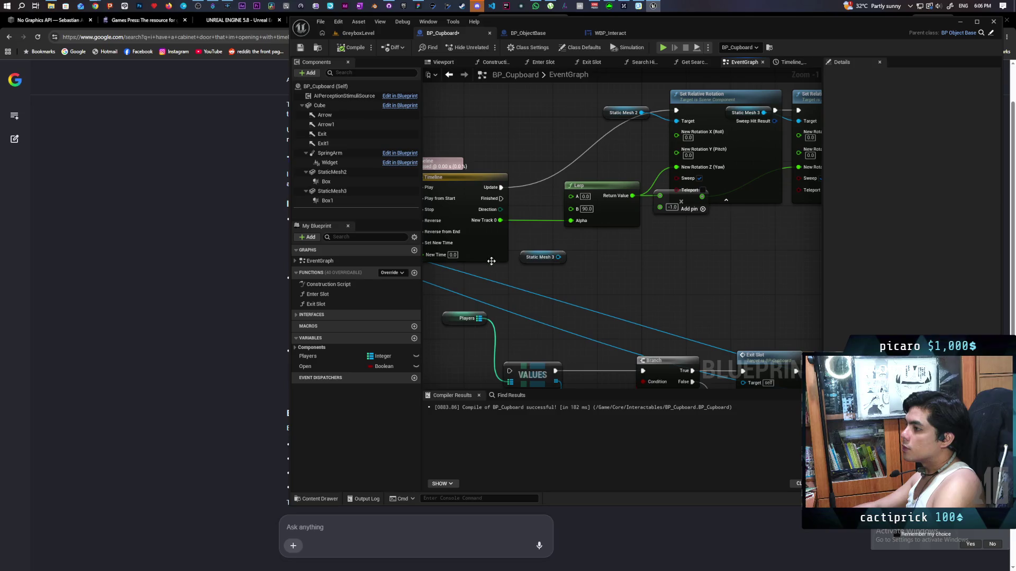
pyautogui.moveTo(334, 176)
pyautogui.mouseDown()
pyautogui.moveTo(640, 271)
pyautogui.moveTo(525, 273)
pyautogui.moveTo(592, 262)
pyautogui.mouseUp()
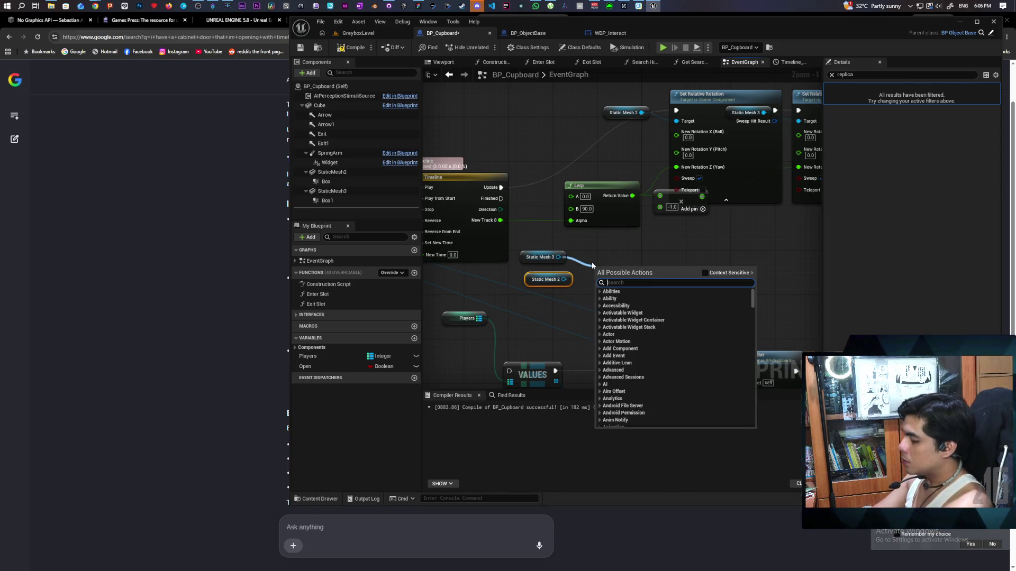
pyautogui.write('set collisio')
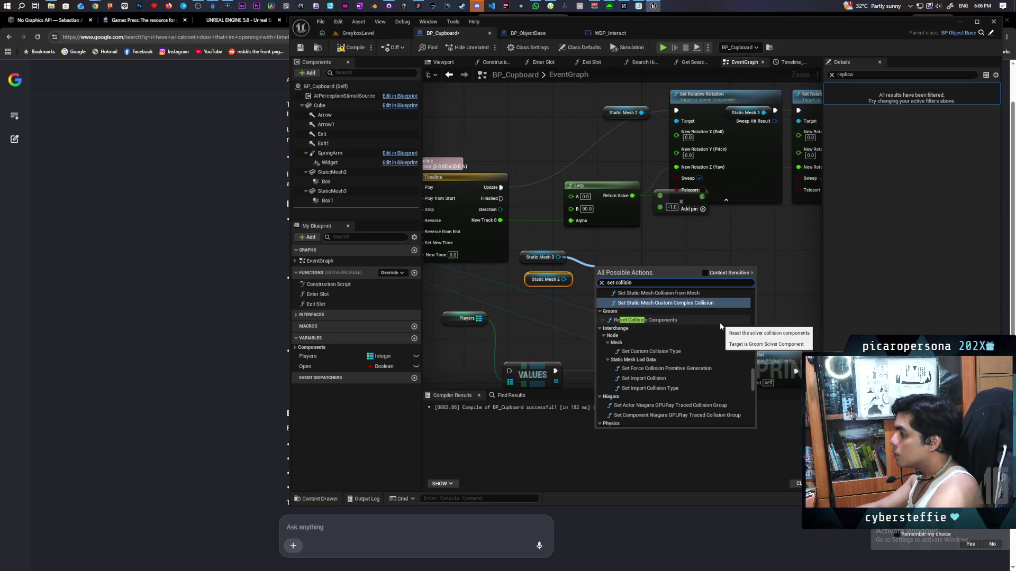
pyautogui.scroll(3, 721, 326)
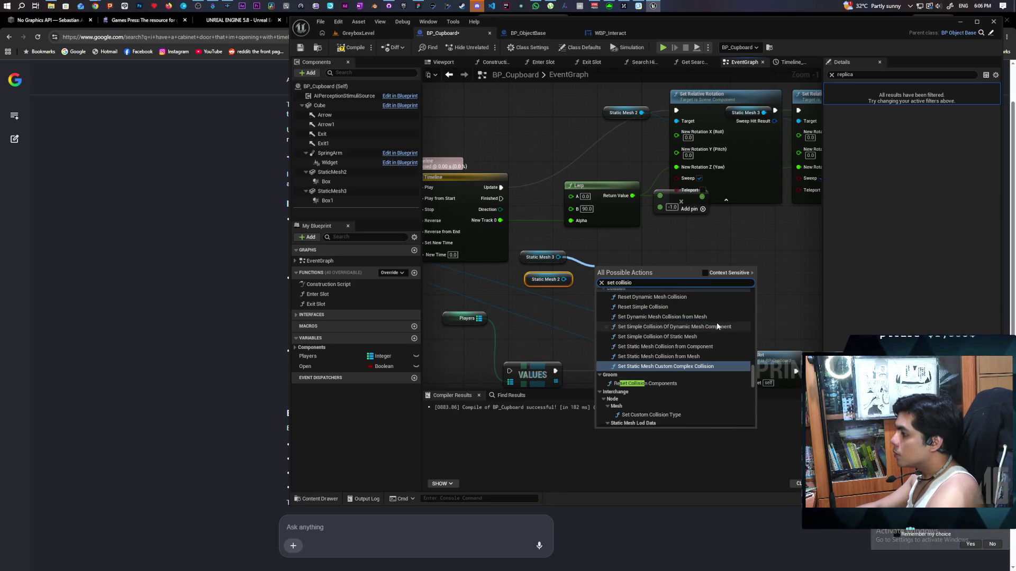
pyautogui.write('n')
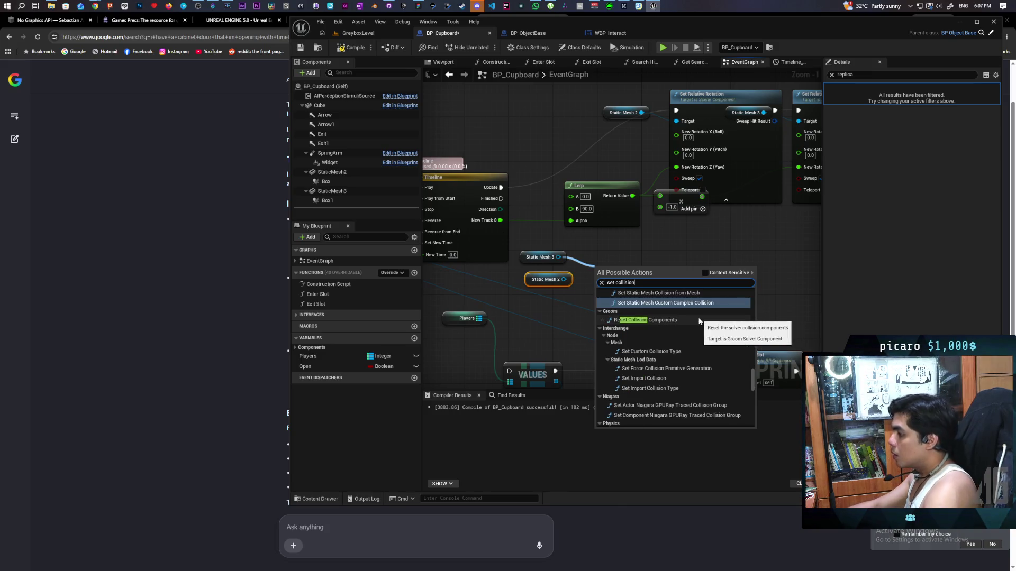
pyautogui.press('BackSpace')
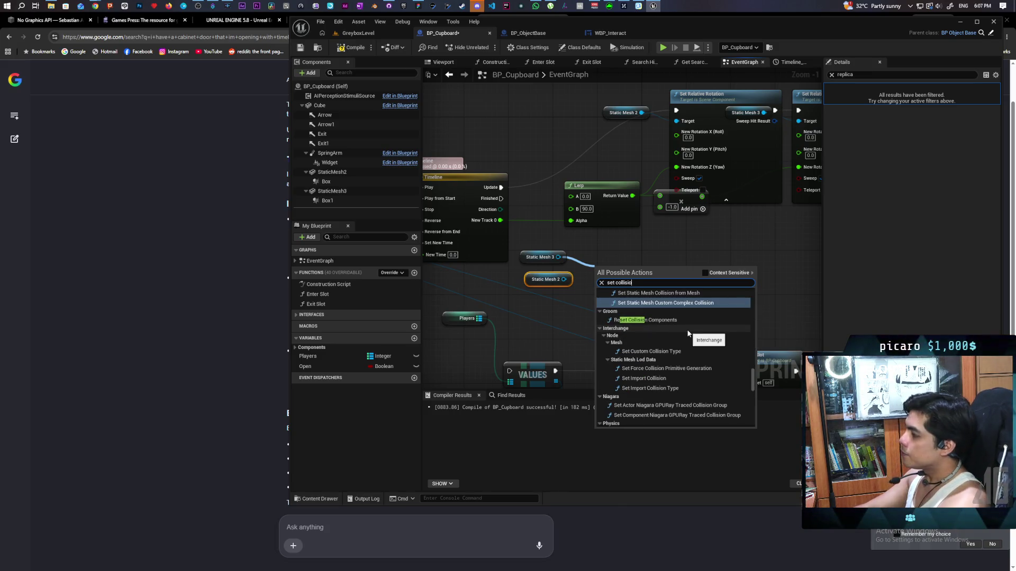
pyautogui.press('BackSpace')
pyautogui.press('BackSpace')
pyautogui.press('BackSpace')
pyautogui.press('BackSpace')
pyautogui.press('BackSpace')
pyautogui.press('BackSpace')
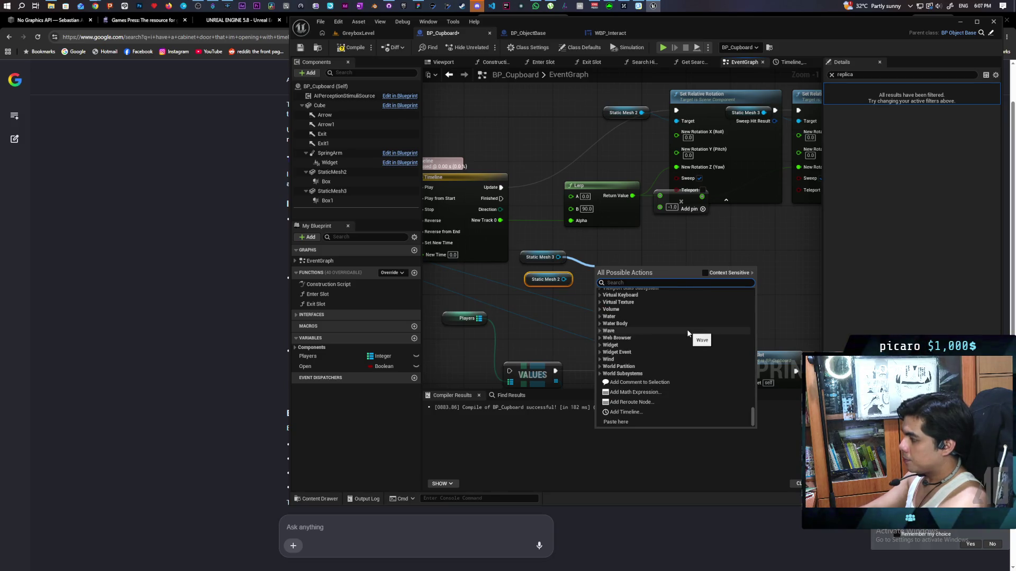
# Search for 'enable collision' instead, browse the results, and dismiss the search.
pyautogui.write('enable coll')
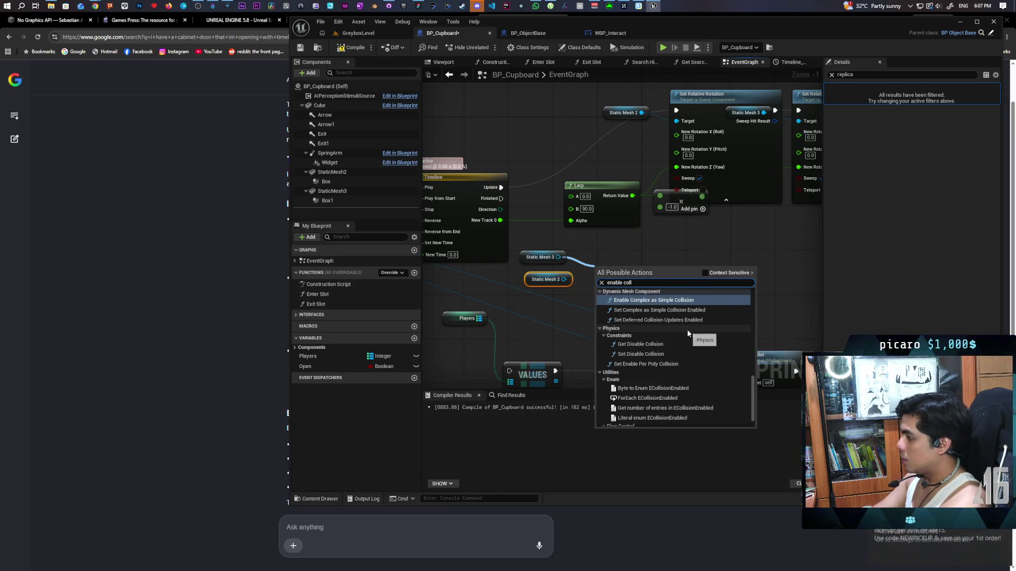
pyautogui.write('ision')
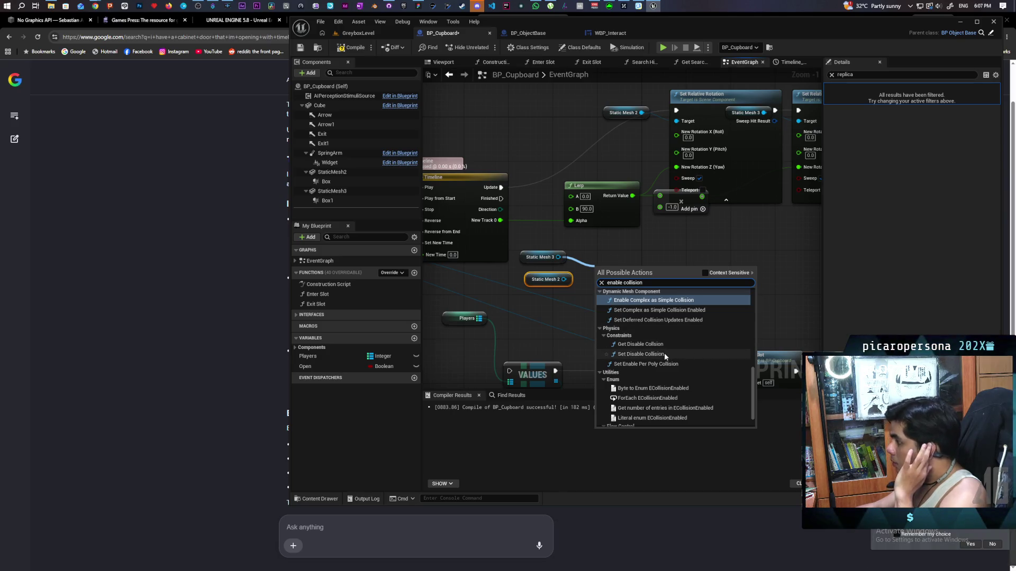
pyautogui.scroll(3, 707, 358)
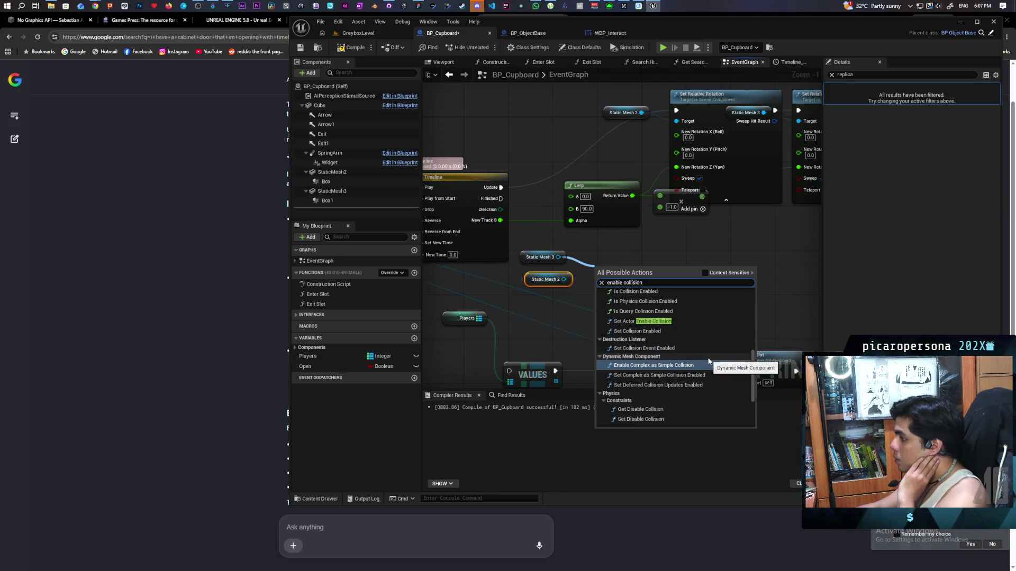
pyautogui.scroll(-3, 725, 397)
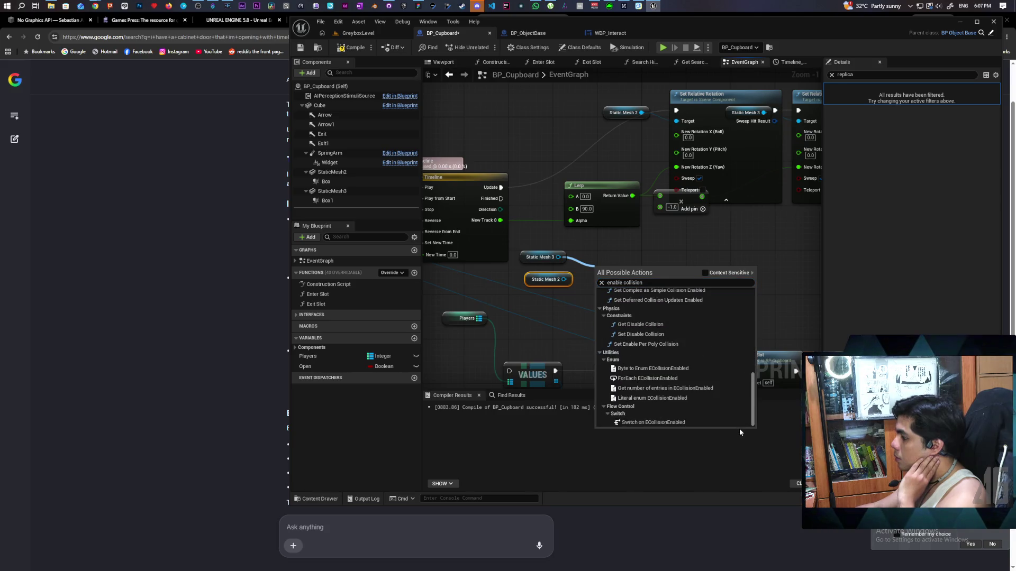
pyautogui.scroll(10, 737, 364)
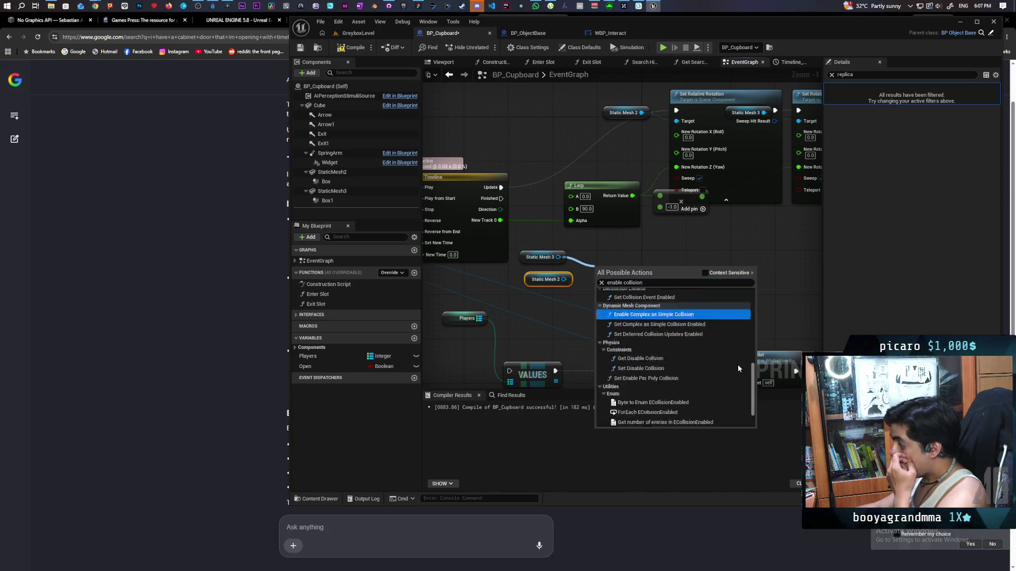
pyautogui.scroll(-3, 741, 299)
pyautogui.scroll(-1, 739, 340)
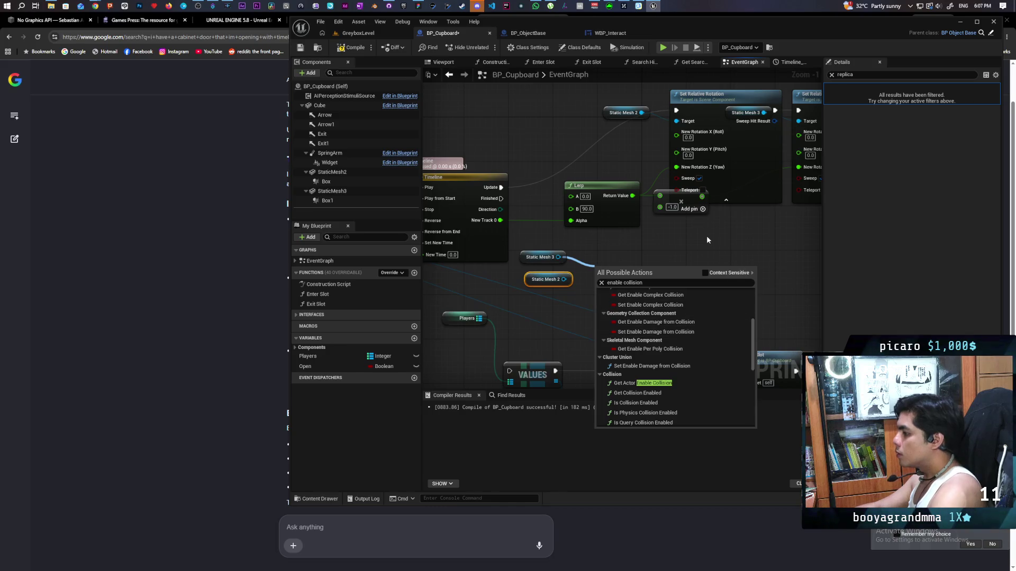
pyautogui.click(574, 256)
# Search Static Mesh 3's actions for 'disable collision', cancel without adding anything, and compile.
pyautogui.moveTo(559, 257); pyautogui.dragTo(591, 282)
pyautogui.write('disable collisio')
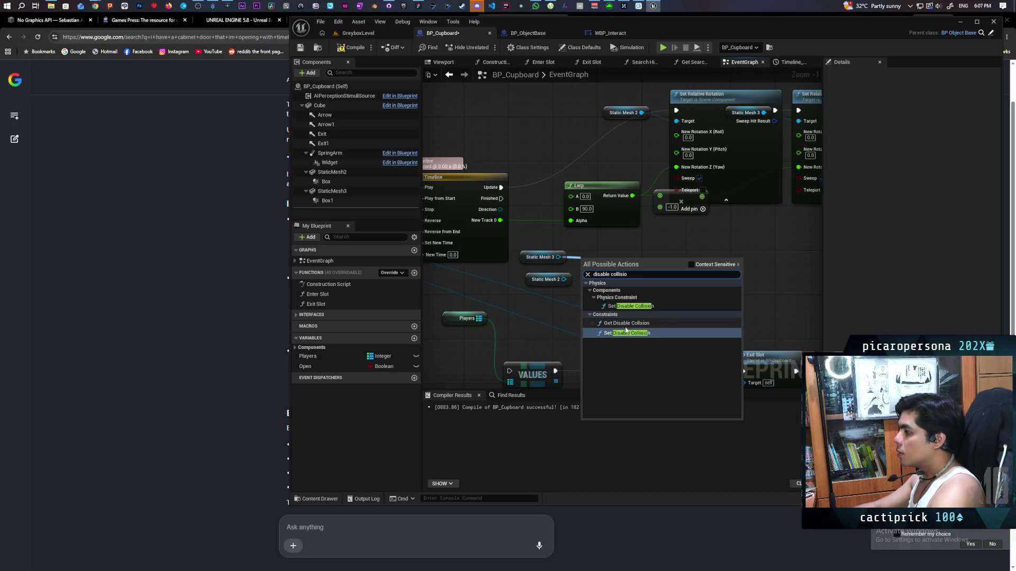
pyautogui.press('Escape')
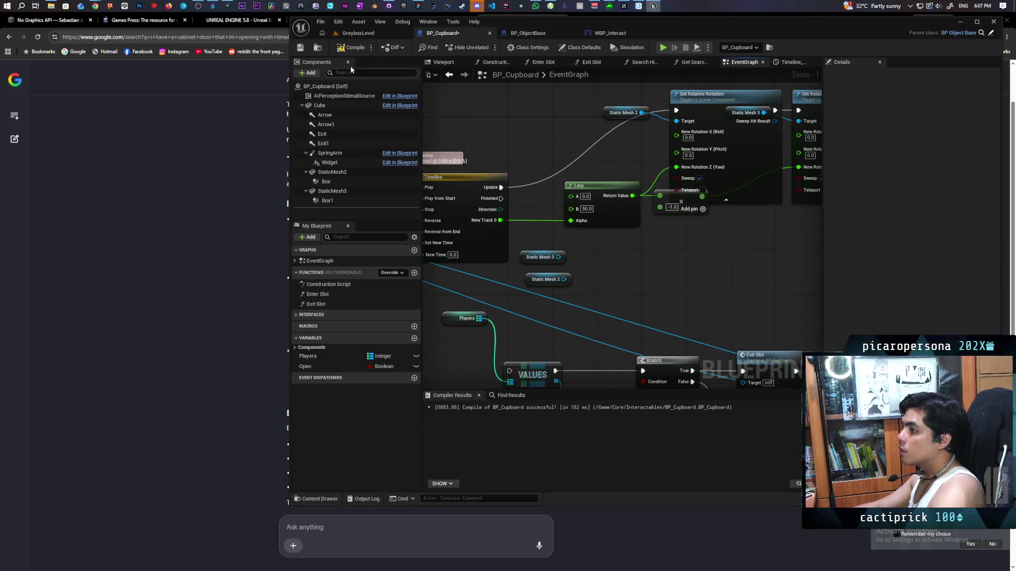
pyautogui.click(351, 49)
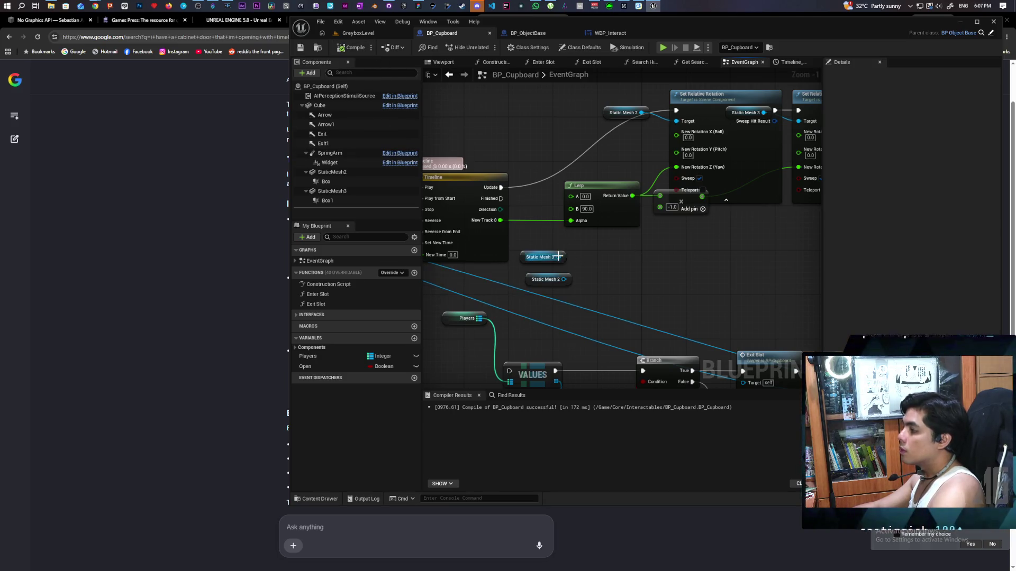
# Add a Set Collision Enabled node from Static Mesh 3 via a context-sensitive search, then open its New Type choices.
pyautogui.moveTo(559, 257); pyautogui.dragTo(601, 251)
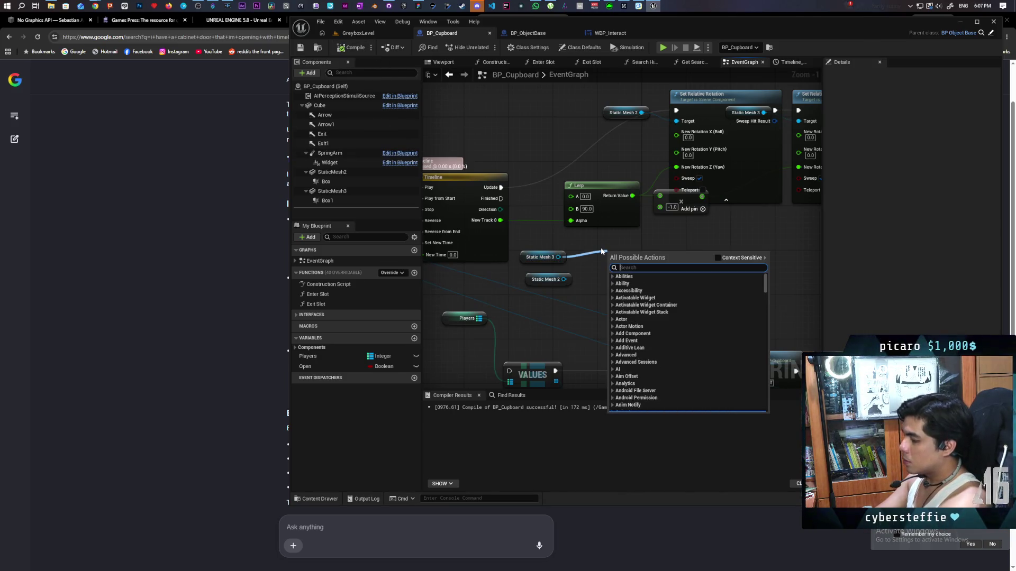
pyautogui.write('set collision')
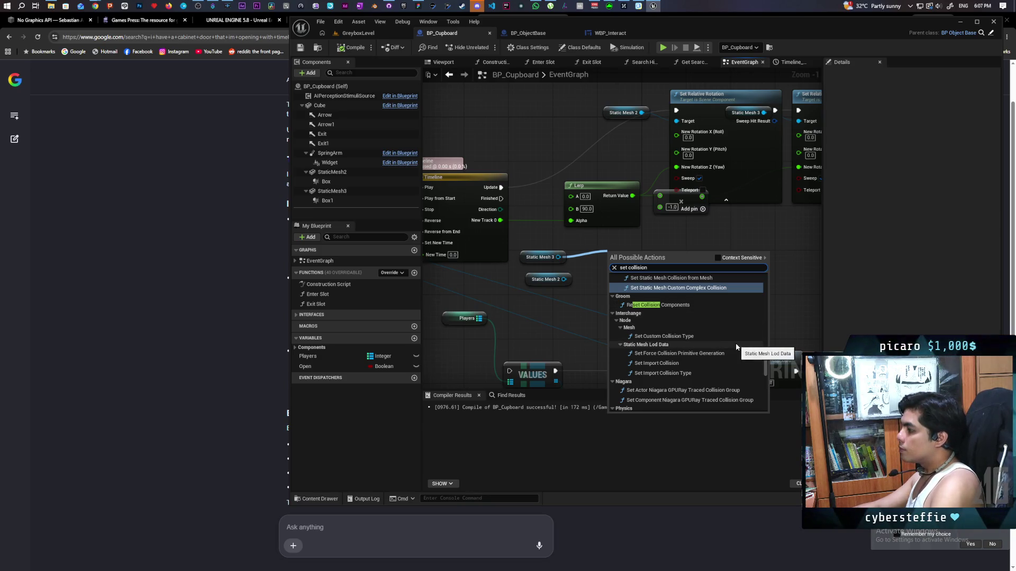
pyautogui.click(730, 258)
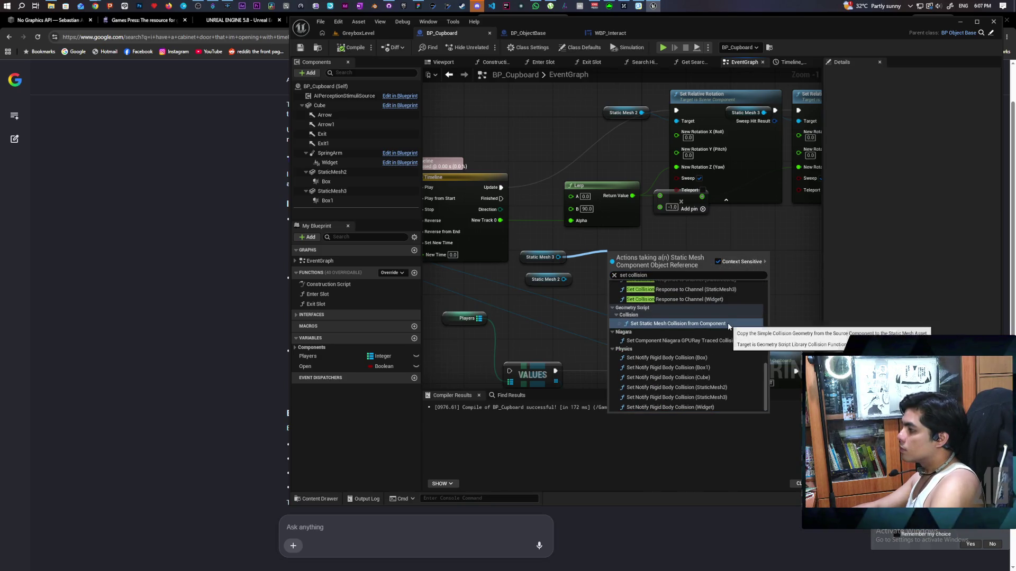
pyautogui.scroll(5, 728, 324)
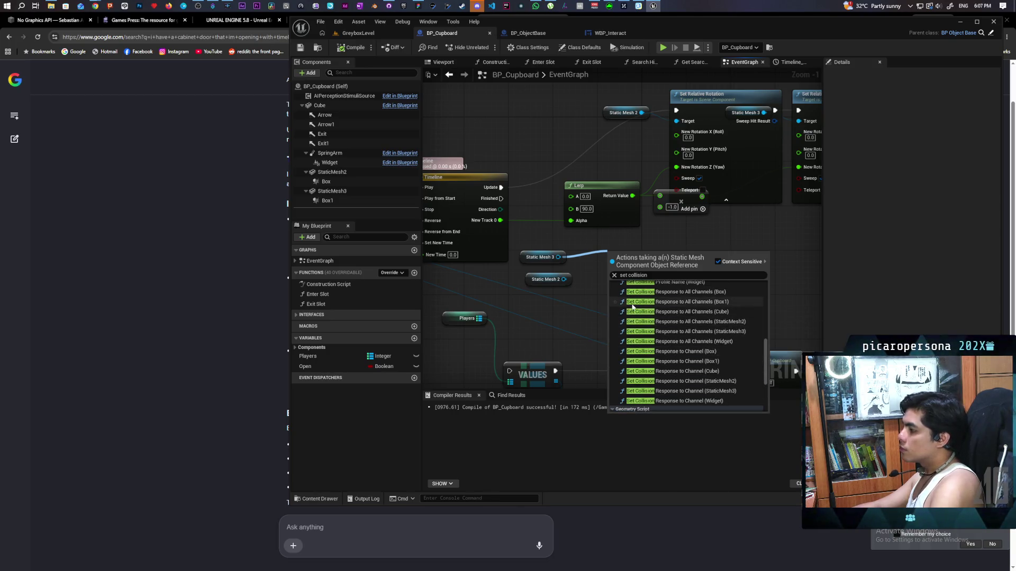
pyautogui.scroll(8, 704, 313)
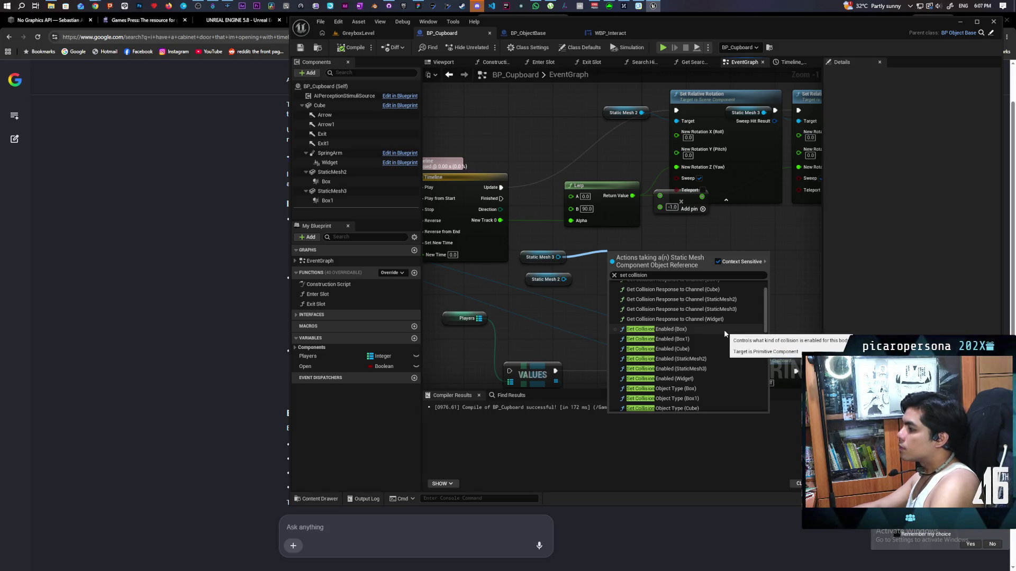
pyautogui.click(725, 330)
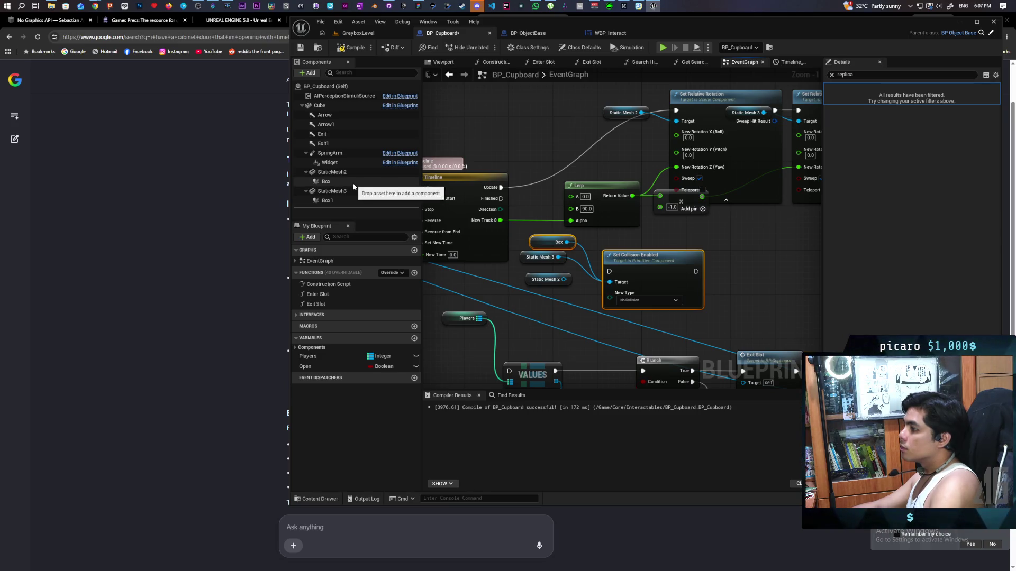
pyautogui.moveTo(734, 249); pyautogui.dragTo(661, 280)
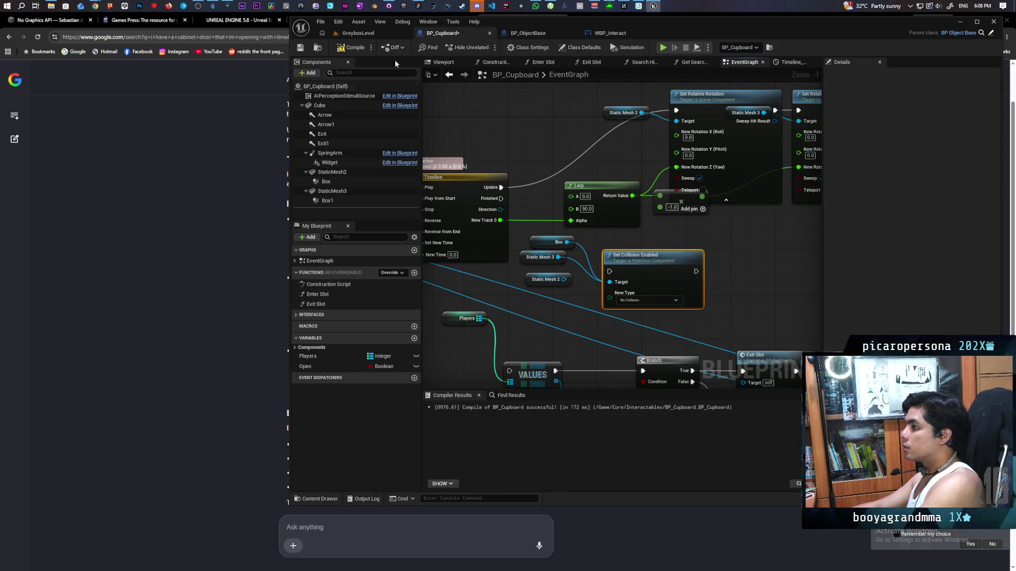
pyautogui.click(212, 205)
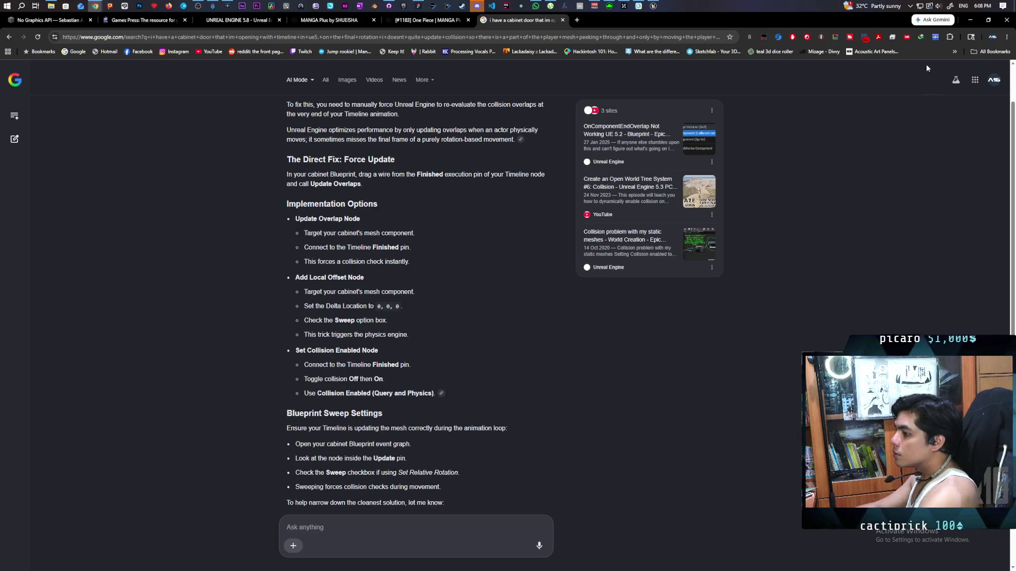
pyautogui.click(971, 20)
pyautogui.click(677, 300)
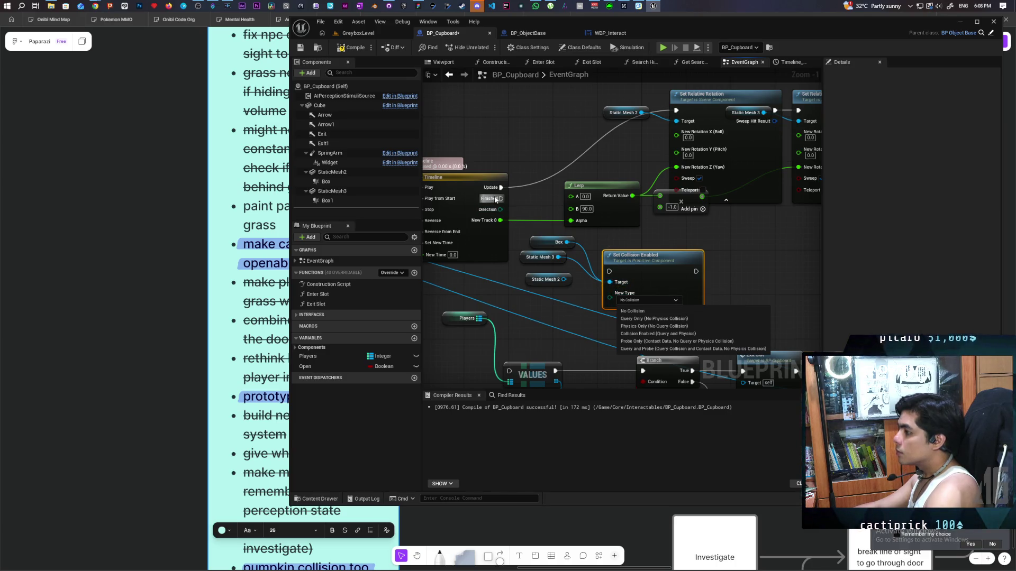
# Run Set Collision Enabled on Timeline Finished, targeting Static Mesh 2 instead of Box.
pyautogui.click(581, 261)
pyautogui.moveTo(501, 199); pyautogui.dragTo(609, 271)
pyautogui.click(555, 241)
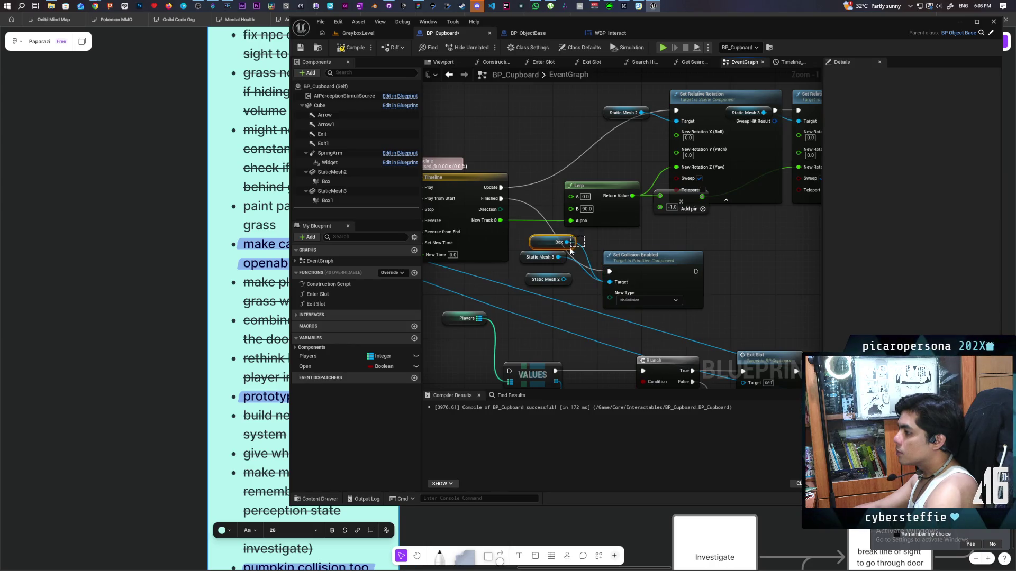
pyautogui.press('Delete')
pyautogui.moveTo(563, 280); pyautogui.dragTo(611, 283)
# Duplicate the node for Static Mesh 2, set to Collision Enabled (Query and Physics).
pyautogui.moveTo(724, 290)
pyautogui.mouseDown()
pyautogui.moveTo(633, 273)
pyautogui.moveTo(671, 252)
pyautogui.mouseUp()
pyautogui.click(612, 263)
pyautogui.hotkey('ctrl', 'c')
pyautogui.hotkey('ctrl', 'v')
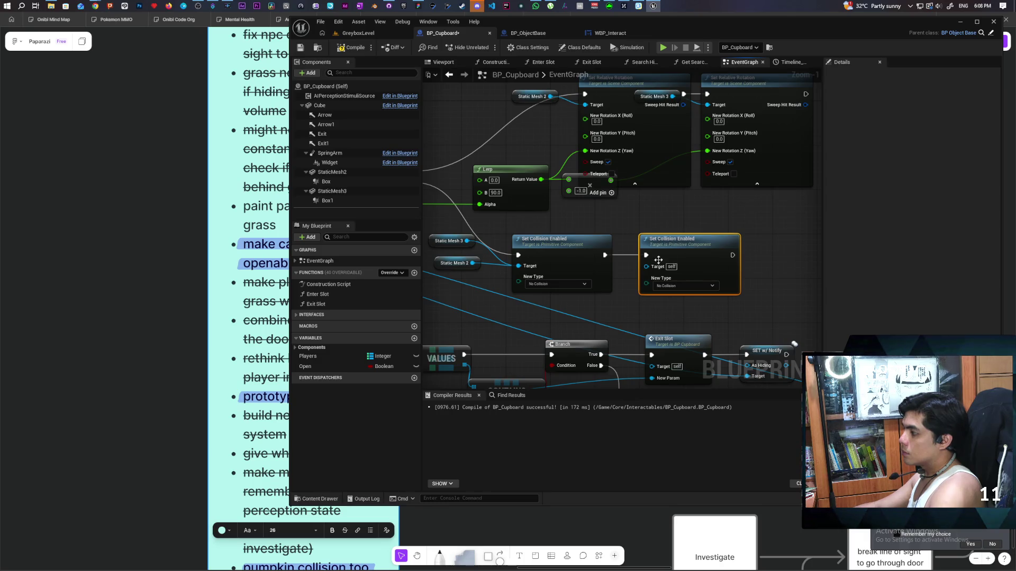
pyautogui.moveTo(473, 263); pyautogui.dragTo(647, 266)
pyautogui.click(685, 284)
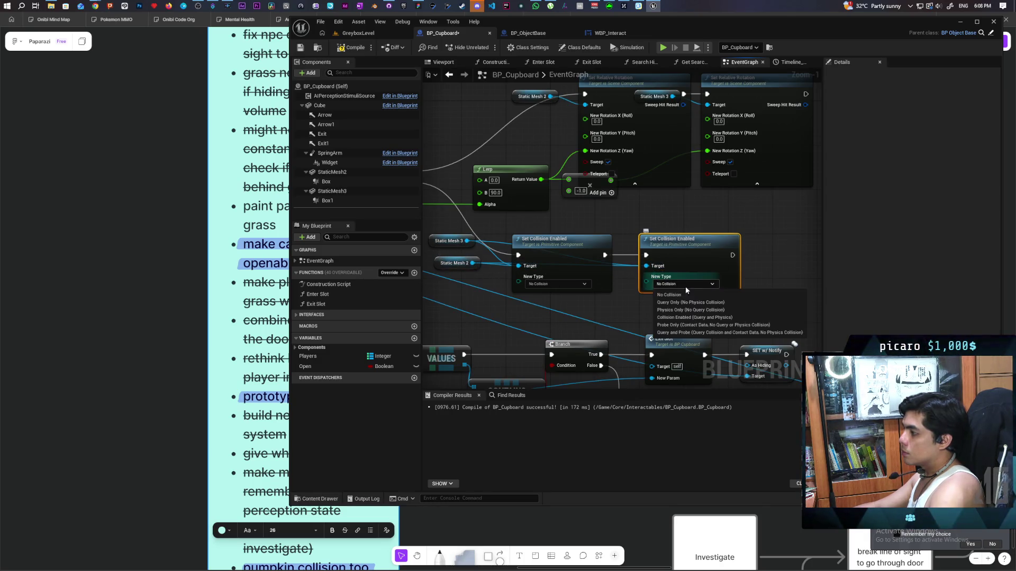
pyautogui.click(688, 317)
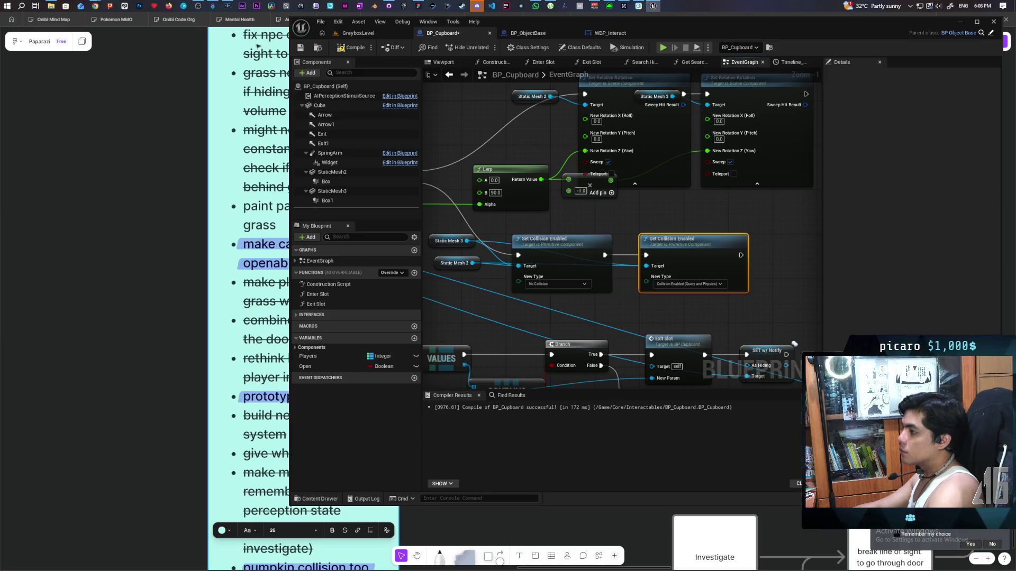
pyautogui.click(404, 33)
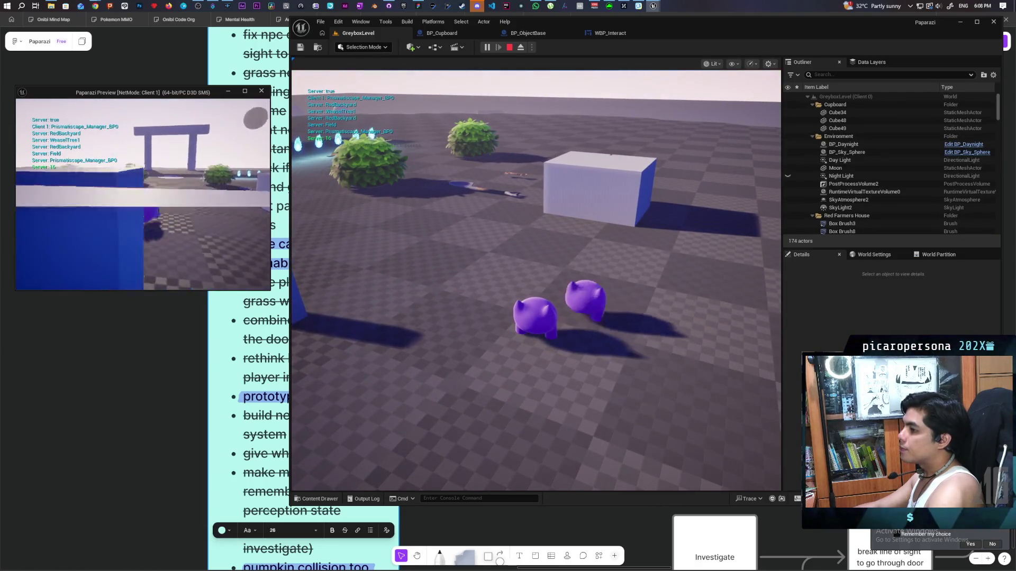
# Walk to the cupboard, toggle its door with F several times, stop play, and return to BP_Cupboard.
pyautogui.press('w')
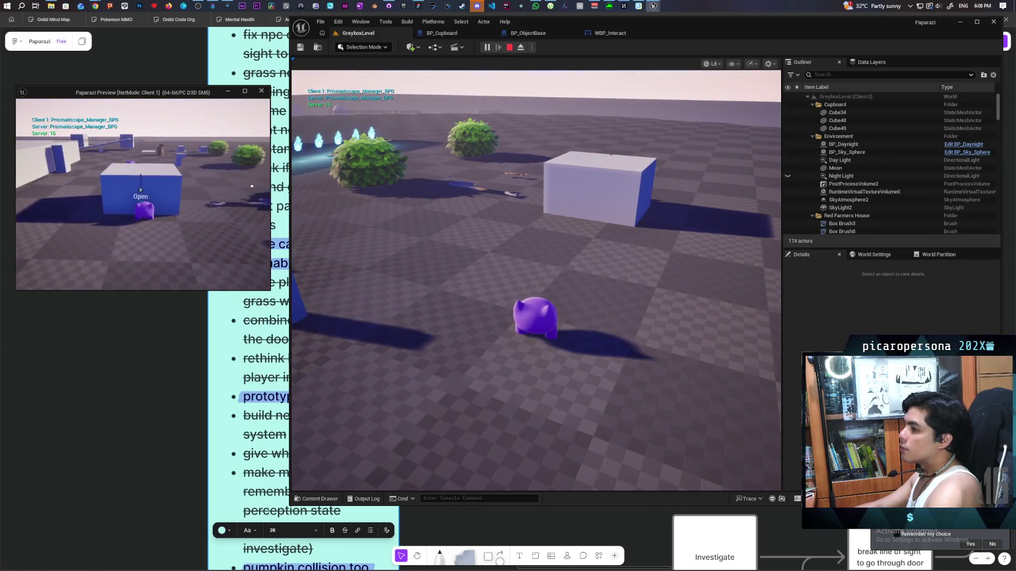
pyautogui.press('f')
pyautogui.press('w')
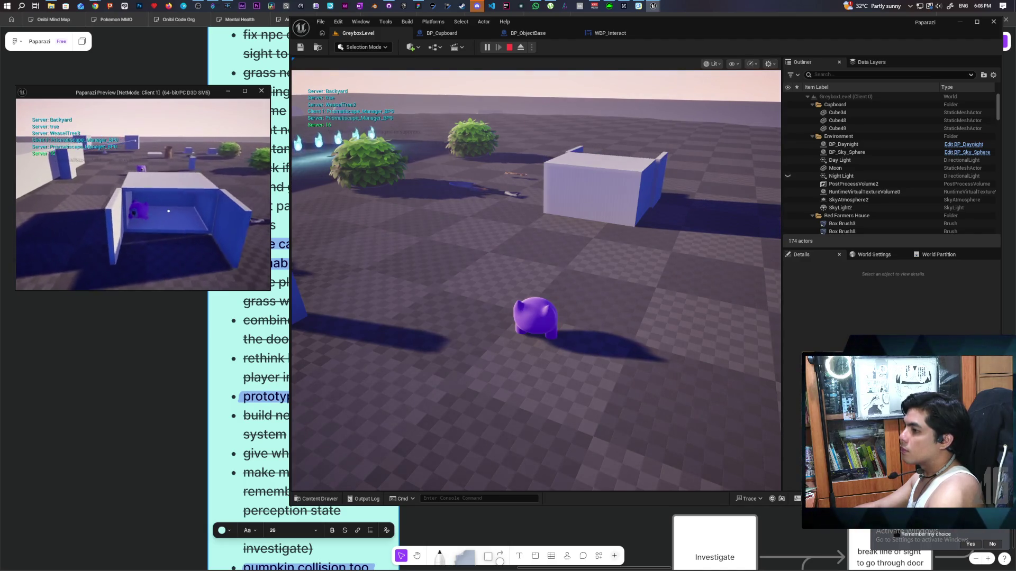
pyautogui.press('f')
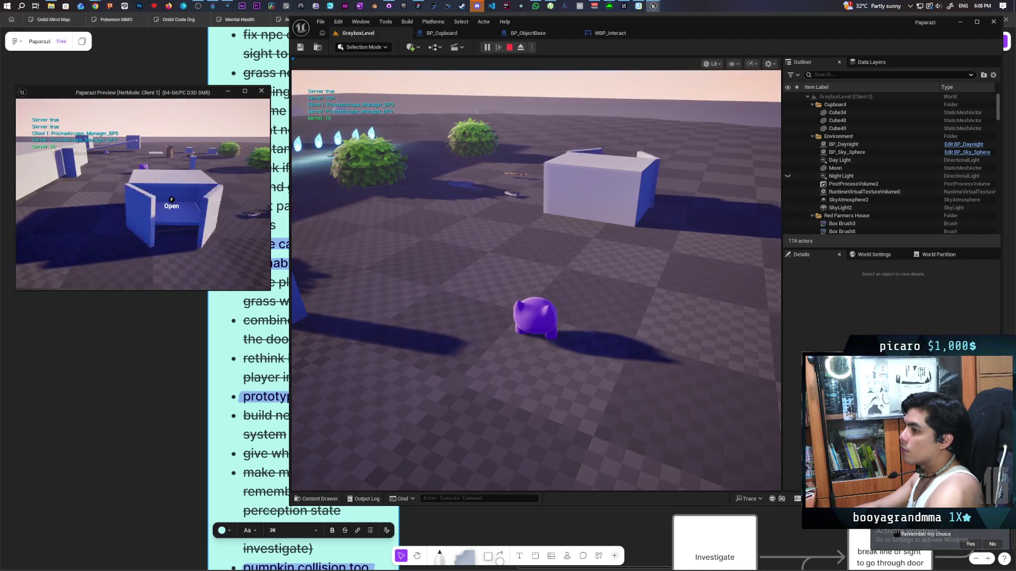
pyautogui.press('f')
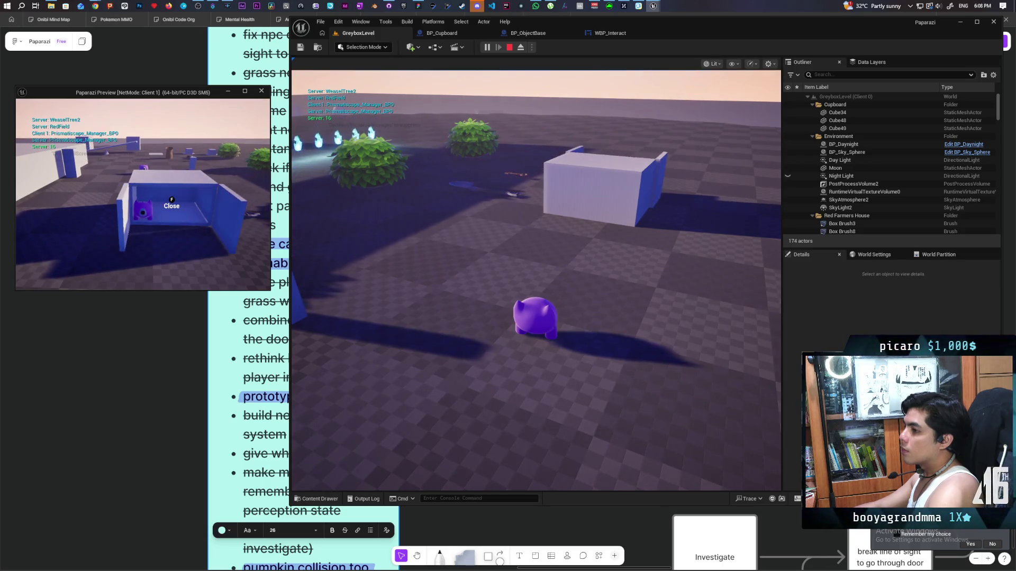
pyautogui.press('f')
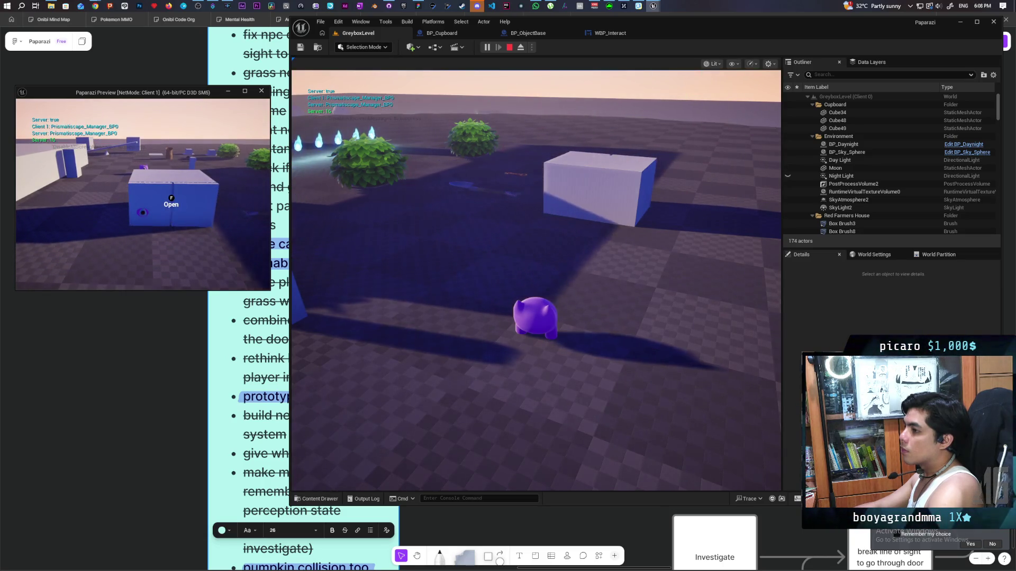
pyautogui.press('f')
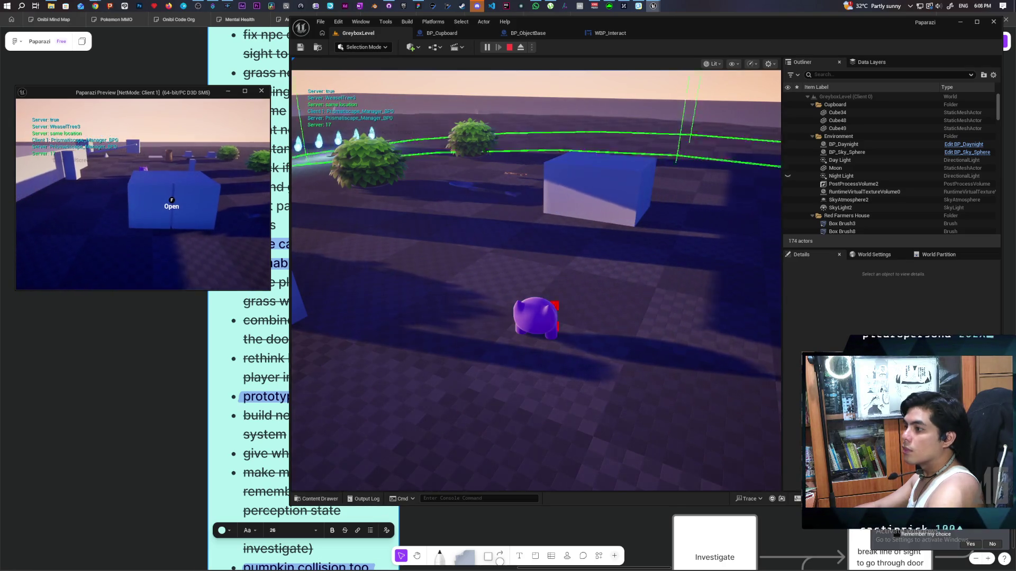
pyautogui.press('Escape')
pyautogui.click(608, 32)
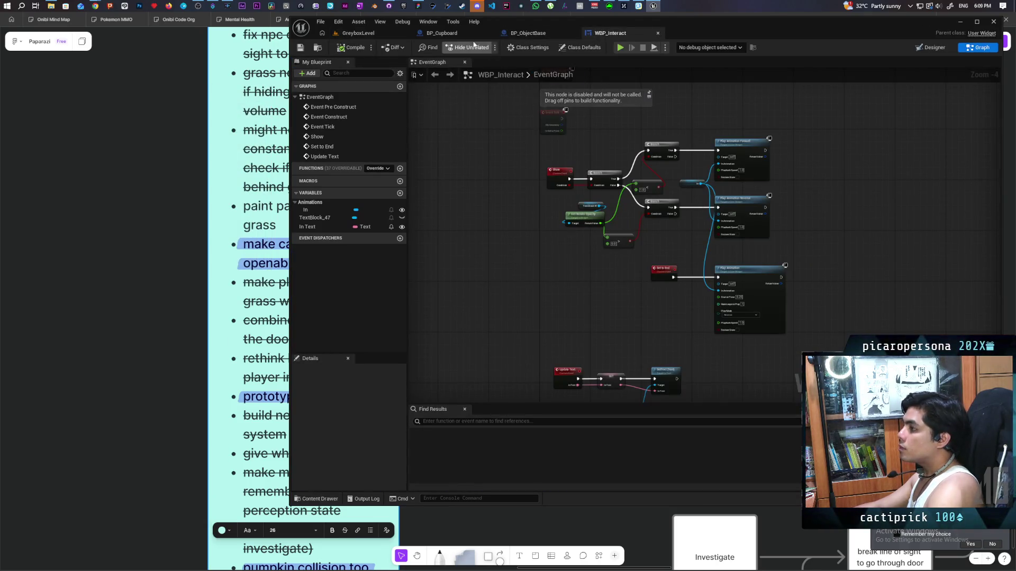
pyautogui.click(460, 32)
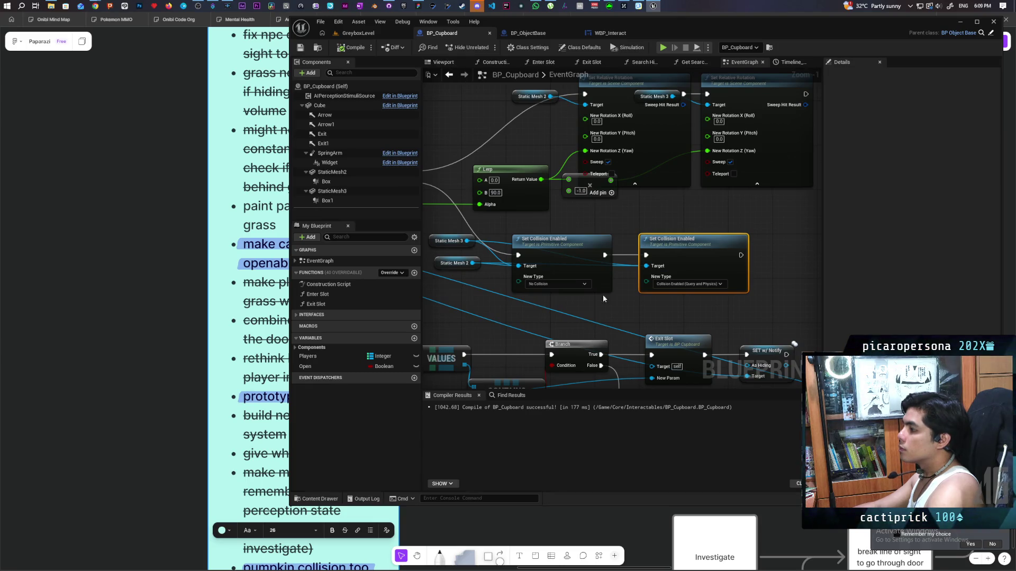
# Place a Delay Until Next Tick between the two collision nodes and start a GreyboxLevel playtest with Alt+P.
pyautogui.moveTo(691, 268)
pyautogui.mouseDown()
pyautogui.moveTo(619, 247)
pyautogui.moveTo(726, 233)
pyautogui.mouseUp()
pyautogui.rightClick(581, 271)
pyautogui.write('delay')
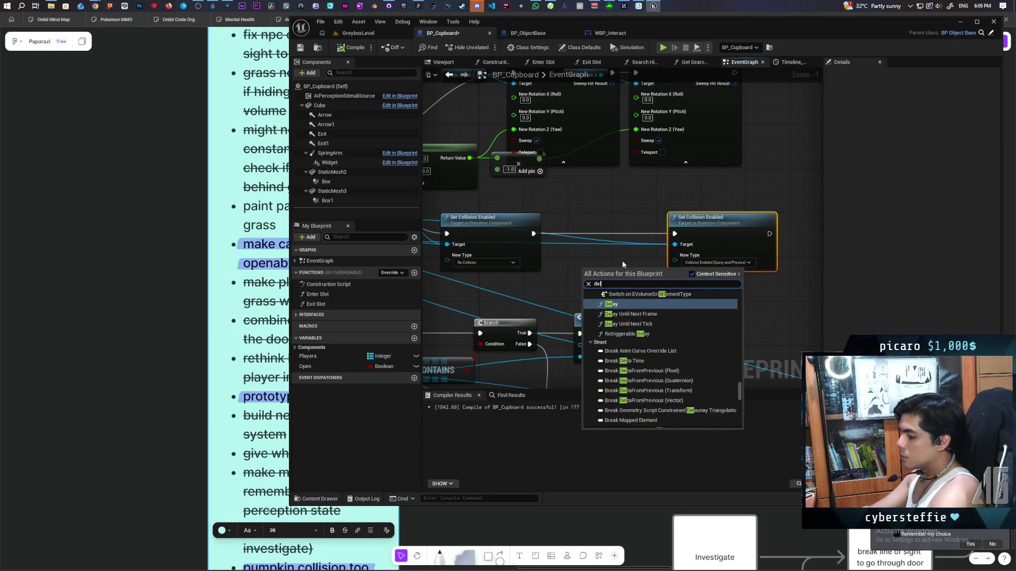
pyautogui.press('Down')
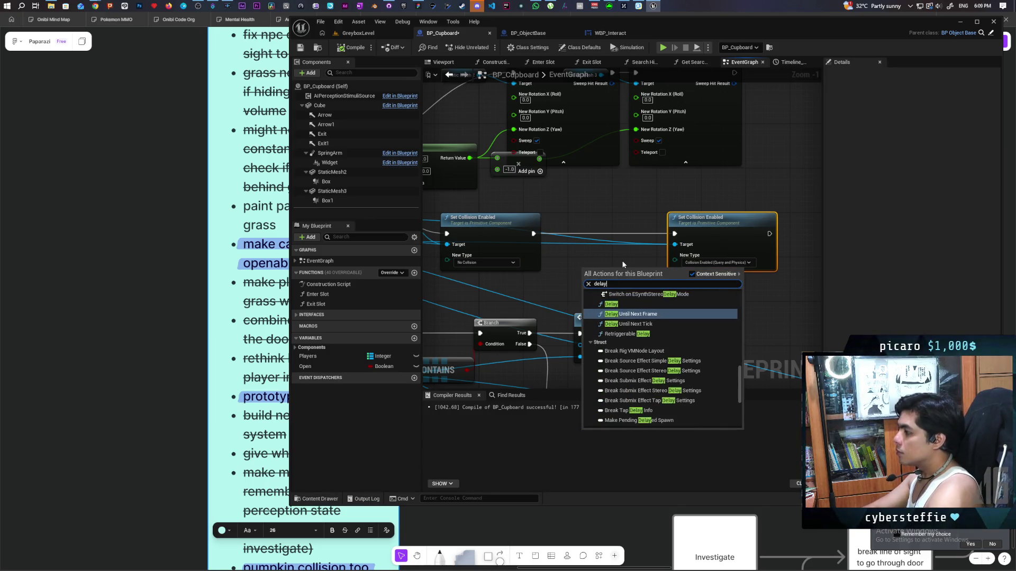
pyautogui.press('Down')
pyautogui.press('Return')
pyautogui.scroll(1, 608, 224)
pyautogui.moveTo(609, 280)
pyautogui.mouseDown()
pyautogui.moveTo(588, 233)
pyautogui.moveTo(563, 234)
pyautogui.moveTo(684, 235)
pyautogui.mouseUp()
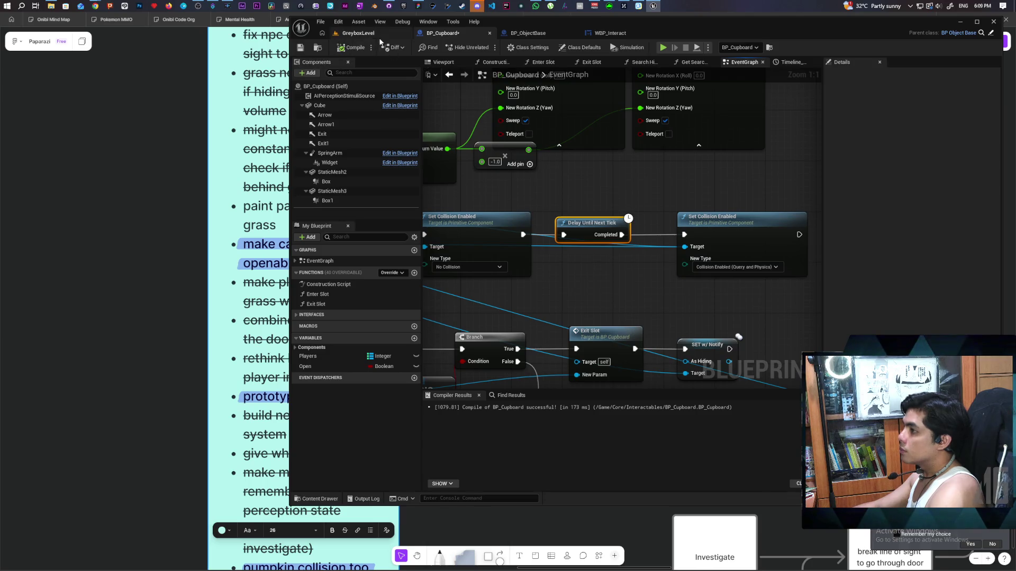
pyautogui.click(376, 33)
pyautogui.hotkey('alt', 'p')
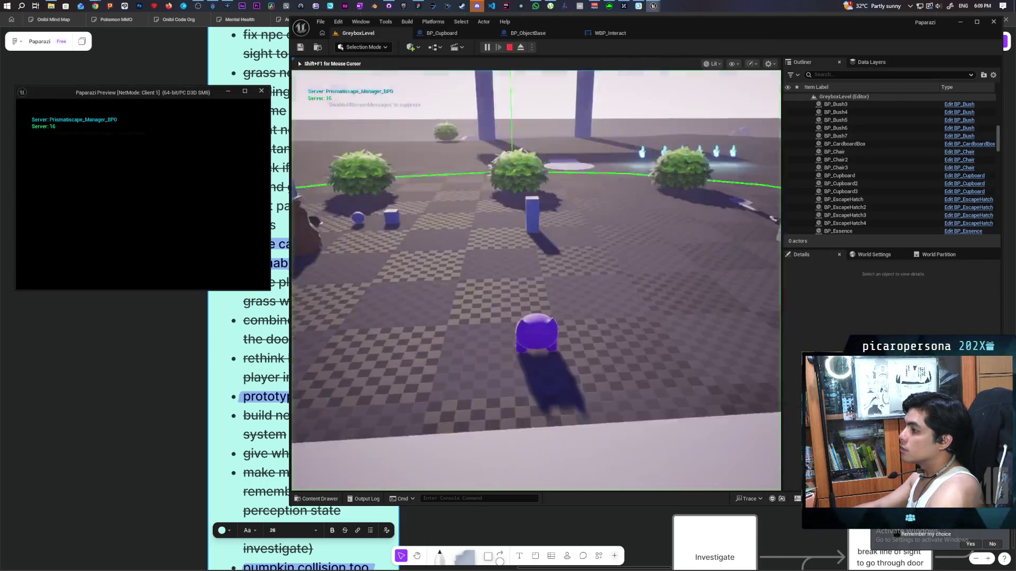
# Open and close the cupboard with F in play, then stop the session.
pyautogui.press('w')
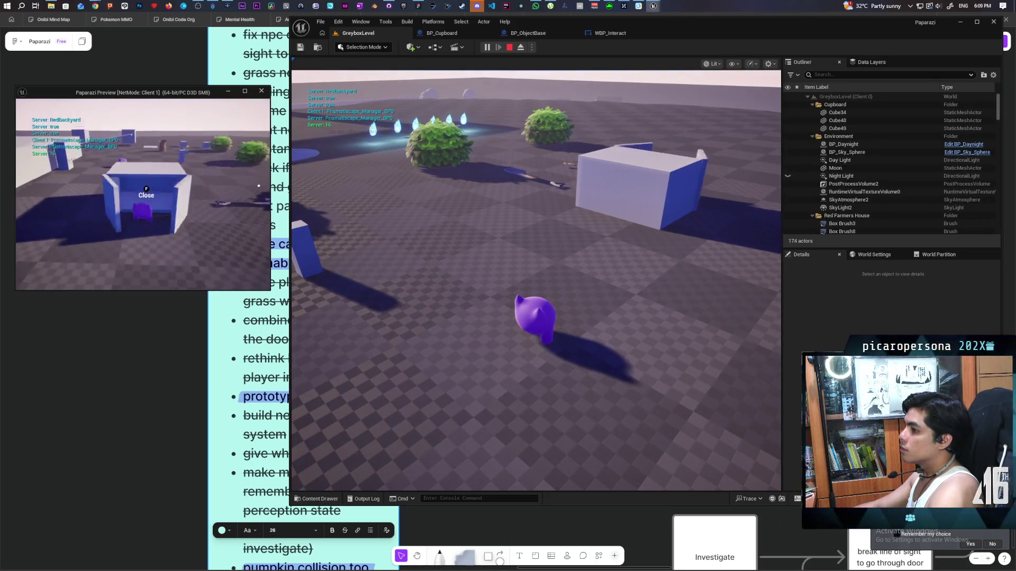
pyautogui.press('f')
pyautogui.press('f')
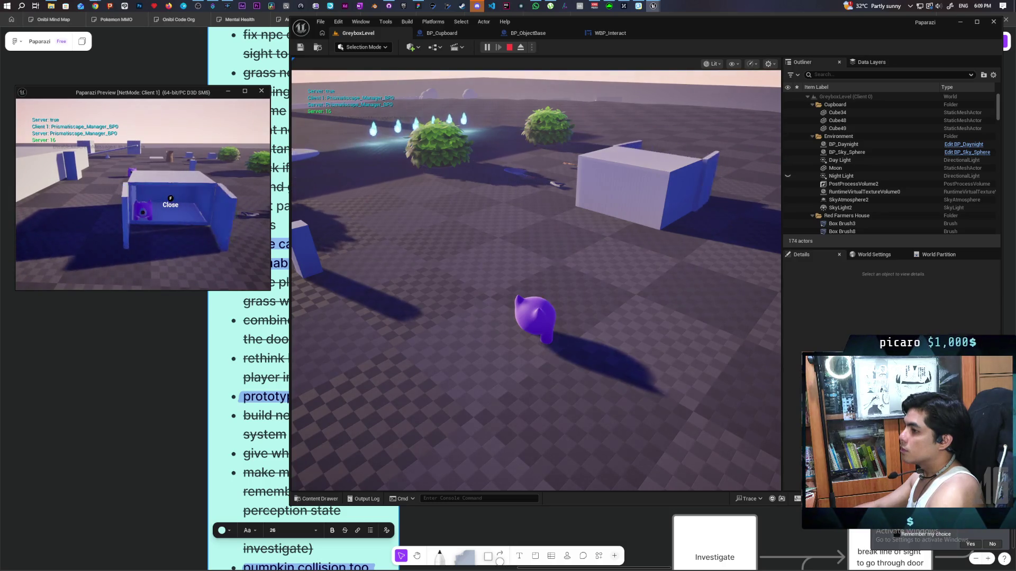
pyautogui.press('f')
pyautogui.press('f')
pyautogui.press('f')
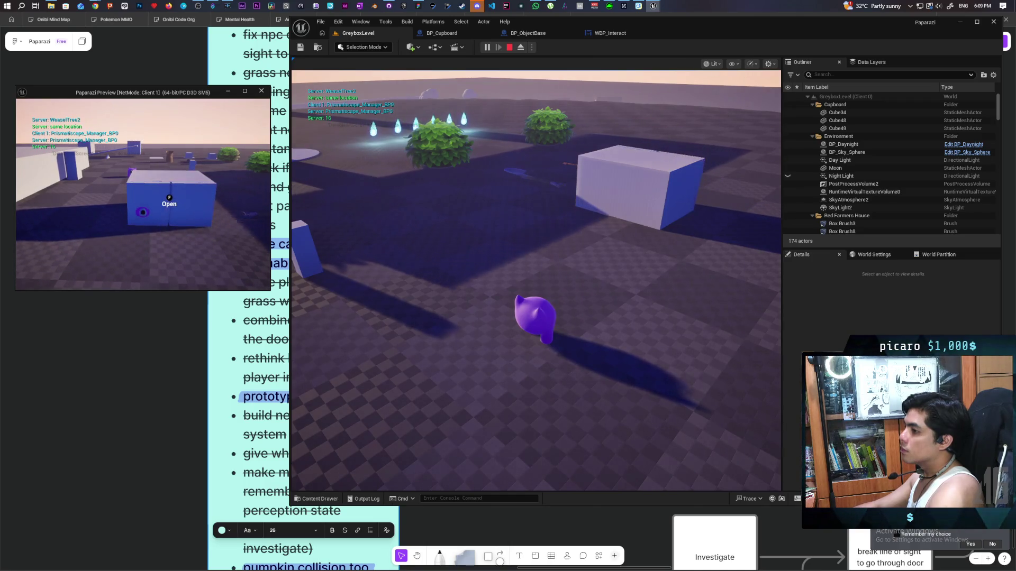
pyautogui.press('Escape')
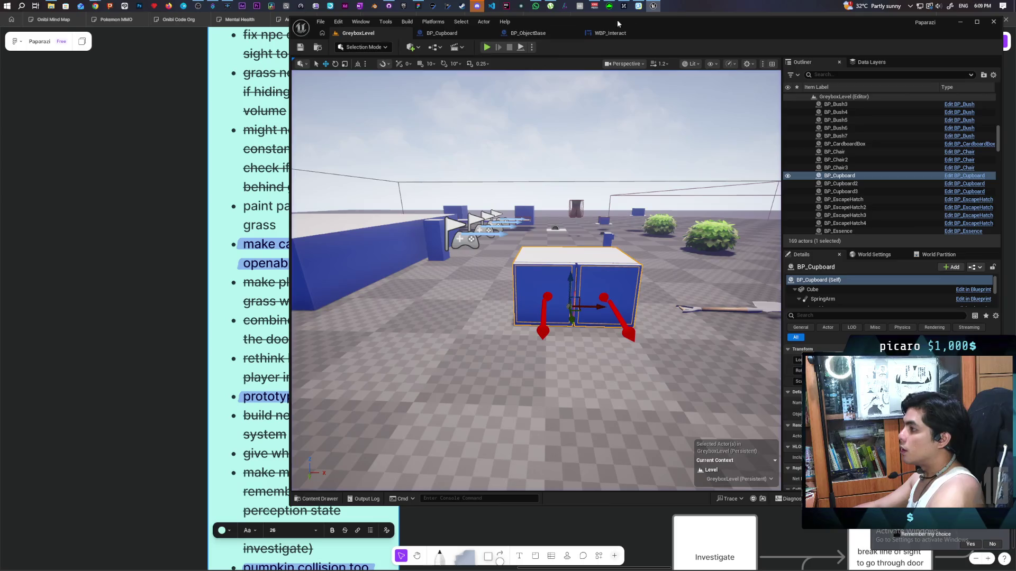
# Check the collision nodes in the BP_Cupboard event graph, then return to the AI answer.
pyautogui.click(598, 34)
pyautogui.click(445, 36)
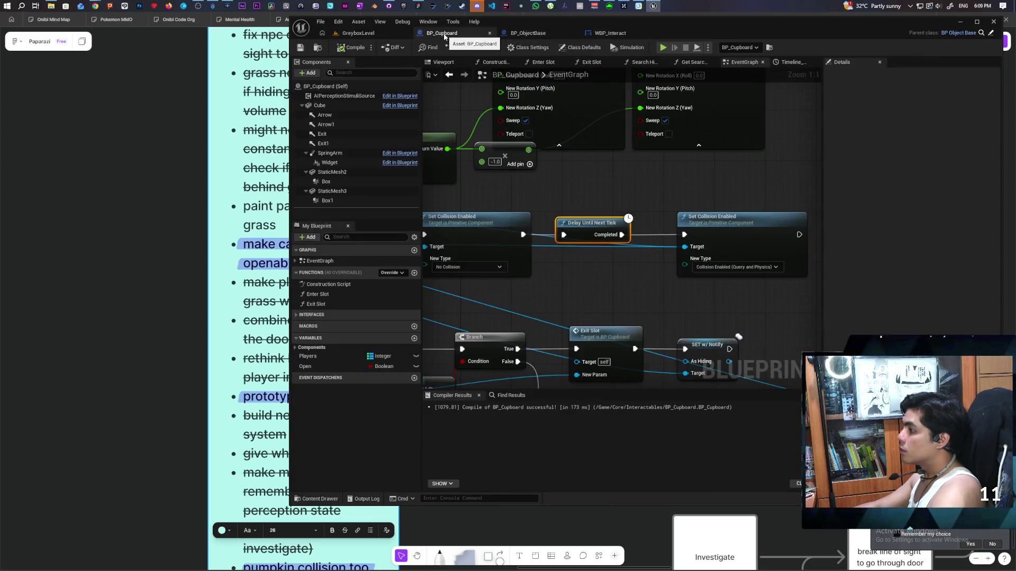
pyautogui.scroll(-1, 617, 167)
pyautogui.scroll(-3, 617, 169)
pyautogui.scroll(2, 617, 168)
pyautogui.moveTo(657, 172)
pyautogui.mouseDown()
pyautogui.moveTo(600, 176)
pyautogui.moveTo(680, 170)
pyautogui.mouseUp()
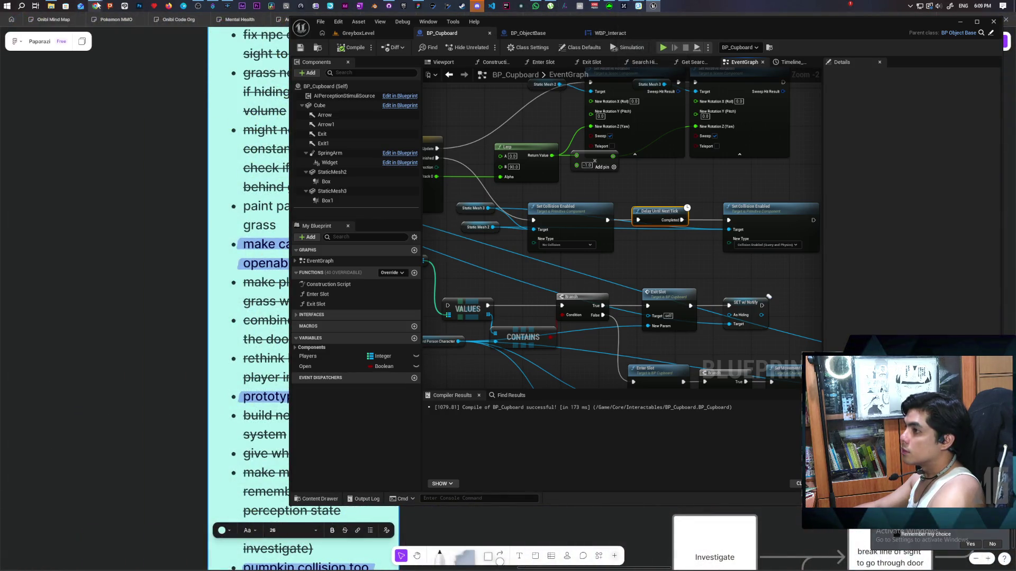
pyautogui.moveTo(95, 6)
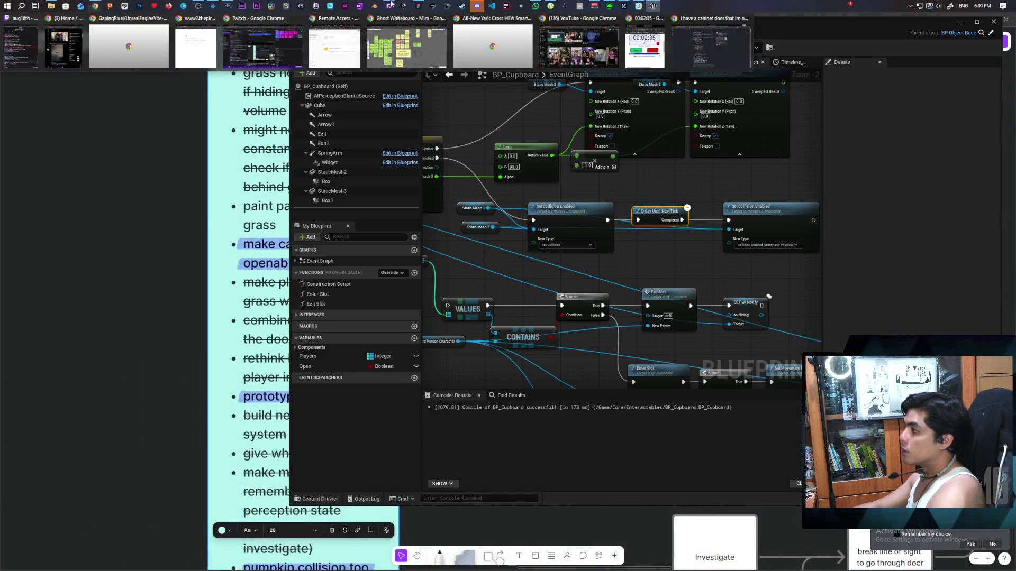
pyautogui.click(701, 37)
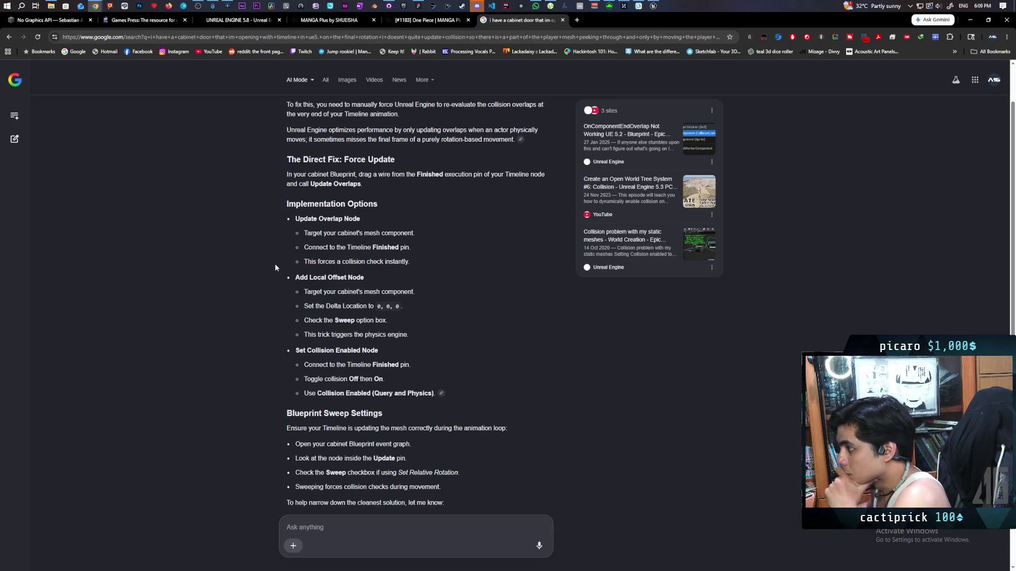
pyautogui.scroll(1, 275, 264)
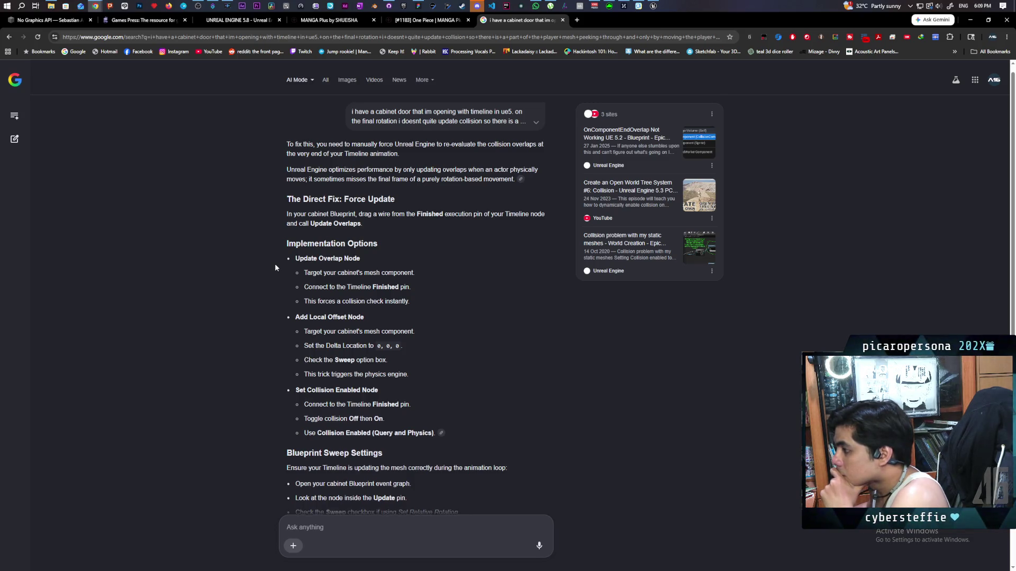
pyautogui.scroll(-2, 275, 267)
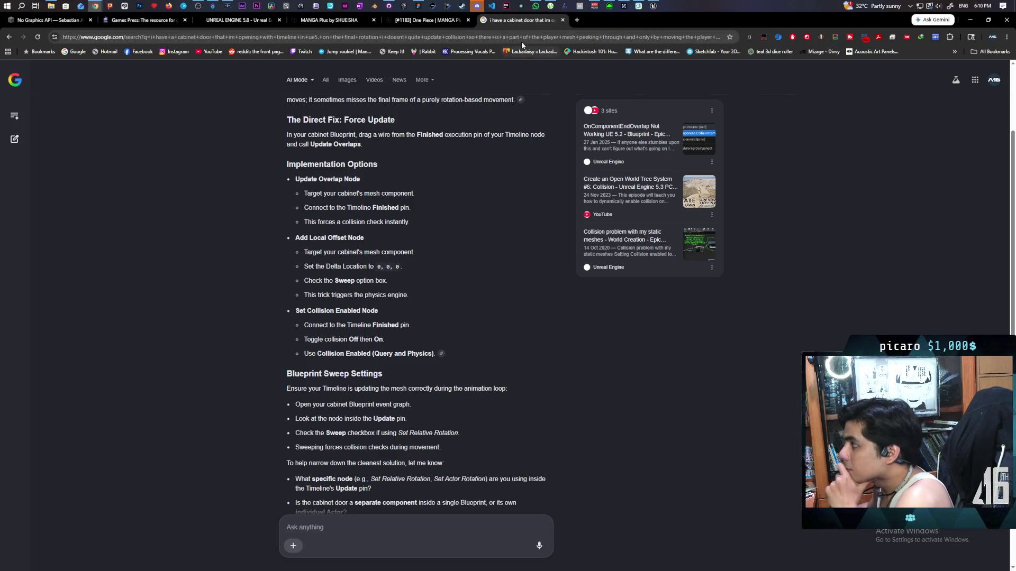
pyautogui.click(652, 6)
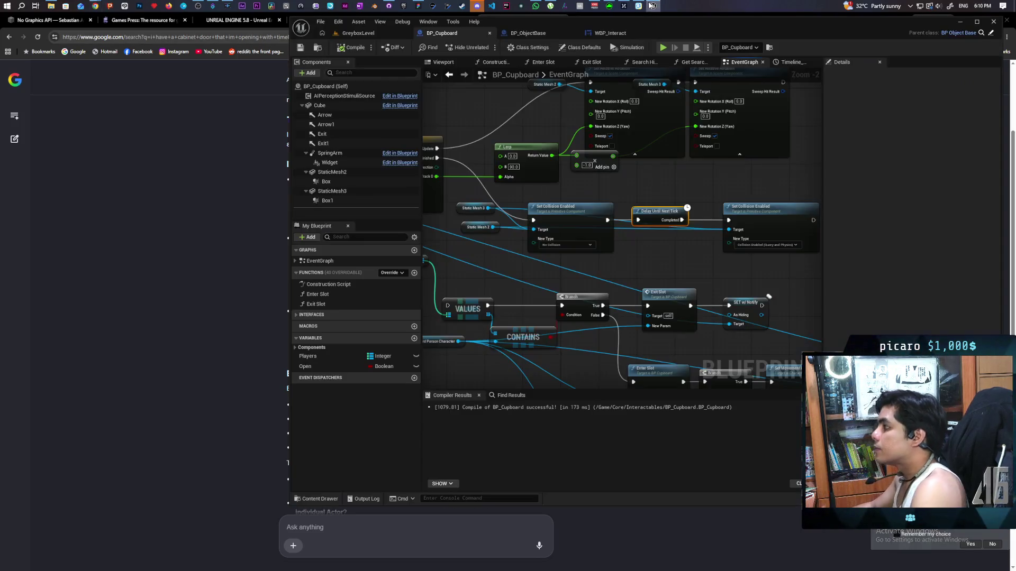
pyautogui.moveTo(487, 208); pyautogui.dragTo(650, 257)
pyautogui.write('update over')
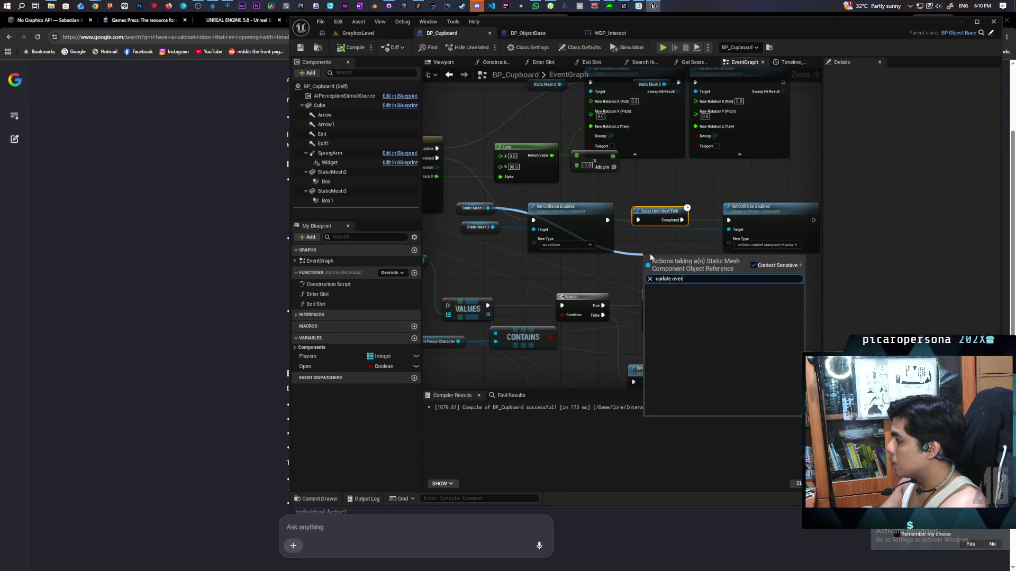
pyautogui.press('BackSpace')
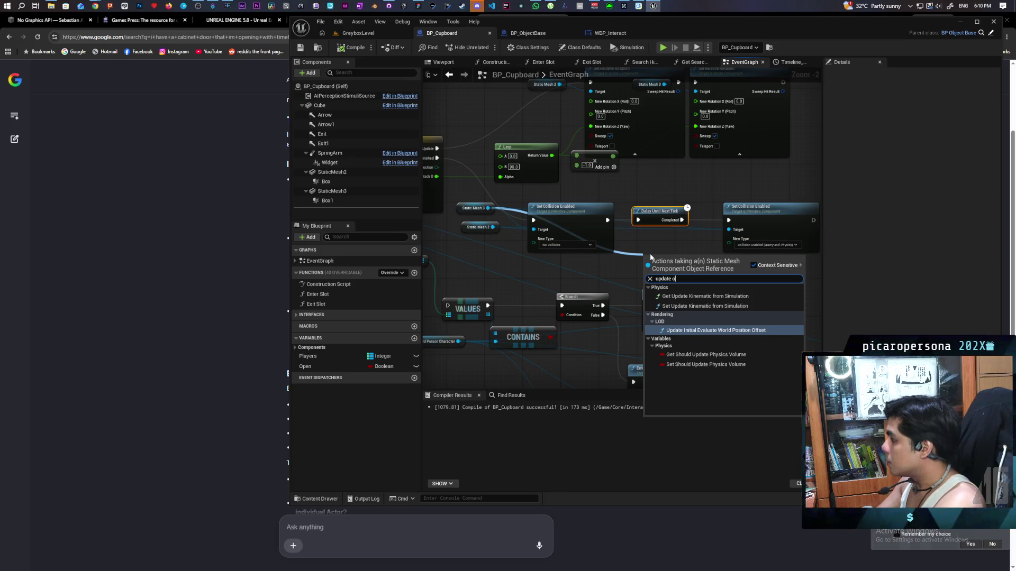
pyautogui.press('Escape')
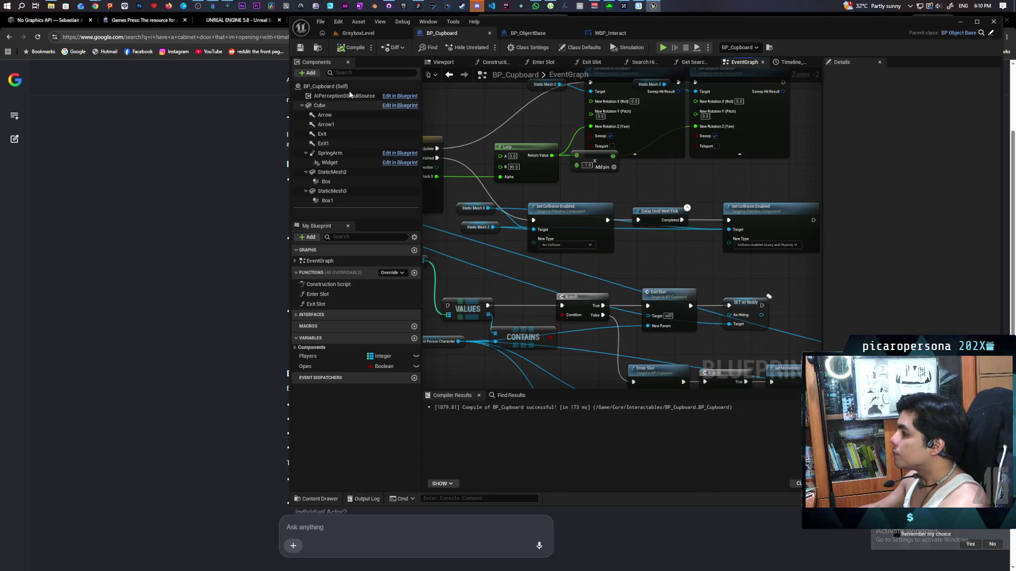
pyautogui.click(237, 166)
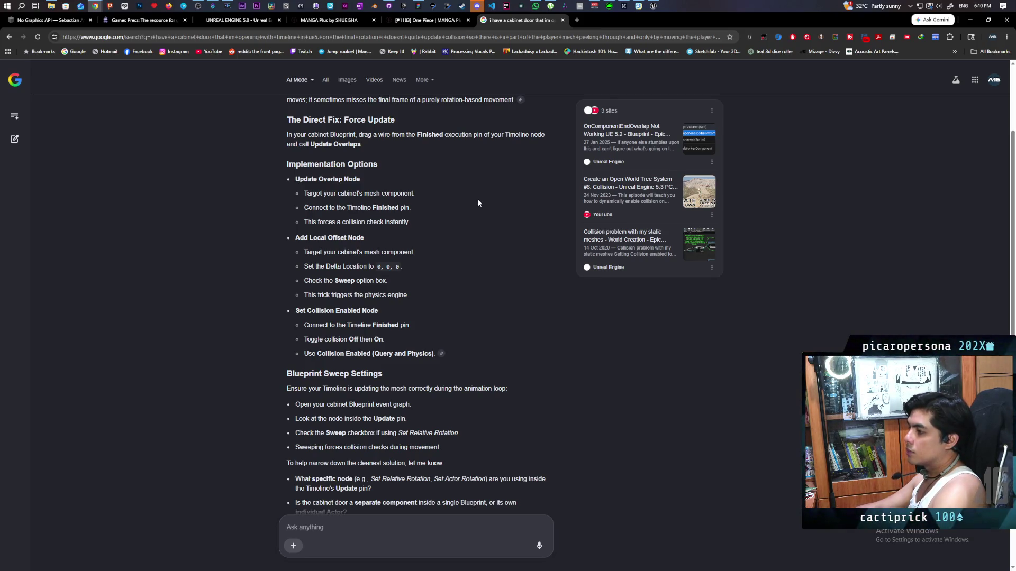
pyautogui.scroll(-2, 478, 202)
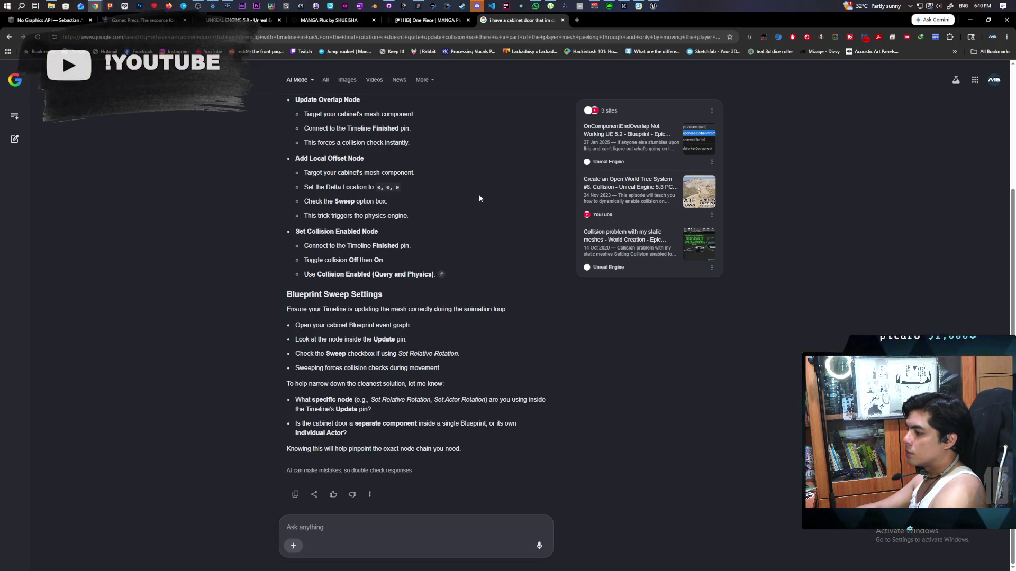
# Tell AI Mode 'there is no update overlaps node' and read its suggested workarounds.
pyautogui.click(390, 526)
pyautogui.write('there')
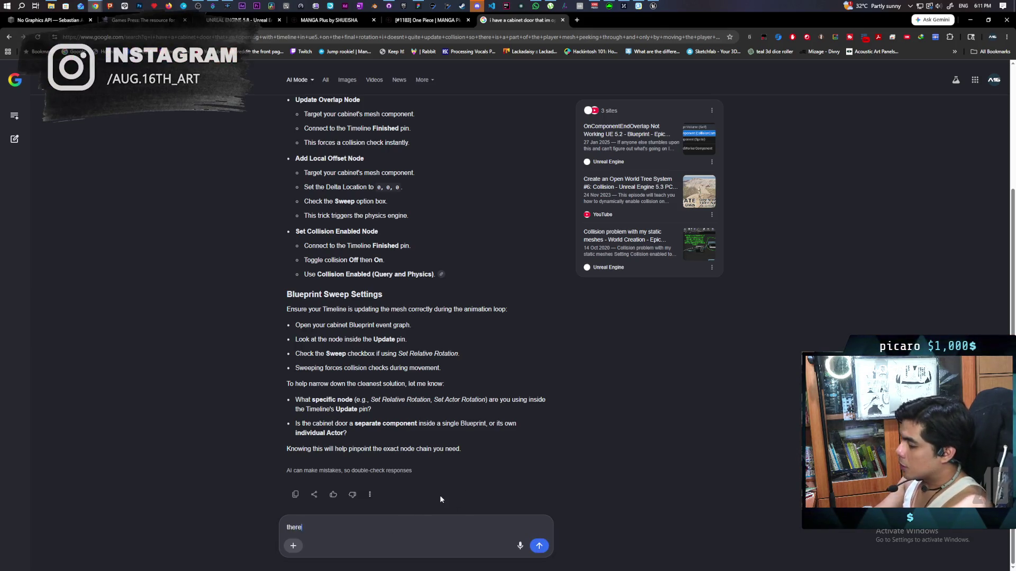
pyautogui.write(' is no upf')
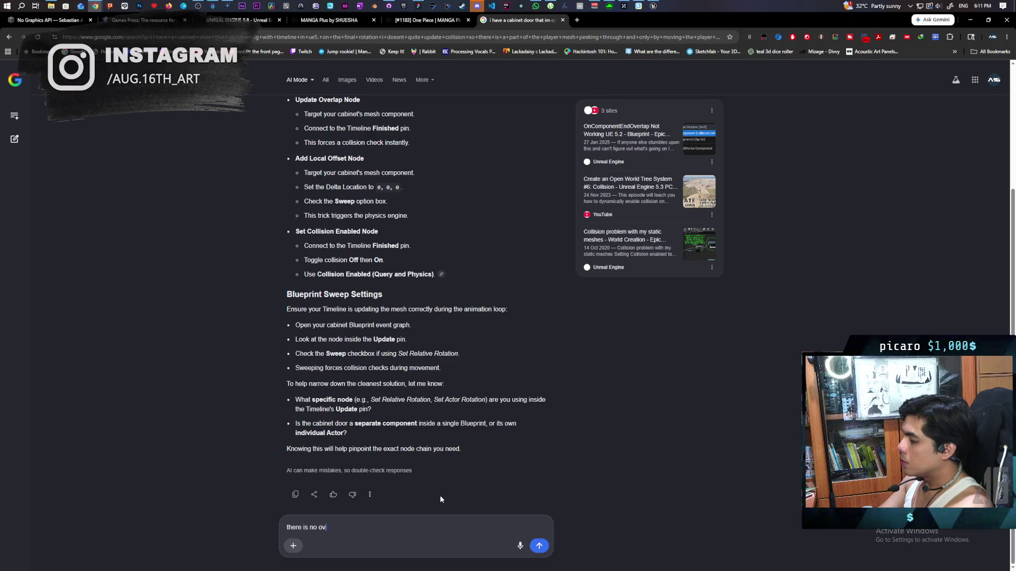
pyautogui.press('BackSpace')
pyautogui.write('date over')
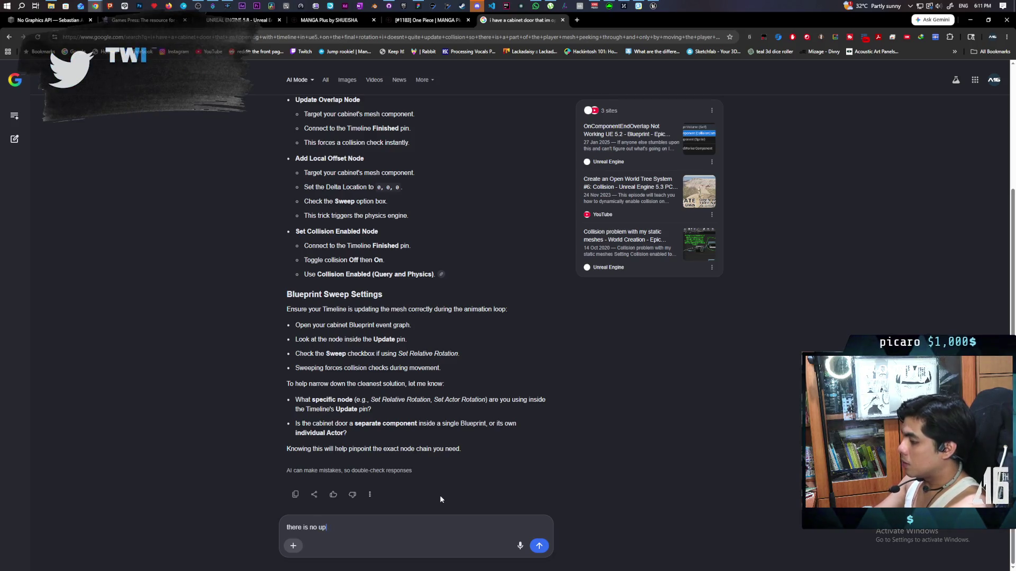
pyautogui.write('laps ')
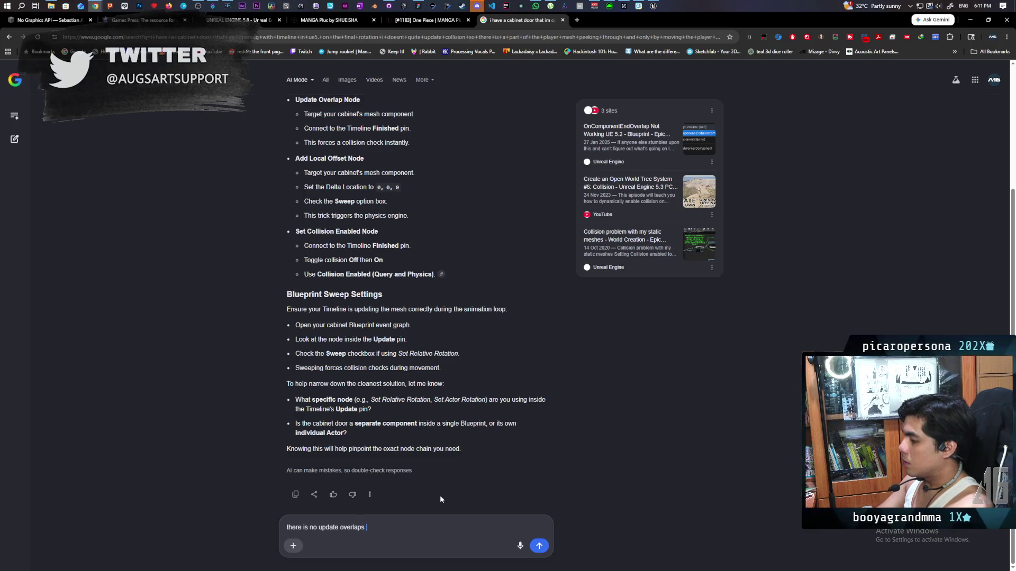
pyautogui.write('node')
pyautogui.press('Return')
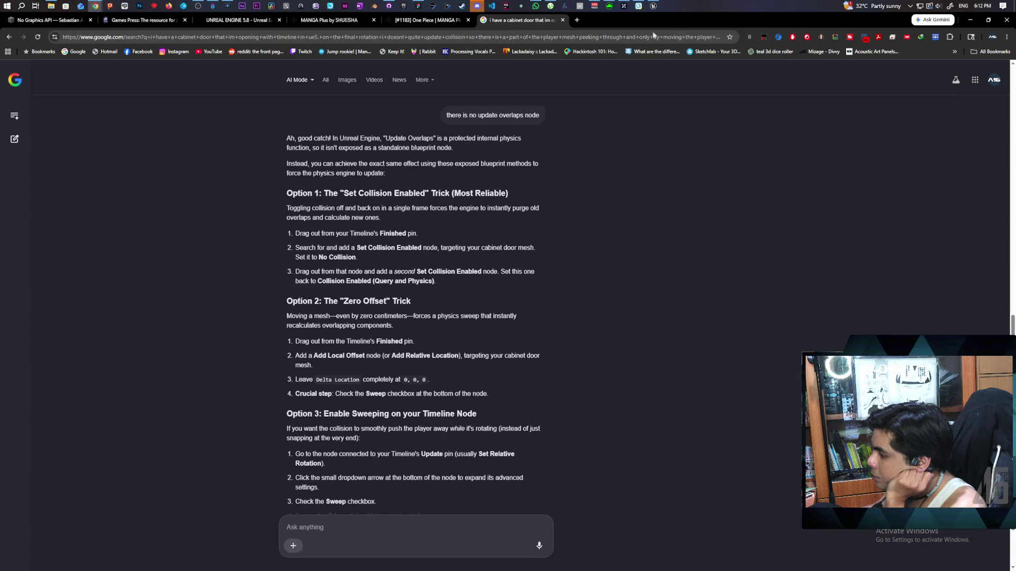
pyautogui.click(658, 10)
# Add an Add Relative Rotation node from Static Mesh 3 and expand it to show Sweep.
pyautogui.scroll(-1, 657, 170)
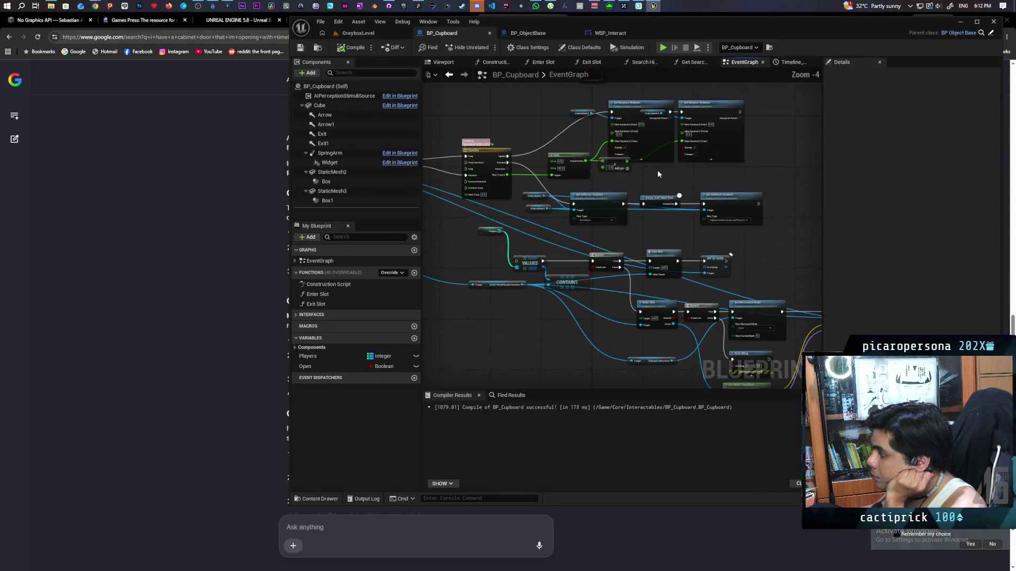
pyautogui.scroll(3, 656, 164)
pyautogui.moveTo(701, 32)
pyautogui.mouseDown()
pyautogui.moveTo(707, 45)
pyautogui.moveTo(587, 442)
pyautogui.moveTo(638, 44)
pyautogui.mouseUp()
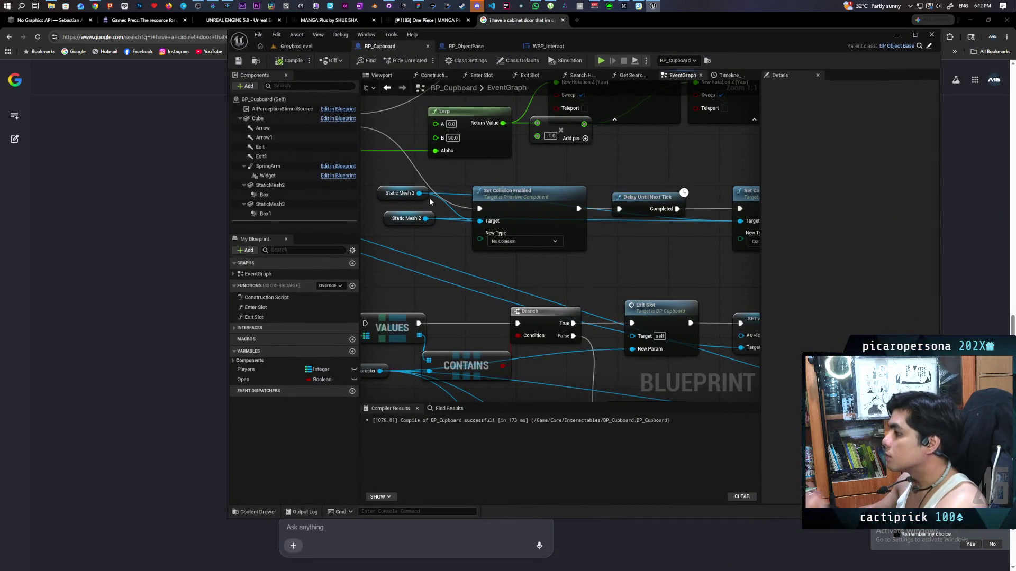
pyautogui.moveTo(420, 193)
pyautogui.mouseDown()
pyautogui.moveTo(601, 266)
pyautogui.moveTo(587, 267)
pyautogui.mouseUp()
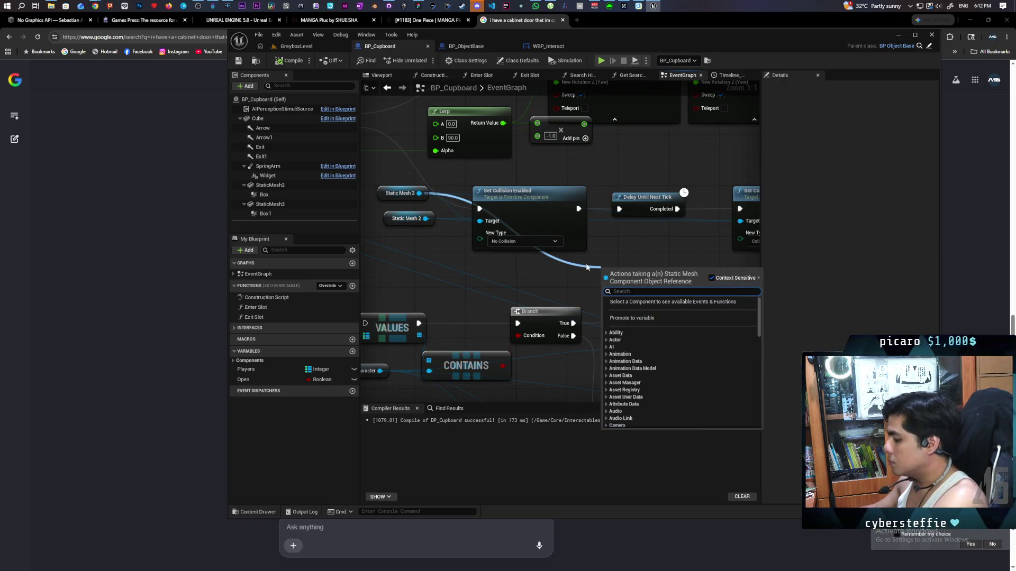
pyautogui.write('add relat')
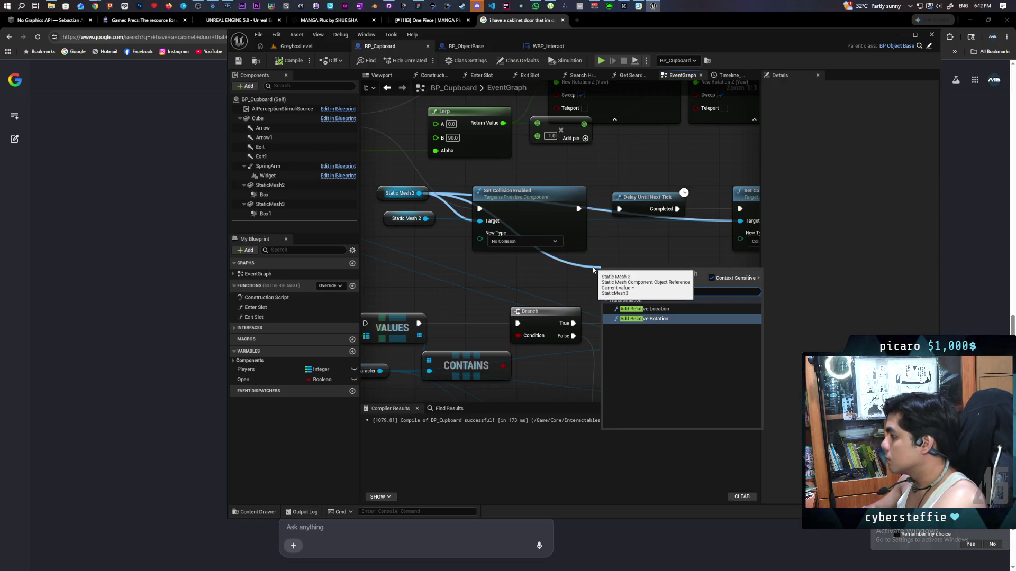
pyautogui.press('Return')
pyautogui.moveTo(649, 289); pyautogui.dragTo(654, 250)
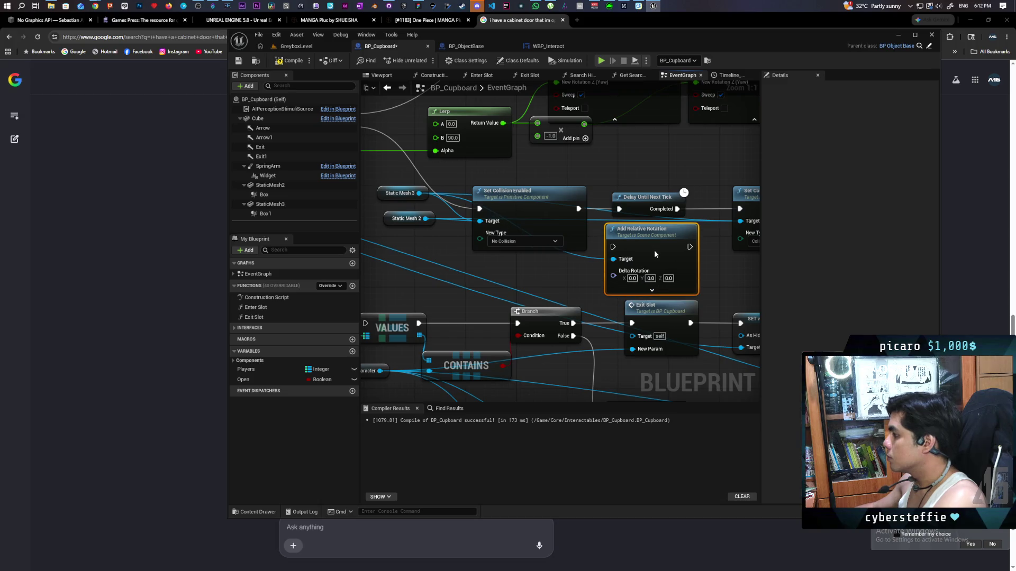
pyautogui.click(653, 291)
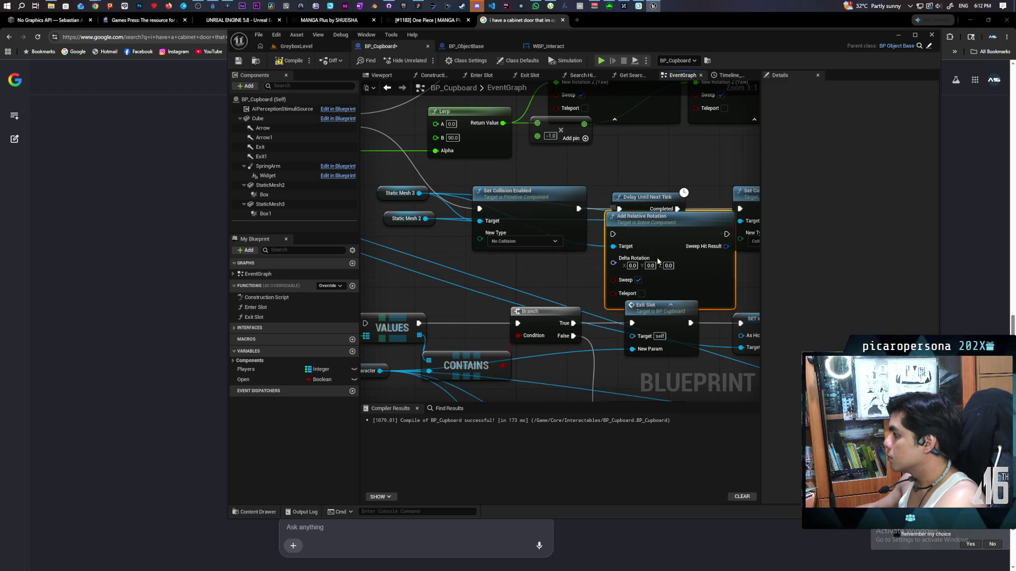
pyautogui.moveTo(658, 261); pyautogui.dragTo(634, 292)
# Delete the Set Collision Enabled and Delay nodes, run the rotation on Timeline Finished, and compile.
pyautogui.moveTo(493, 201); pyautogui.dragTo(723, 228)
pyautogui.press('Delete')
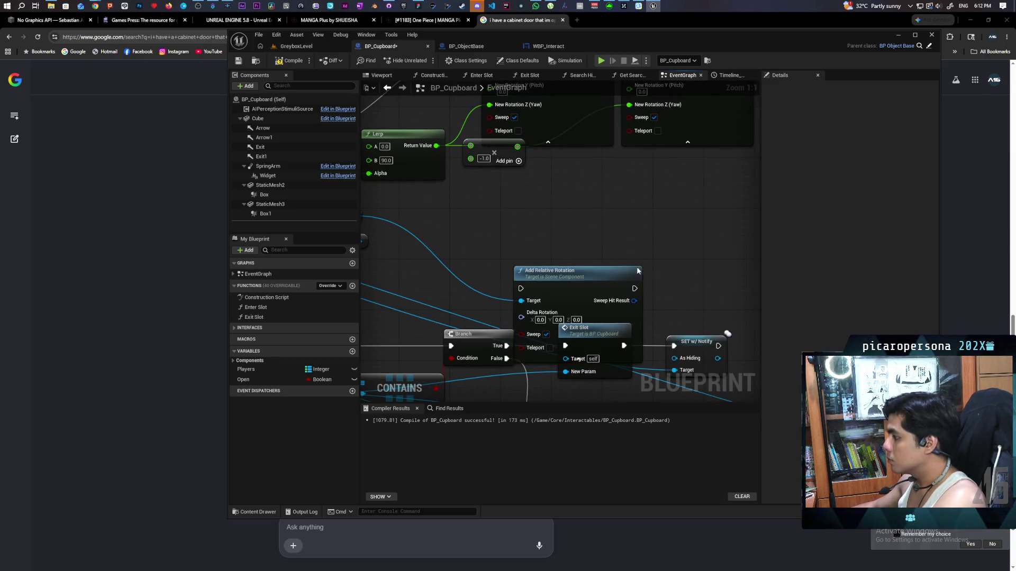
pyautogui.moveTo(638, 271); pyautogui.dragTo(573, 226)
pyautogui.moveTo(385, 241)
pyautogui.mouseDown()
pyautogui.moveTo(567, 221)
pyautogui.moveTo(605, 247)
pyautogui.mouseUp()
pyautogui.moveTo(429, 141); pyautogui.dragTo(603, 235)
pyautogui.click(290, 61)
# Playtest GreyboxLevel by walking to the cupboard and toggling its door with F, then stop.
pyautogui.click(320, 48)
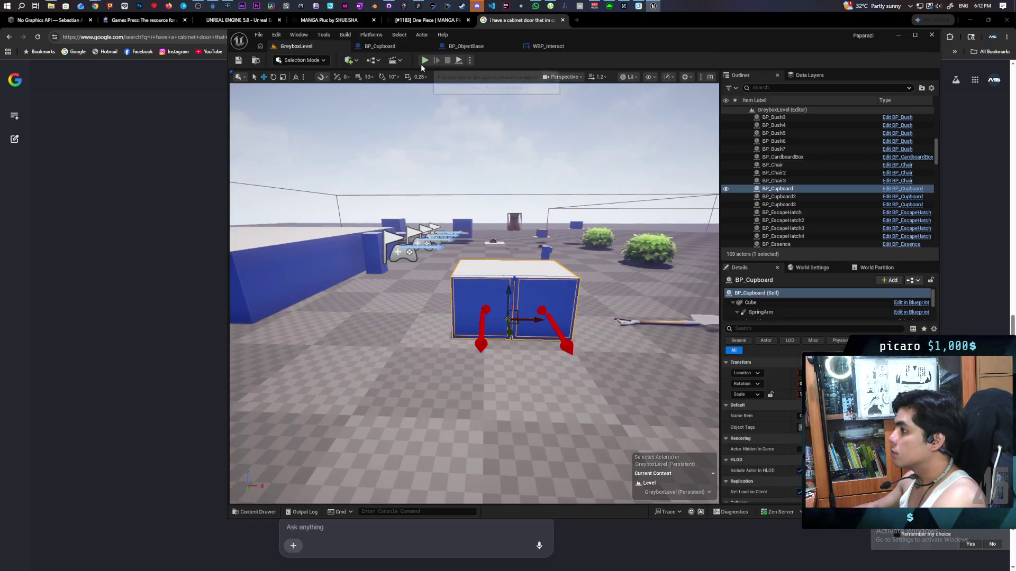
pyautogui.click(421, 64)
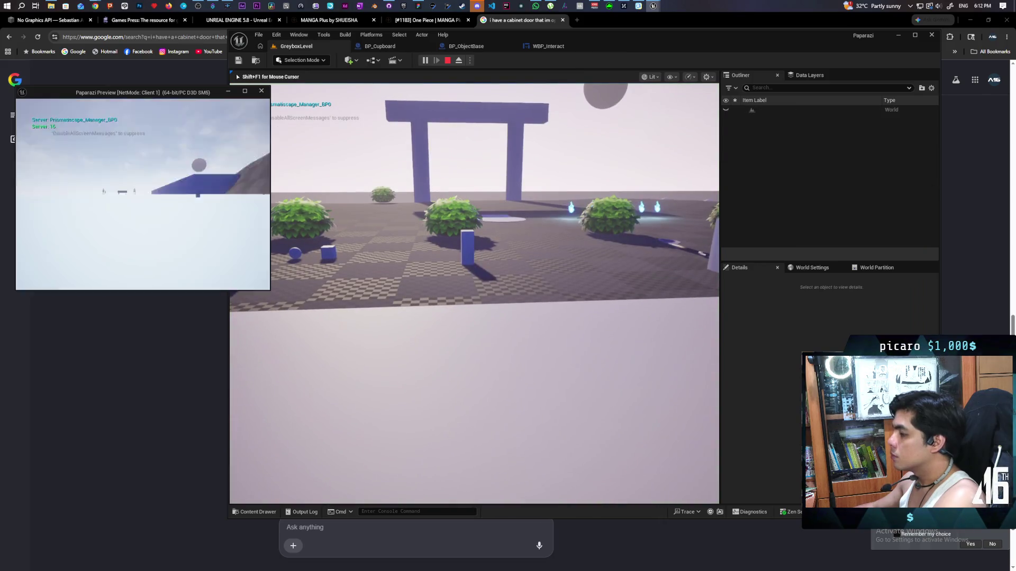
pyautogui.press('w')
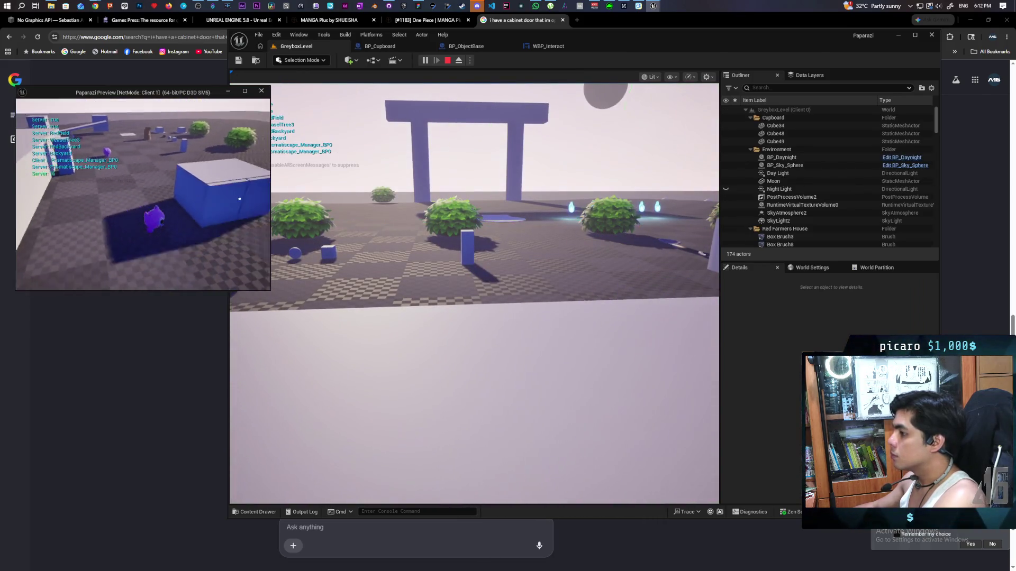
pyautogui.press('w')
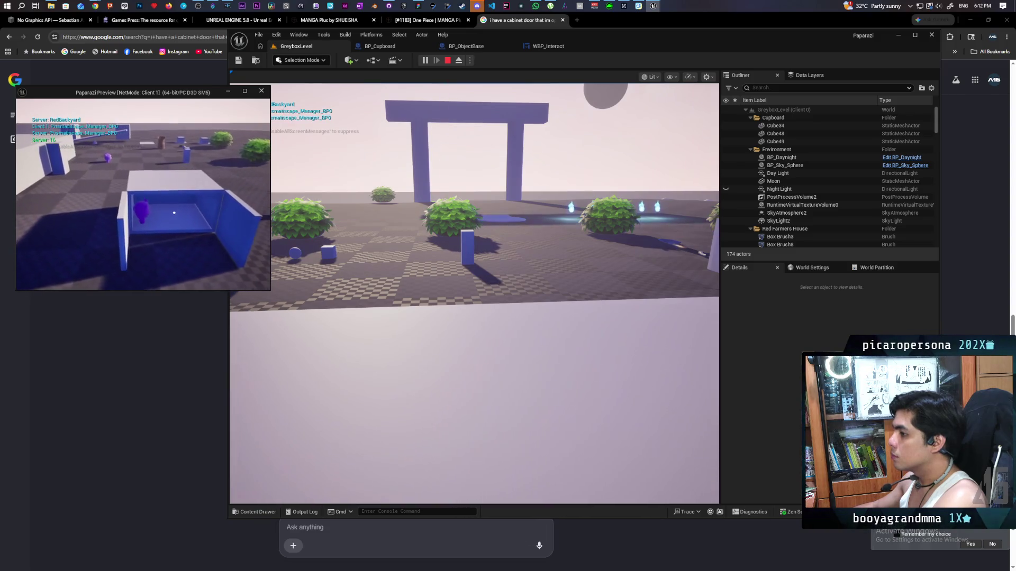
pyautogui.press('s')
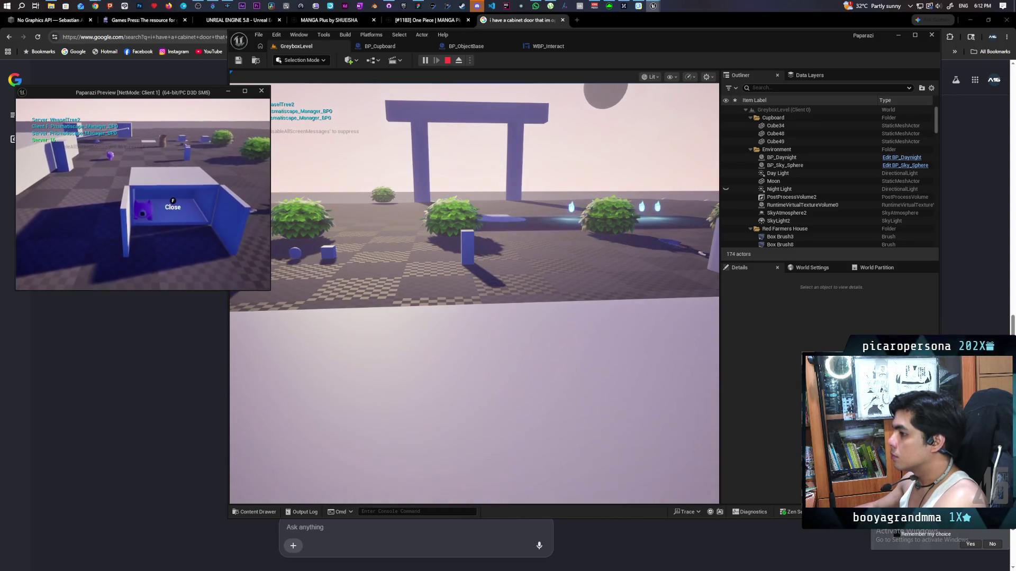
pyautogui.press('f')
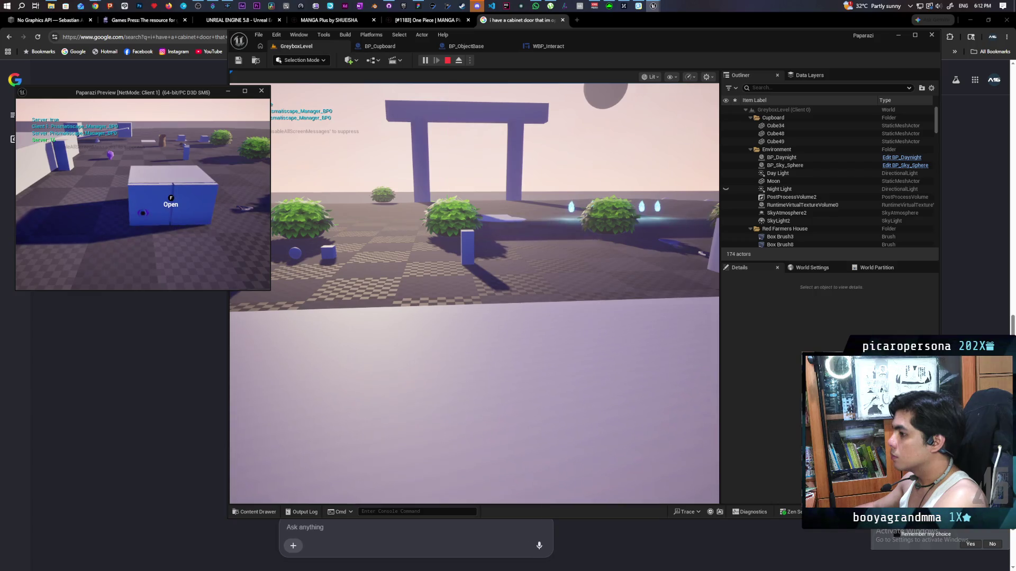
pyautogui.press('f')
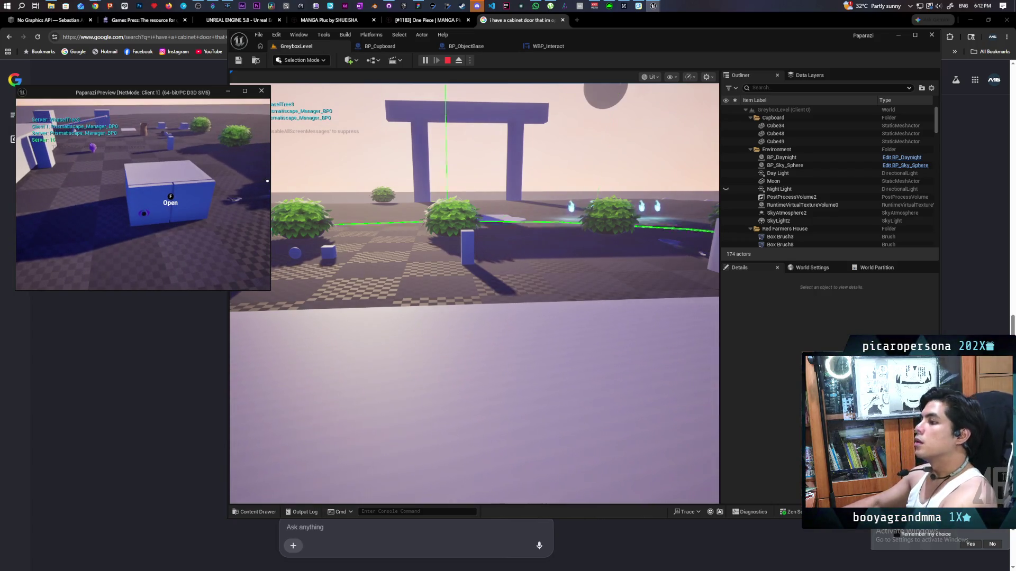
pyautogui.press('f')
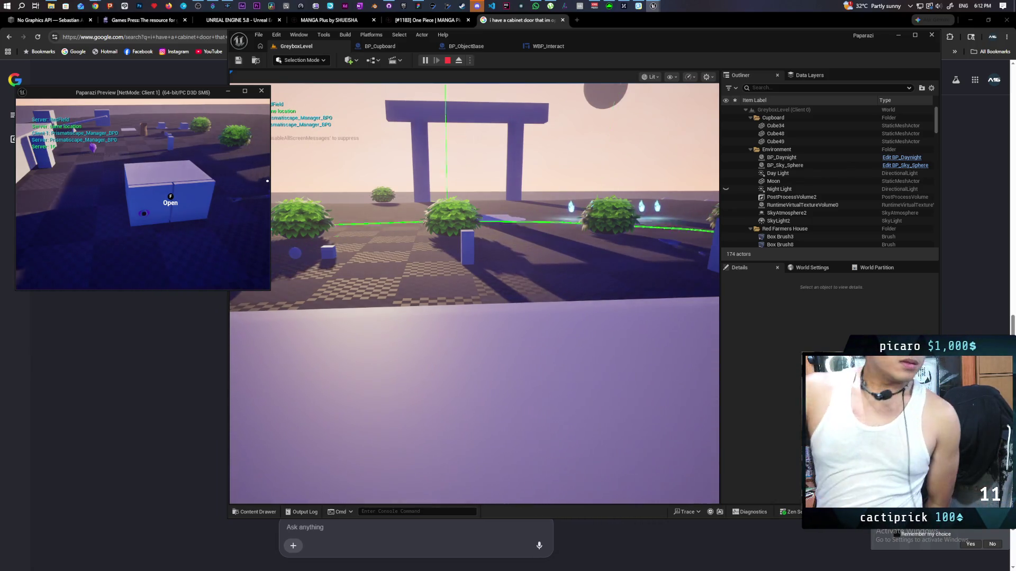
pyautogui.press('f')
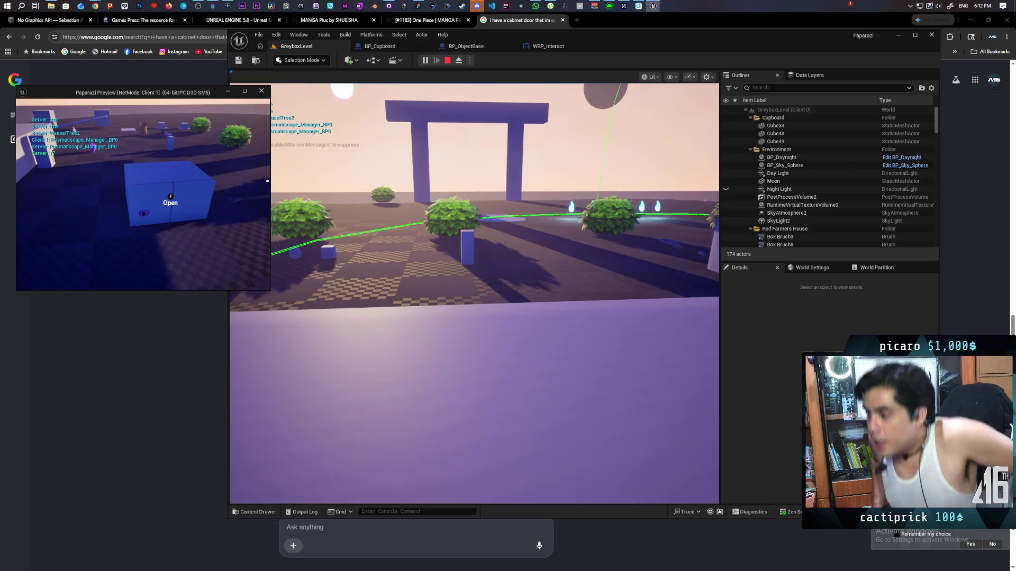
pyautogui.press('f')
pyautogui.press('Escape')
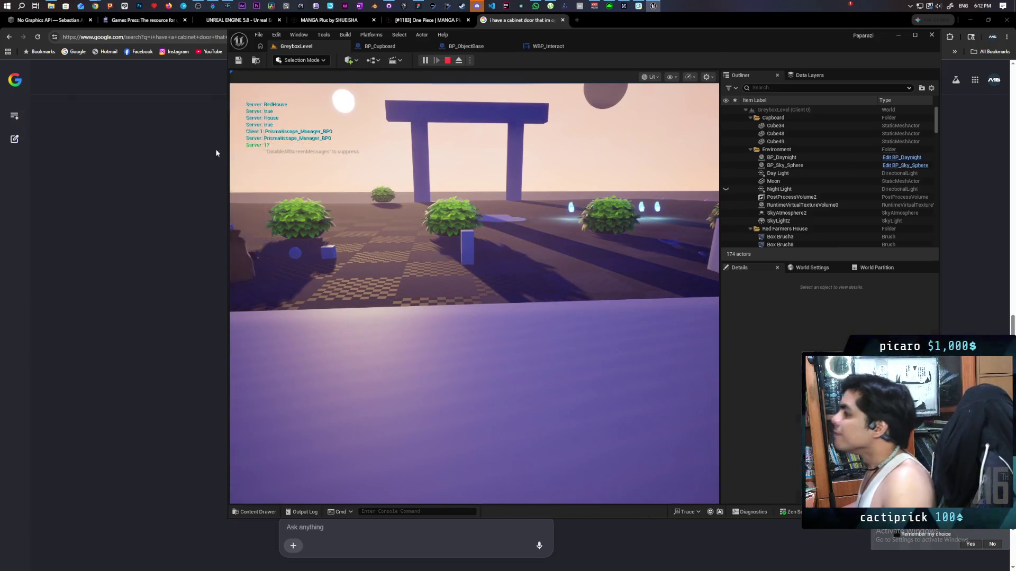
# Insert a 0.2-second Delay between Timeline Finished and Add Relative Rotation, then compile and save.
pyautogui.click(557, 48)
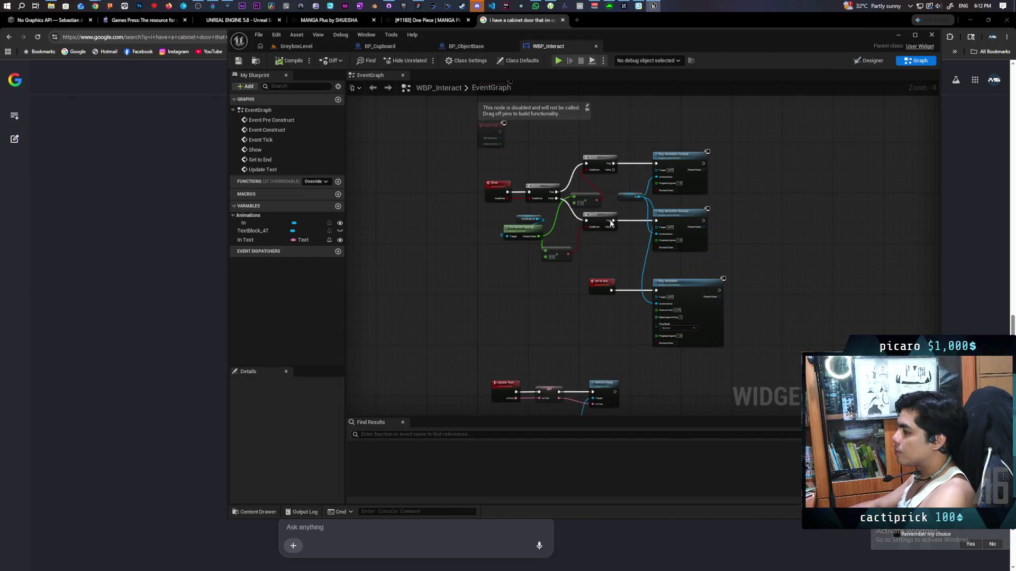
pyautogui.click(466, 46)
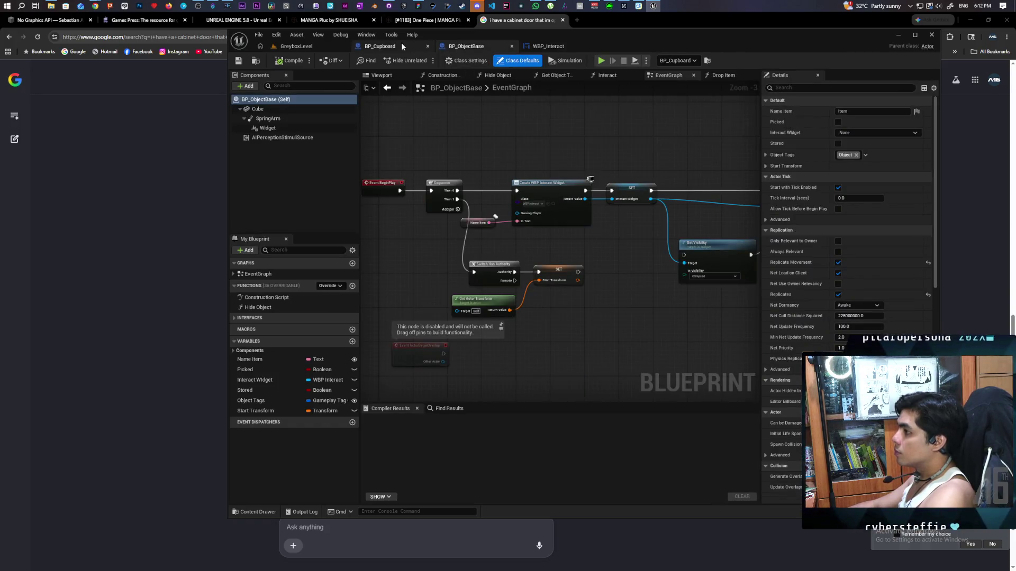
pyautogui.click(380, 46)
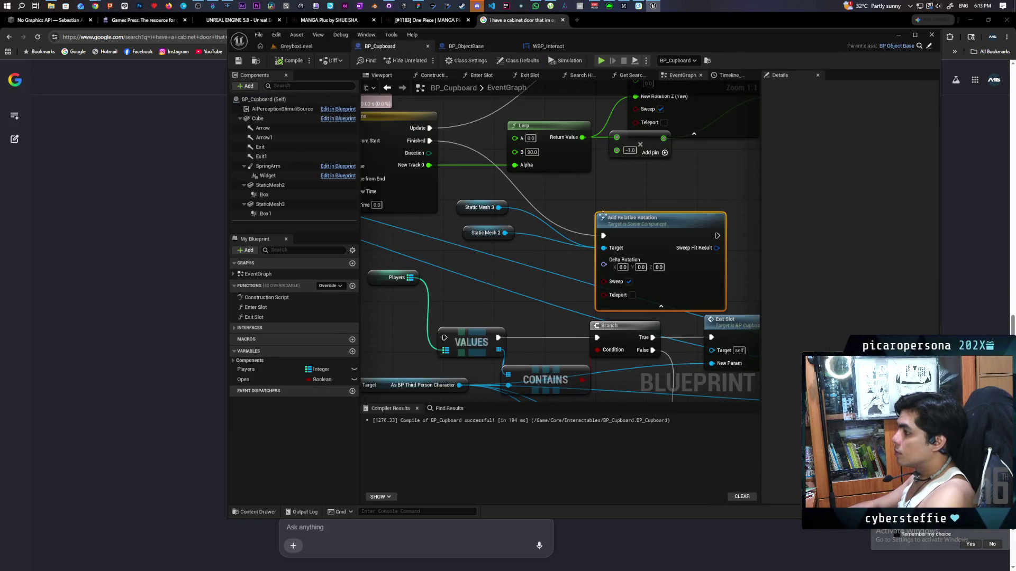
pyautogui.click(478, 176)
pyautogui.hotkey('ctrl', 'v')
pyautogui.moveTo(433, 140)
pyautogui.mouseDown()
pyautogui.moveTo(463, 151)
pyautogui.moveTo(489, 192)
pyautogui.mouseUp()
pyautogui.moveTo(565, 192); pyautogui.dragTo(603, 235)
pyautogui.click(292, 60)
pyautogui.click(296, 46)
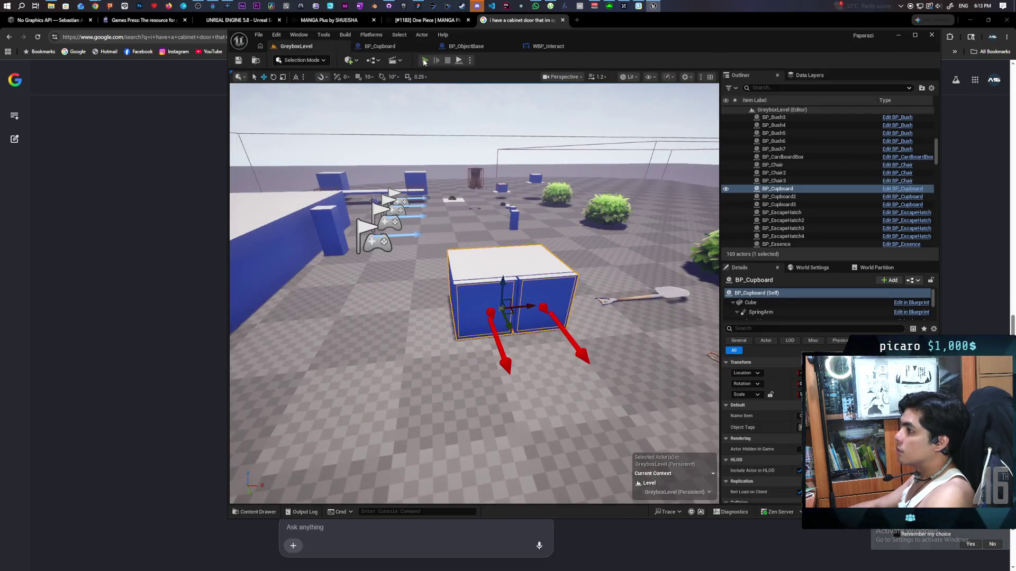
# Start a playtest, open the cupboard, walk inside and close the door behind the character.
pyautogui.click(425, 60)
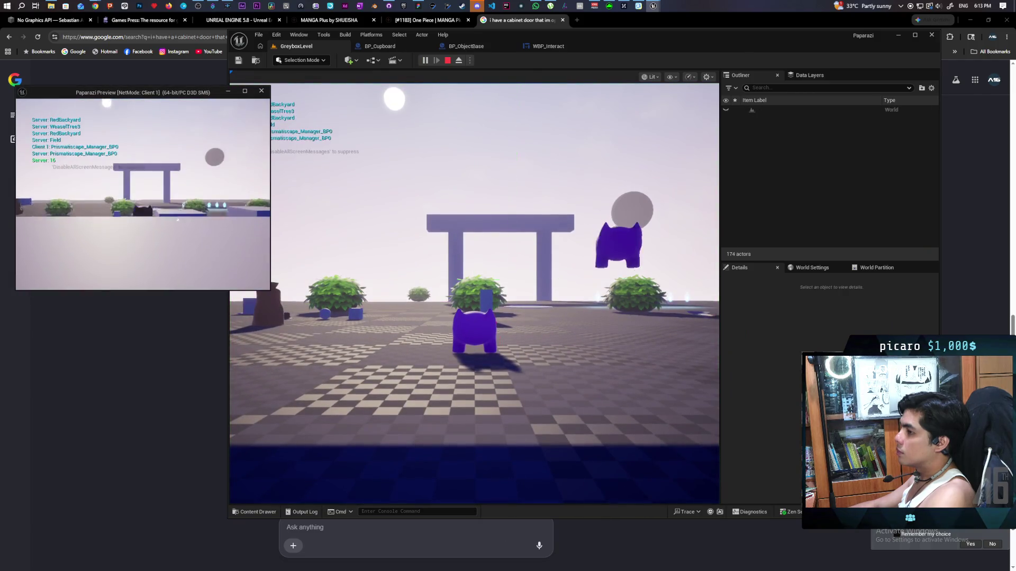
pyautogui.press('w')
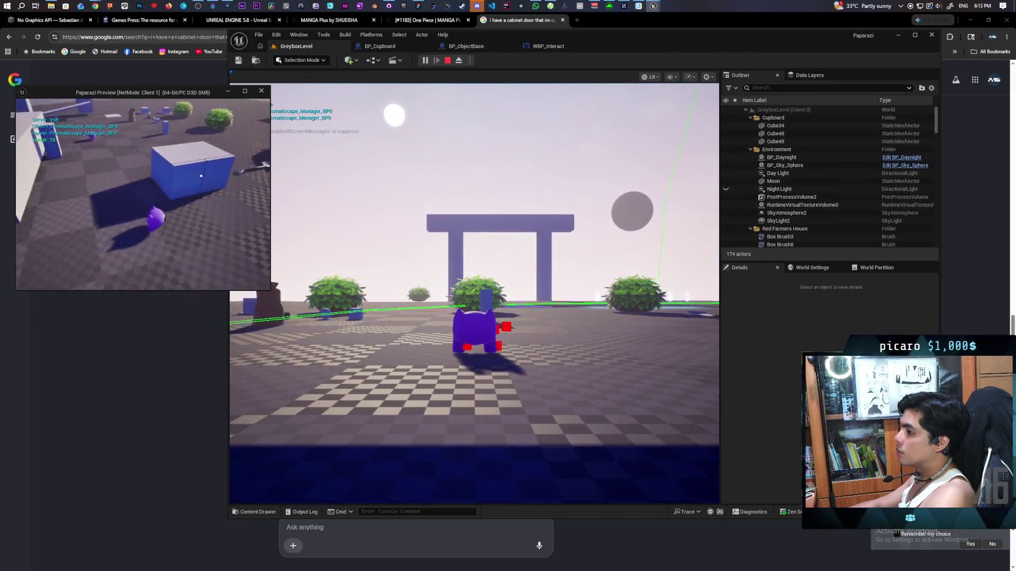
pyautogui.press('f')
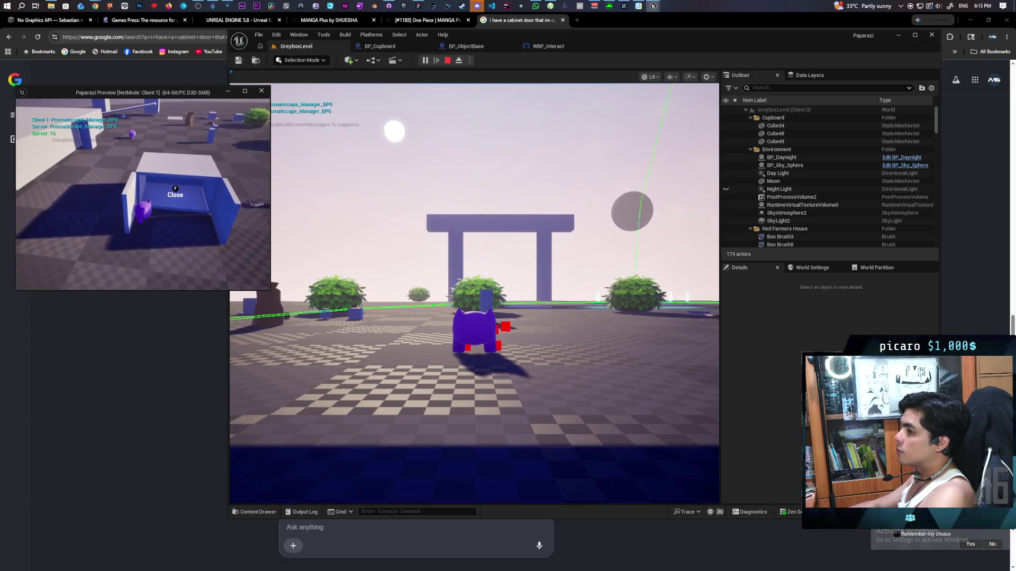
pyautogui.press('s')
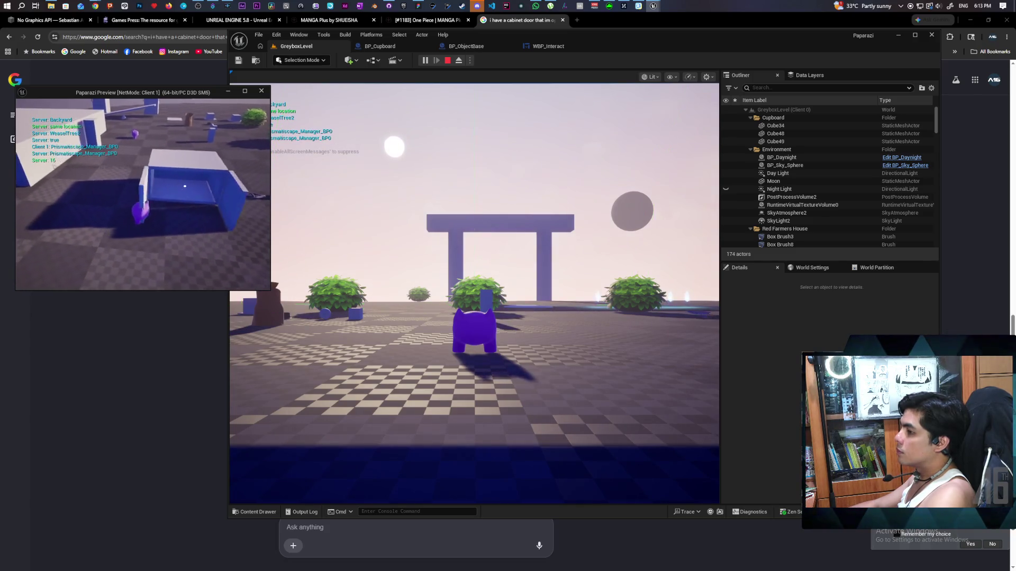
pyautogui.press('w')
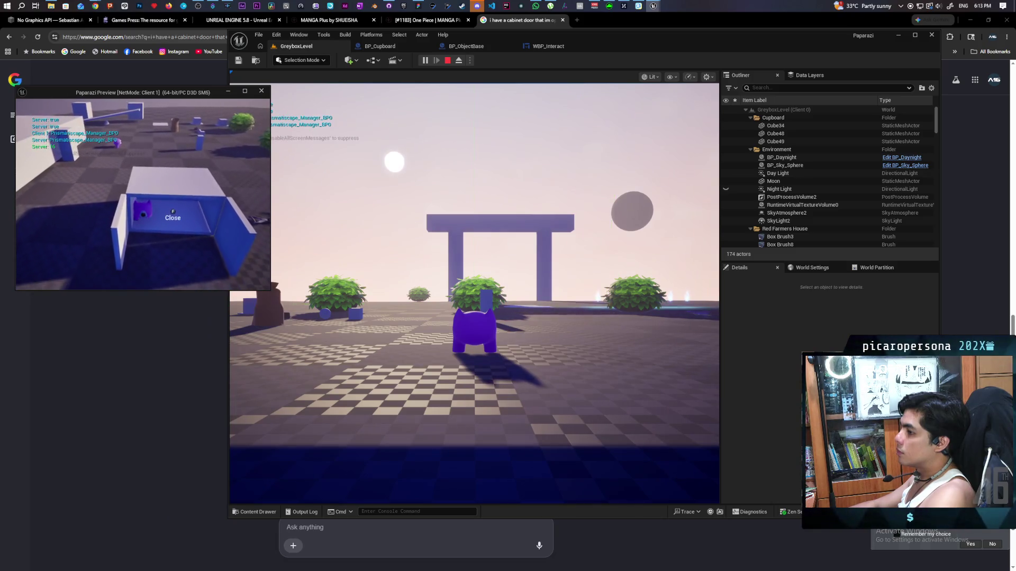
pyautogui.press('f')
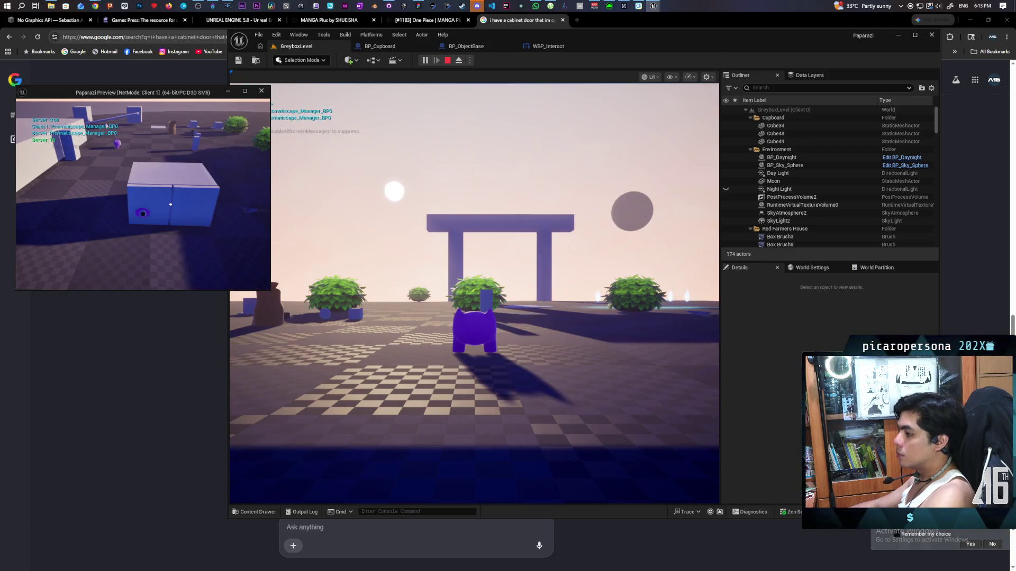
# Toggle the cupboard door open and shut repeatedly with F, then end the play session.
pyautogui.press('f')
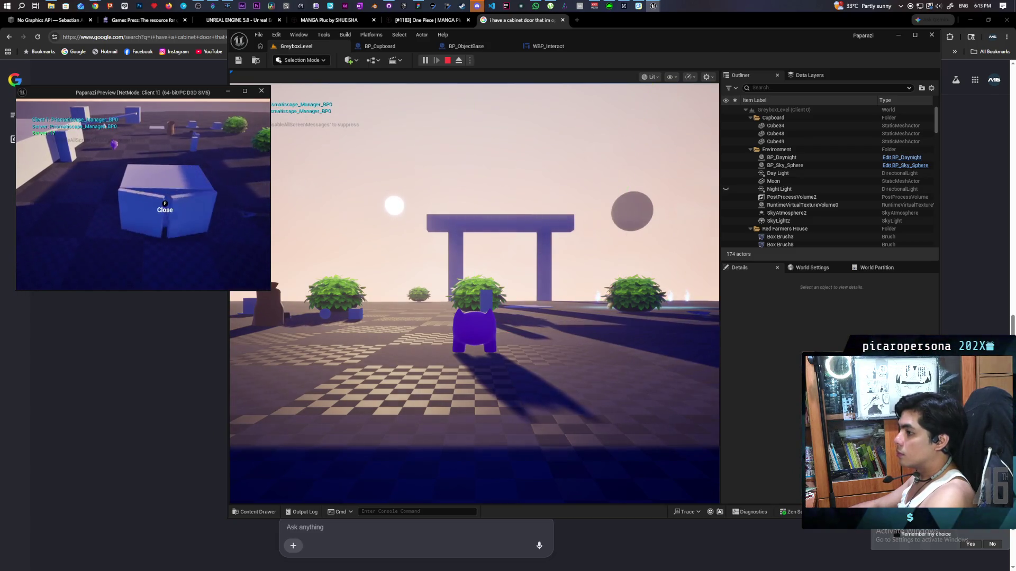
pyautogui.press('f')
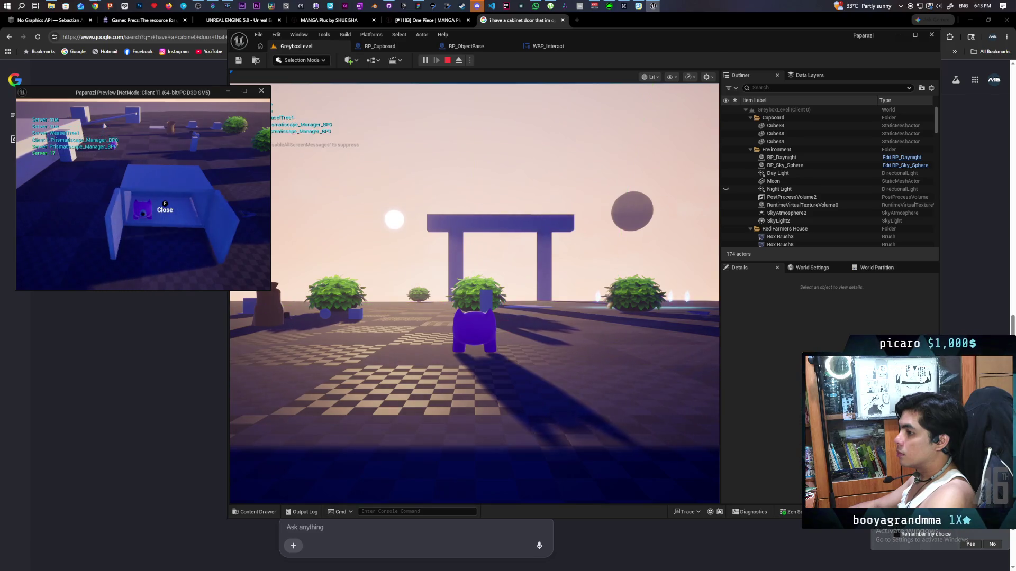
pyautogui.press('f')
pyautogui.press('f')
pyautogui.press('f')
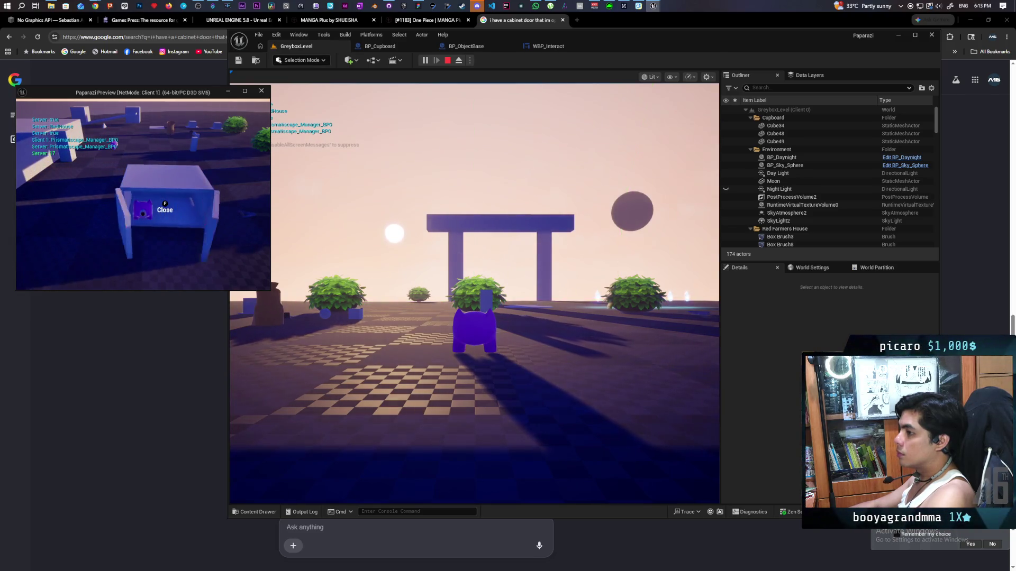
pyautogui.press('f')
pyautogui.press('f')
pyautogui.press('f')
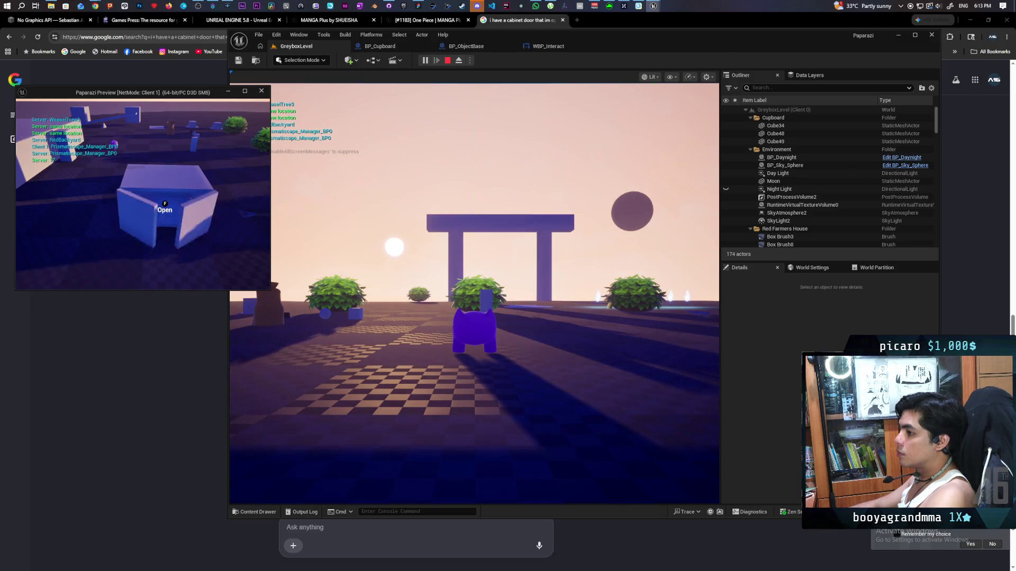
pyautogui.press('f')
pyautogui.press('f')
pyautogui.press('f')
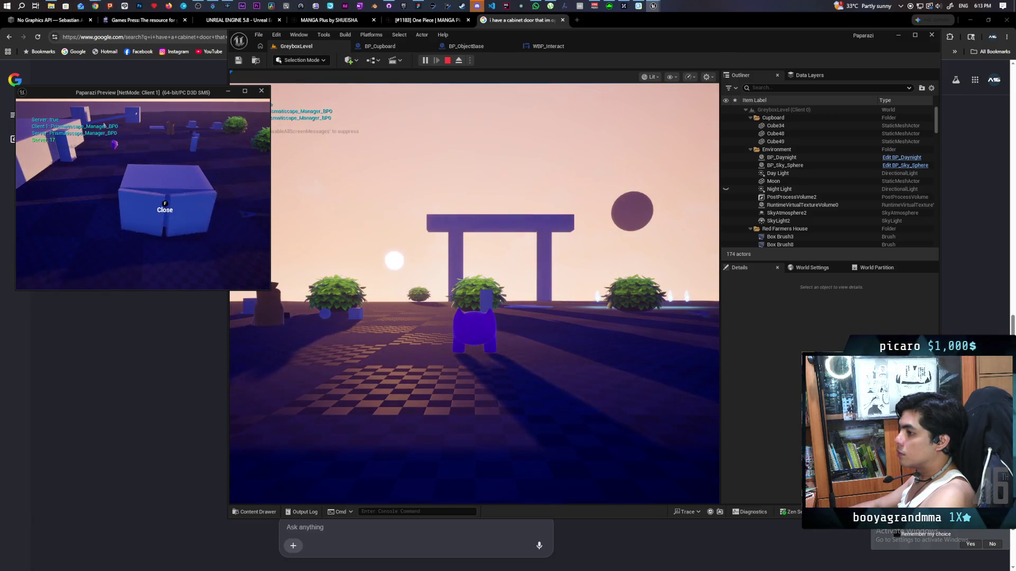
pyautogui.press('f')
pyautogui.press('f')
pyautogui.press('f')
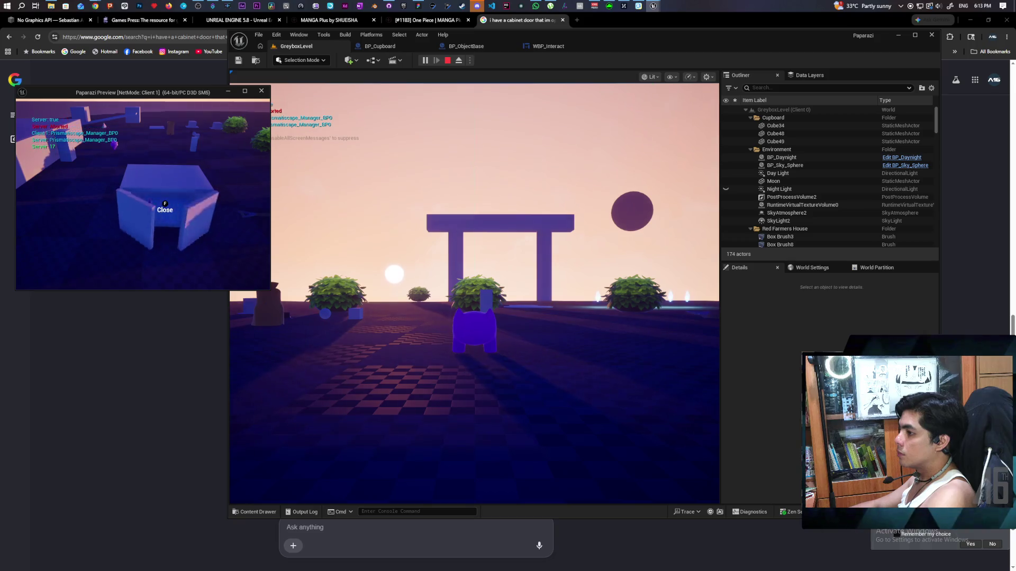
pyautogui.press('f')
pyautogui.press('f')
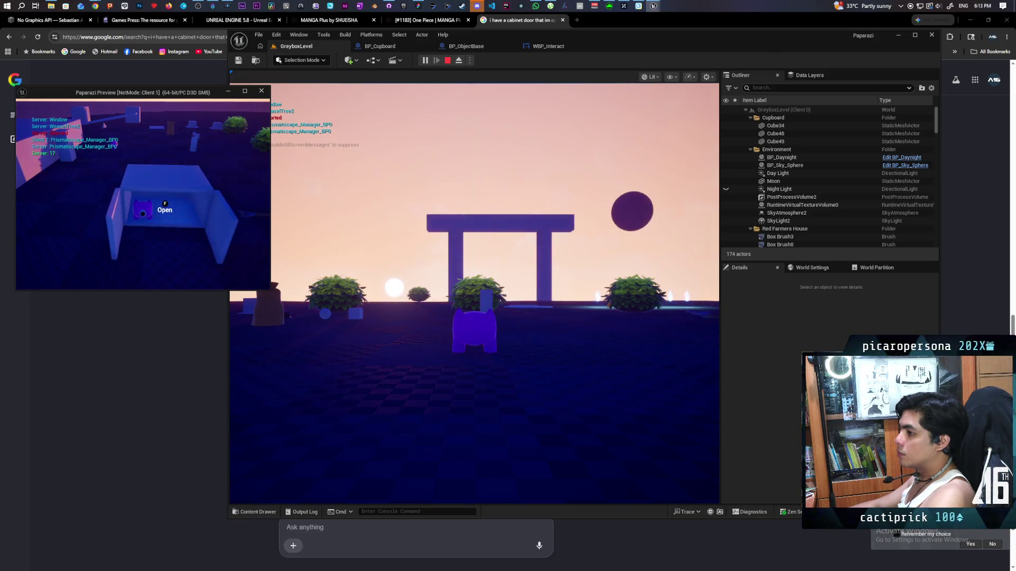
pyautogui.press('f')
pyautogui.press('Escape')
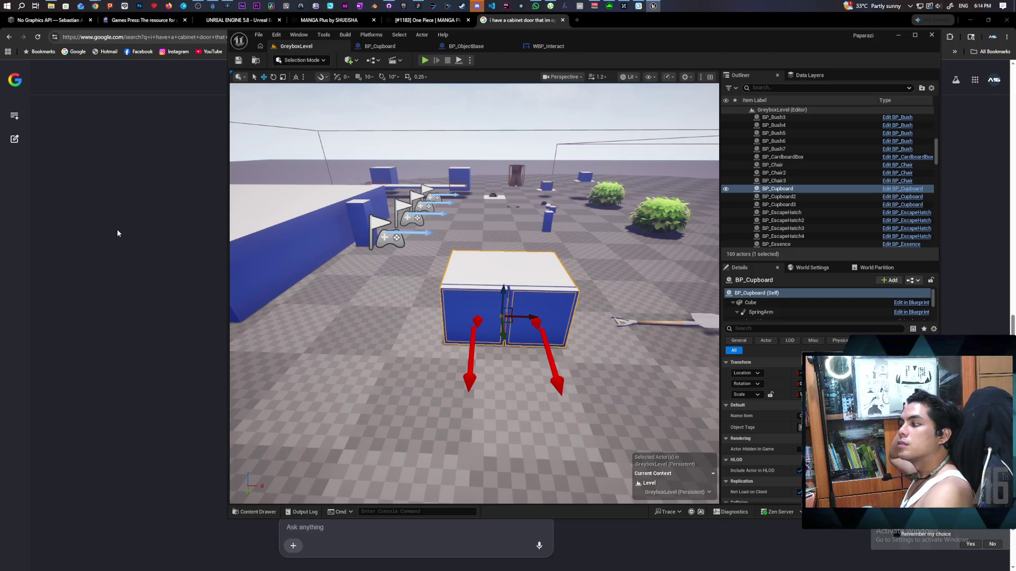
# Set Add Relative Rotation's Delta Rotation Z to 1 in BP_Cupboard and launch a GreyboxLevel playtest.
pyautogui.click(550, 47)
pyautogui.click(466, 46)
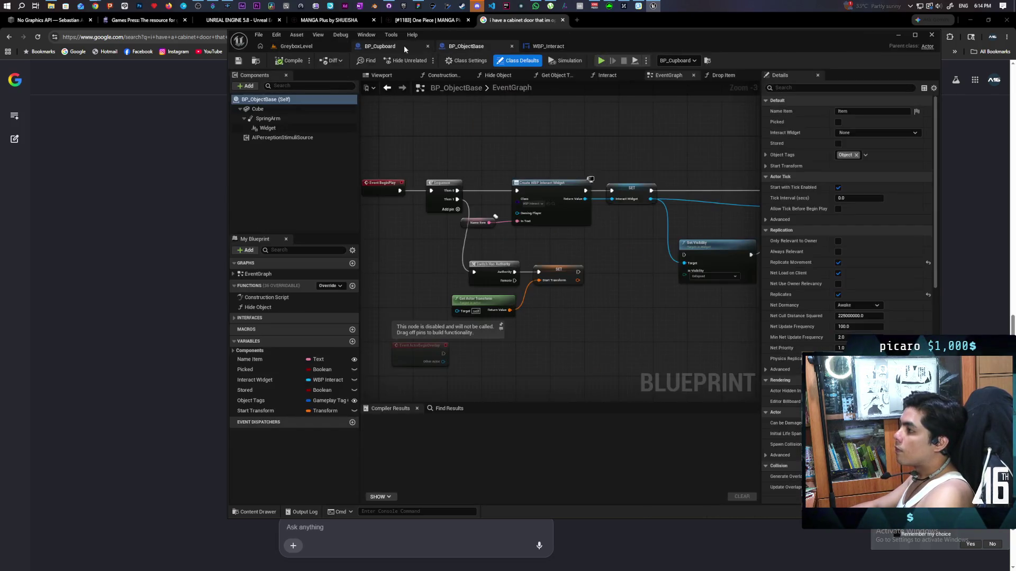
pyautogui.click(380, 47)
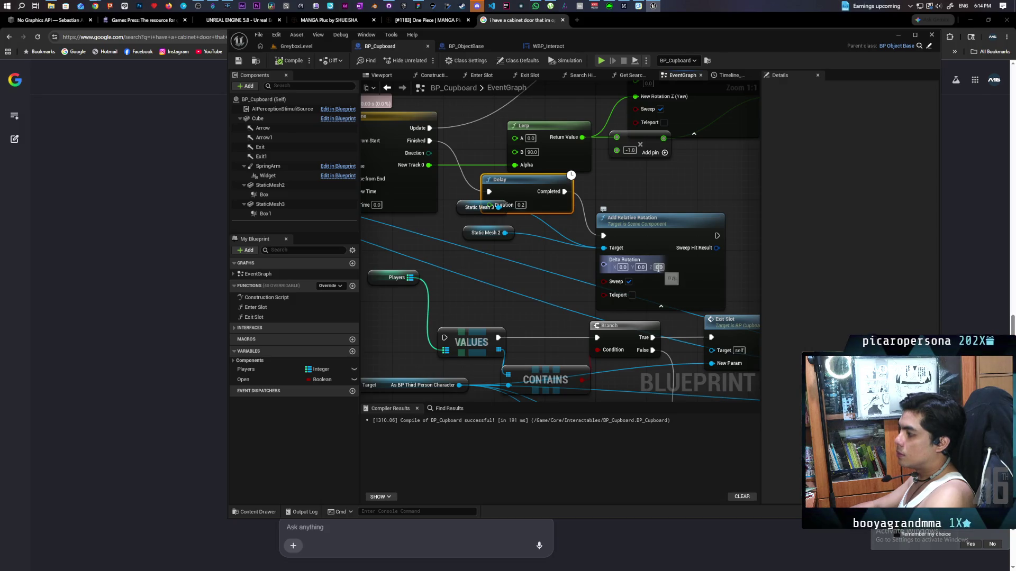
pyautogui.write('1')
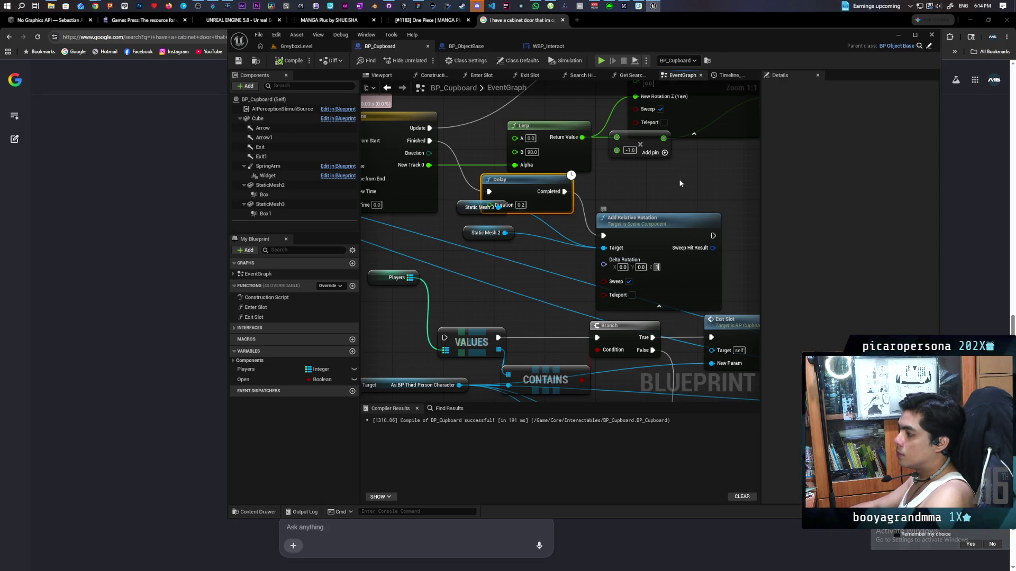
pyautogui.click(296, 46)
pyautogui.click(425, 60)
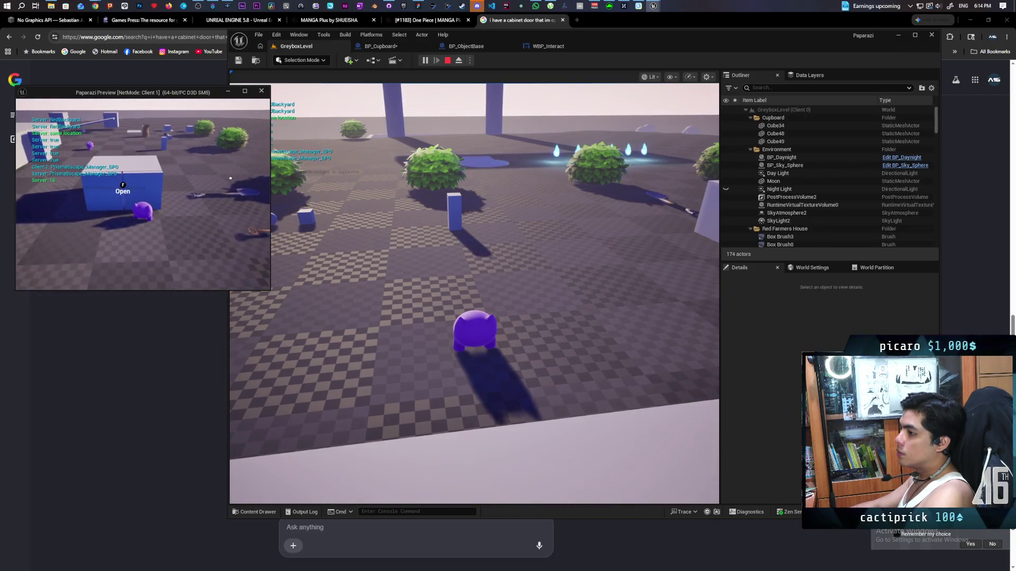
# Walk into the open cupboard and close and reopen its door with F.
pyautogui.press('e')
pyautogui.press('w')
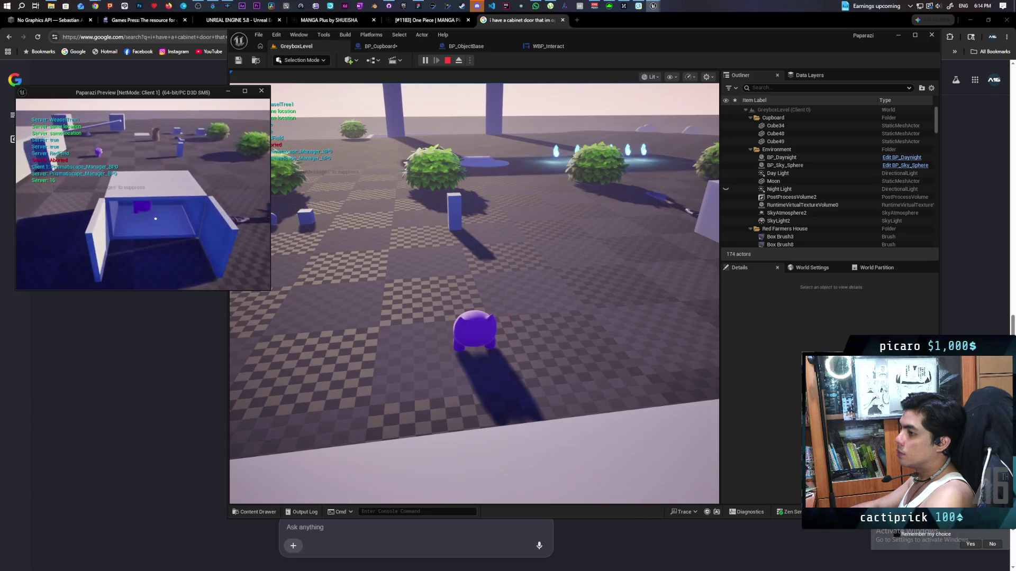
pyautogui.press('a')
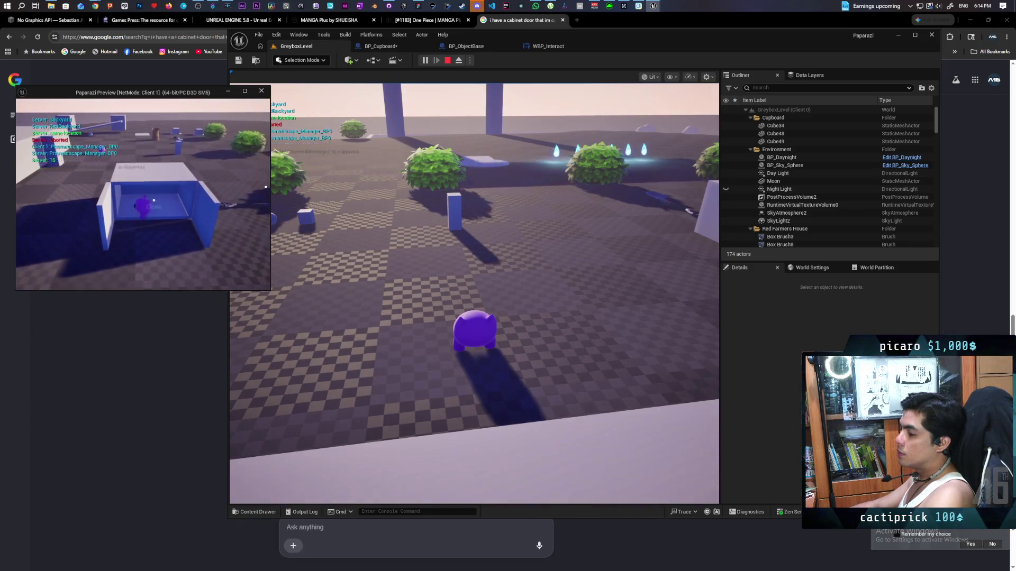
pyautogui.press('f')
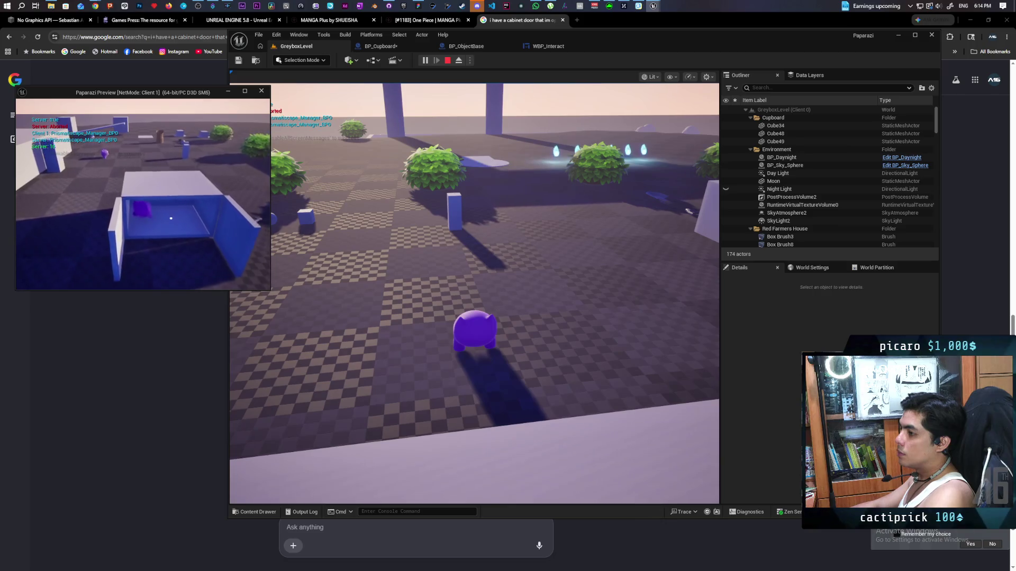
pyautogui.press('f')
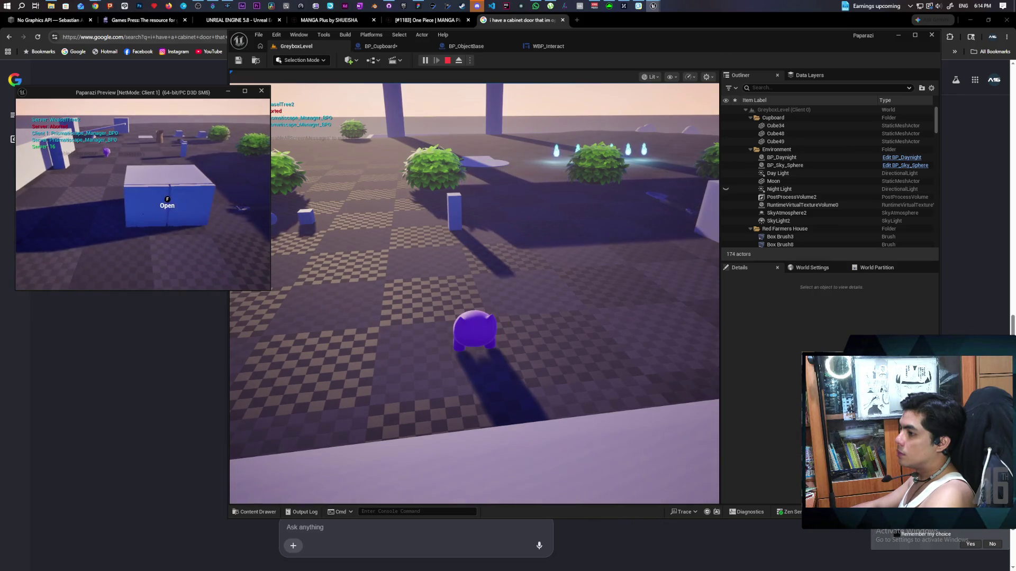
pyautogui.press('f')
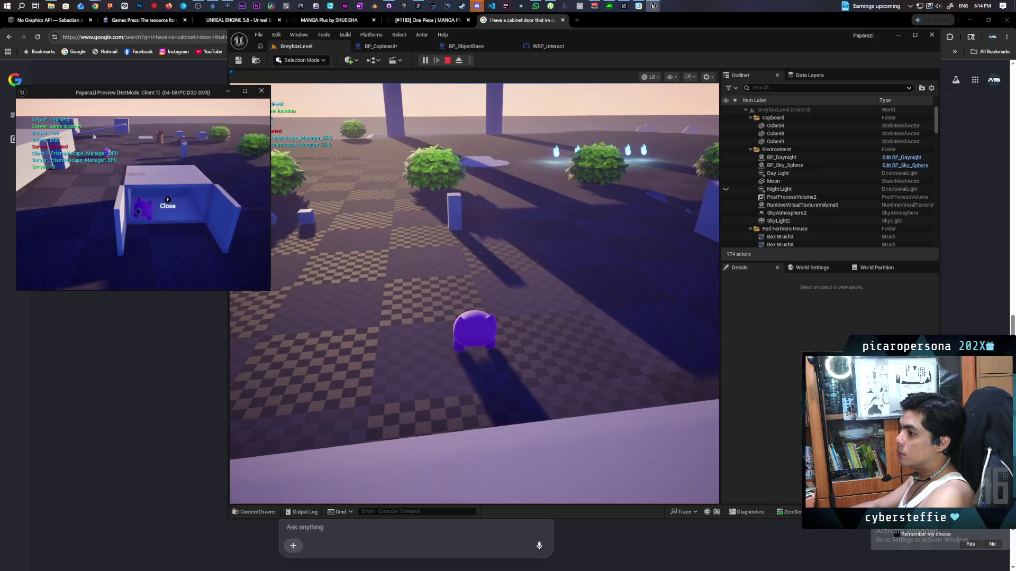
# Walk deeper in and back out, close the cupboard doors, and end the play session.
pyautogui.press('w')
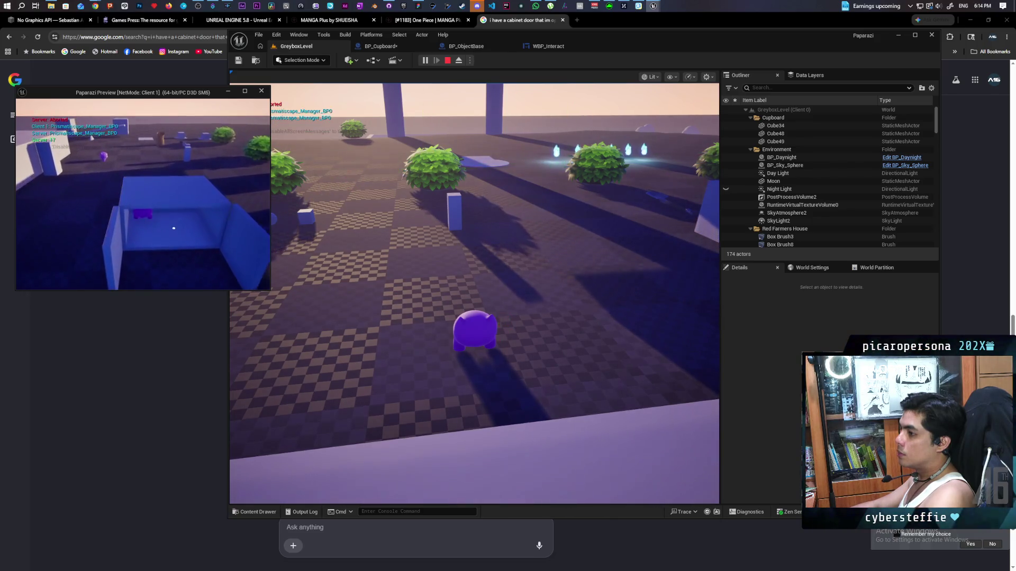
pyautogui.press('s')
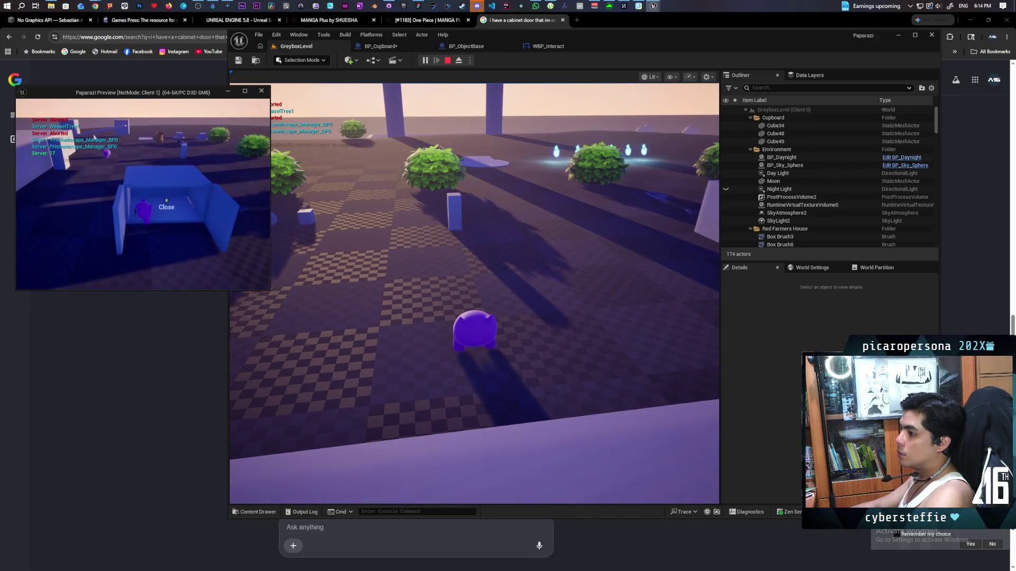
pyautogui.press('f')
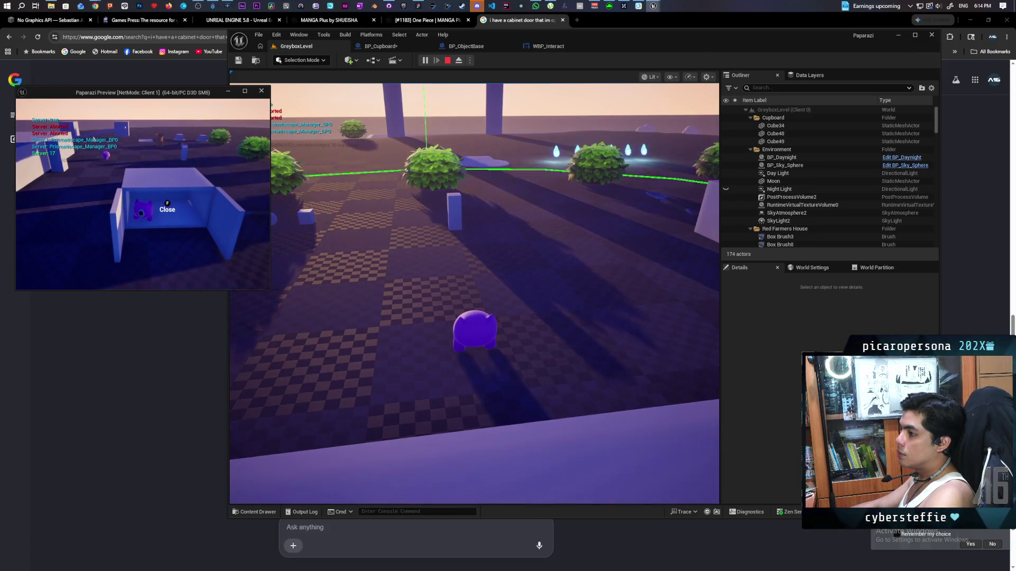
pyautogui.press('f')
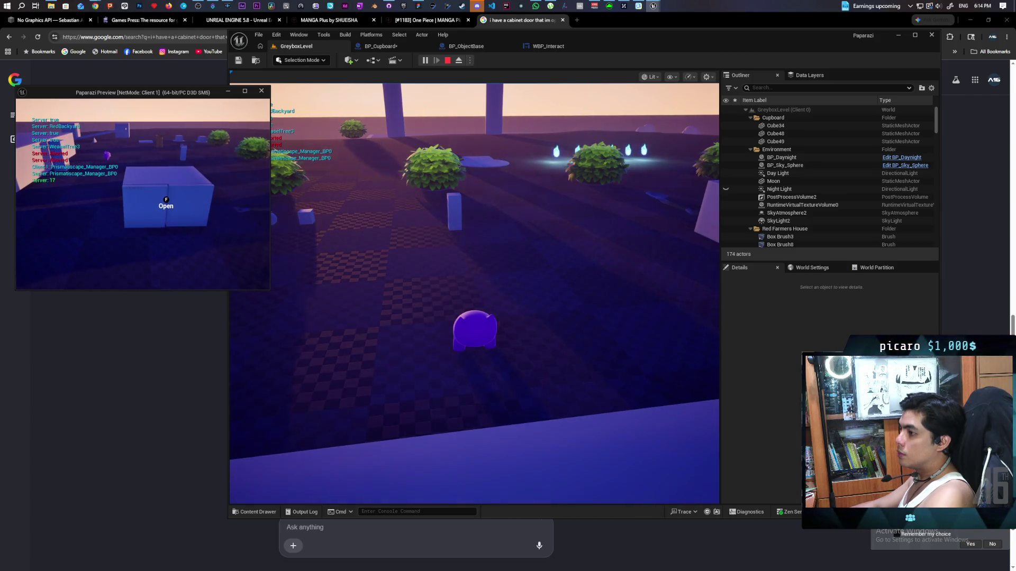
pyautogui.click(505, 163)
pyautogui.press('Escape')
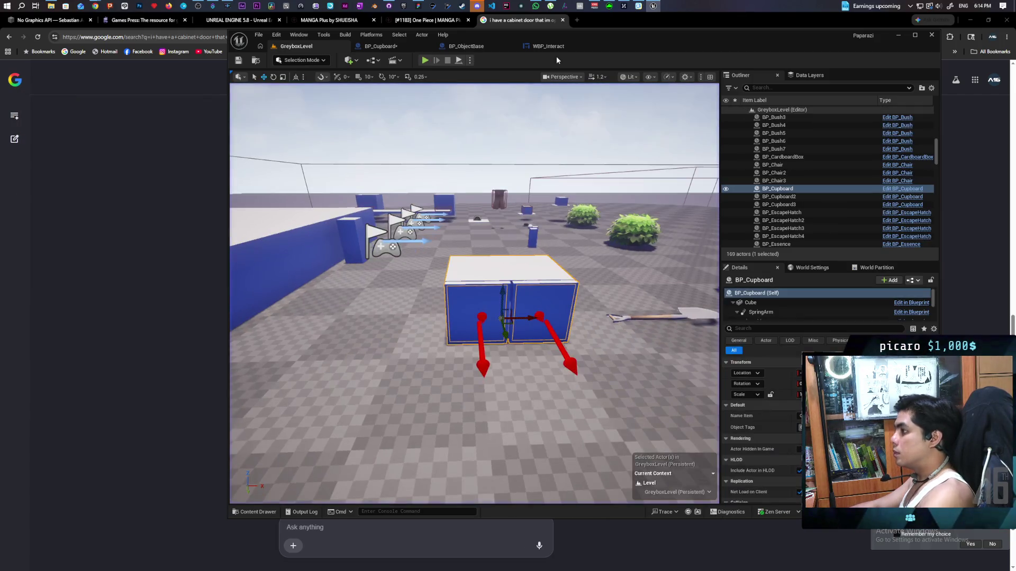
# Step through the WBP_Interact, BP_ObjectBase and BP_Cupboard tabs, then return to the browser's AI answer.
pyautogui.click(545, 46)
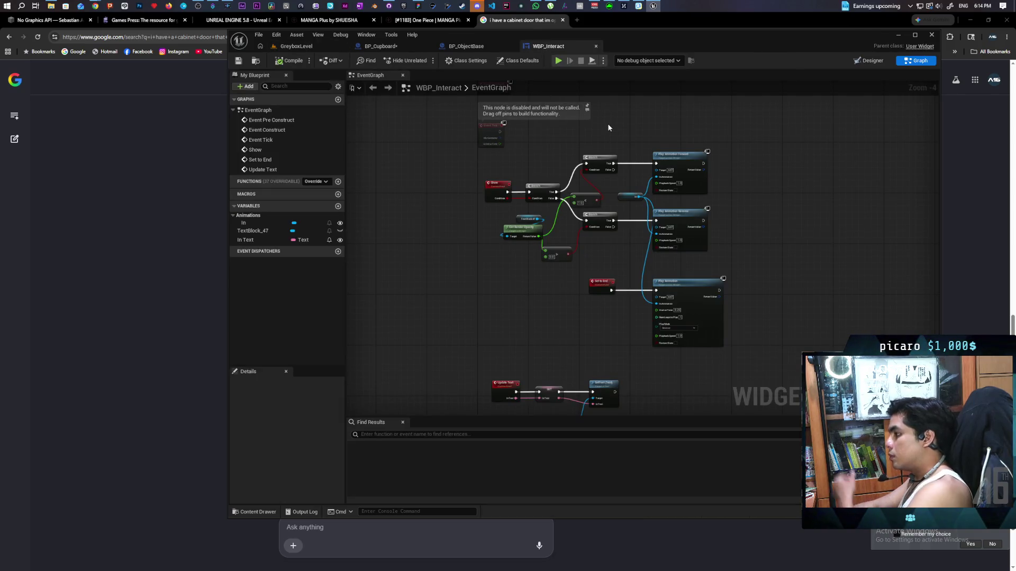
pyautogui.click(463, 46)
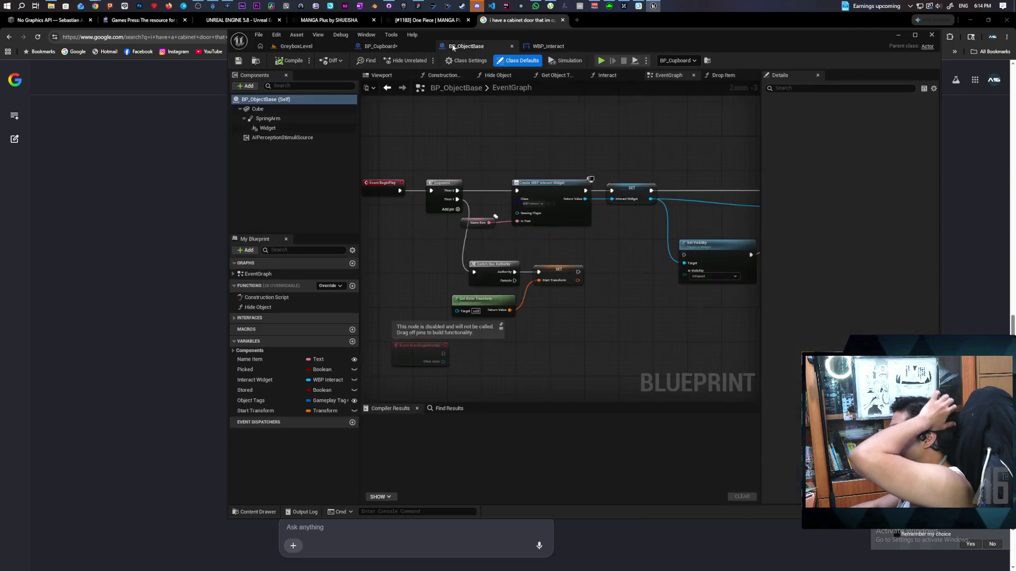
pyautogui.click(390, 48)
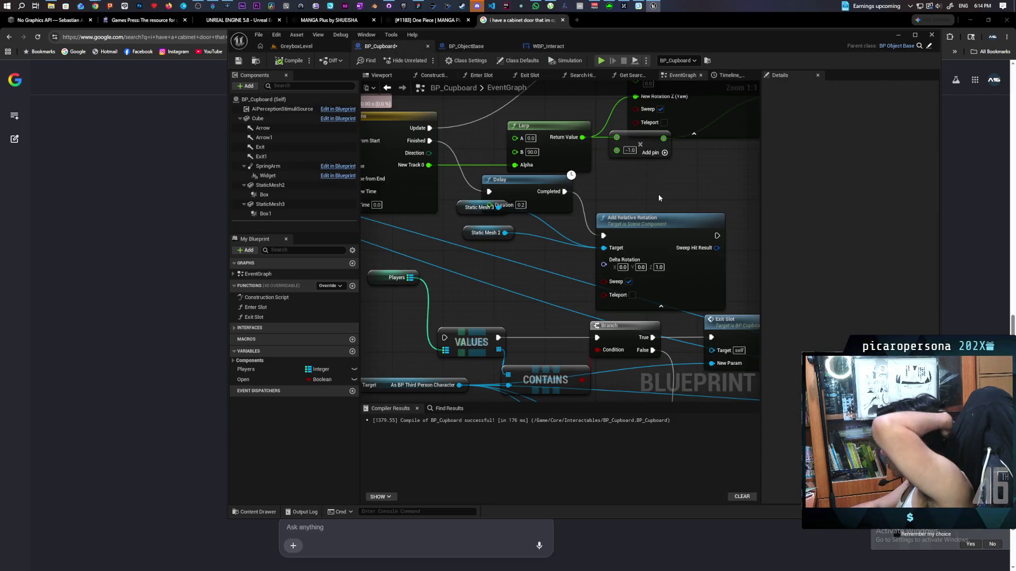
pyautogui.hotkey('alt', 'Tab')
pyautogui.scroll(-2, 303, 252)
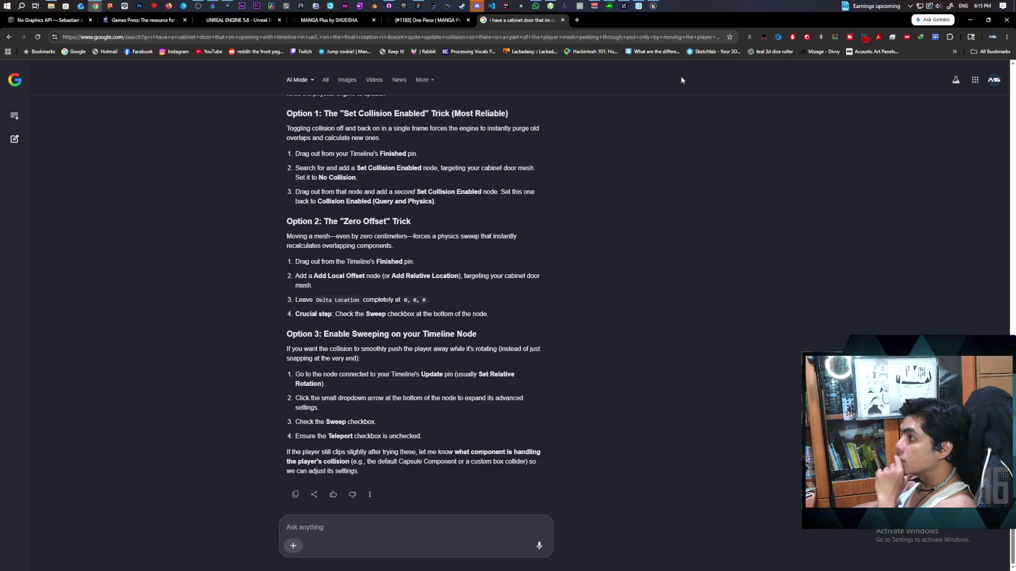
pyautogui.click(653, 5)
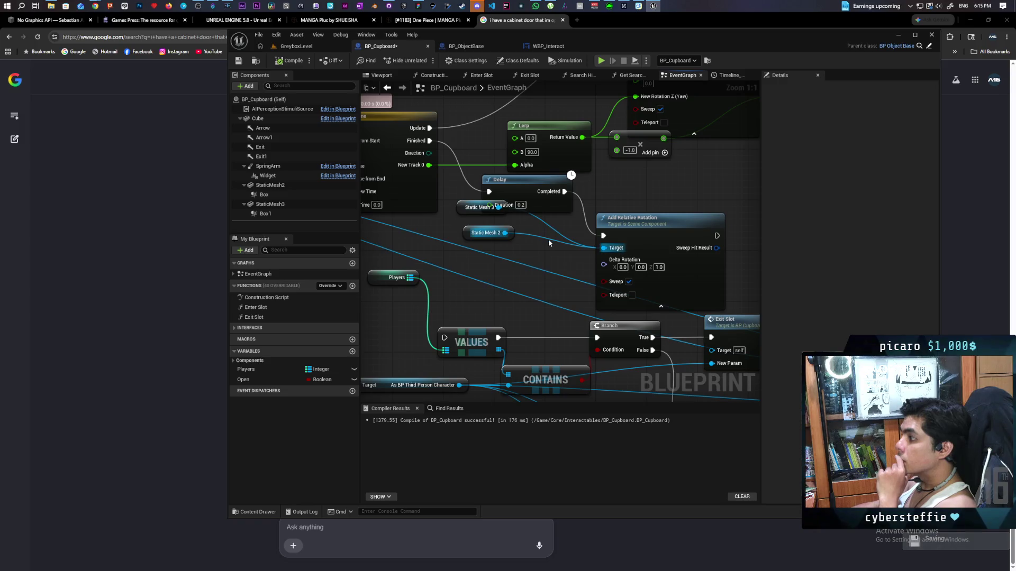
# Add an Add Input Vector node from the As BP Third Person Character cast output.
pyautogui.scroll(-7, 548, 239)
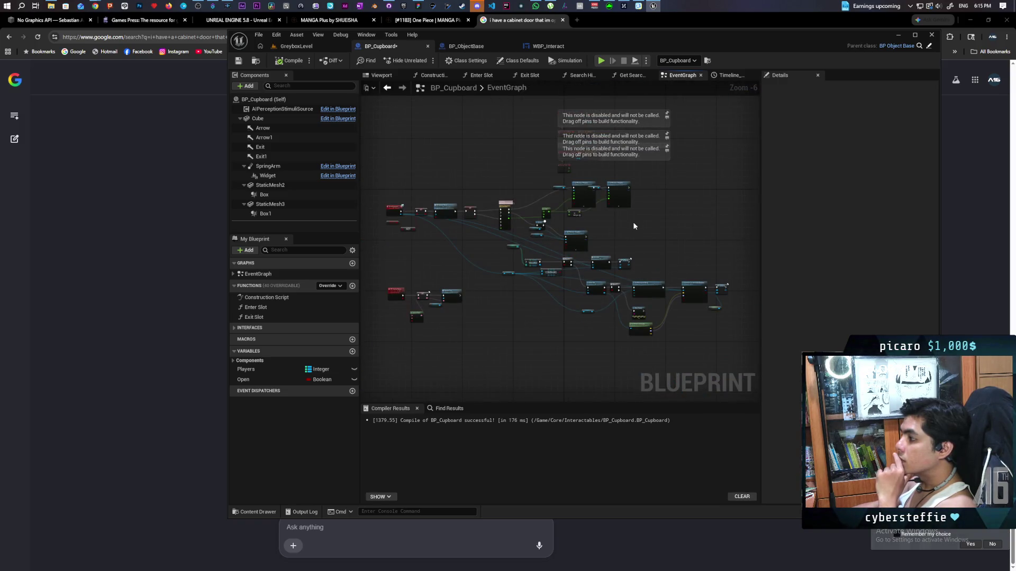
pyautogui.scroll(2, 633, 221)
pyautogui.scroll(-1, 621, 223)
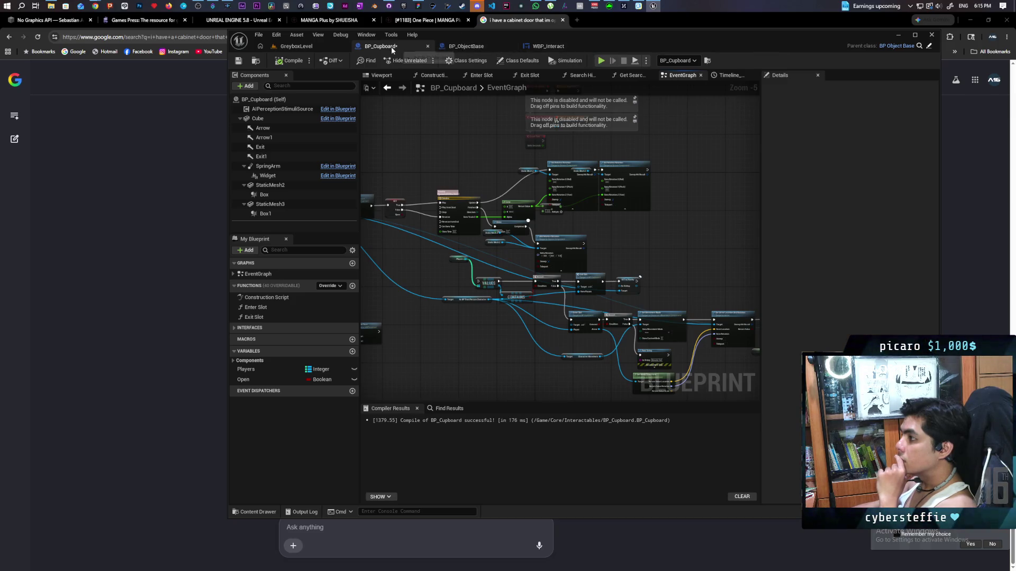
pyautogui.scroll(1, 417, 157)
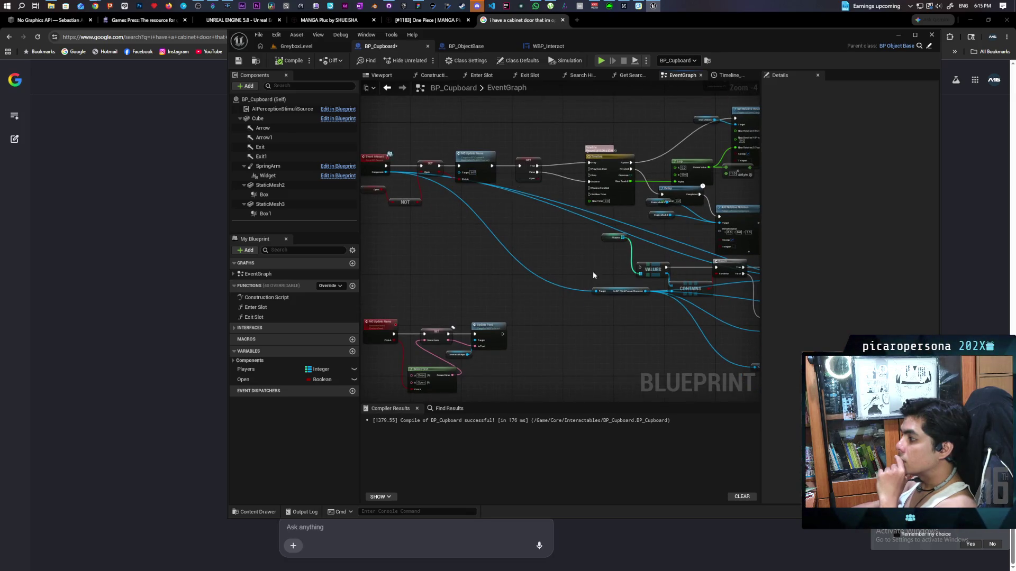
pyautogui.moveTo(592, 275); pyautogui.dragTo(458, 260)
pyautogui.scroll(3, 478, 284)
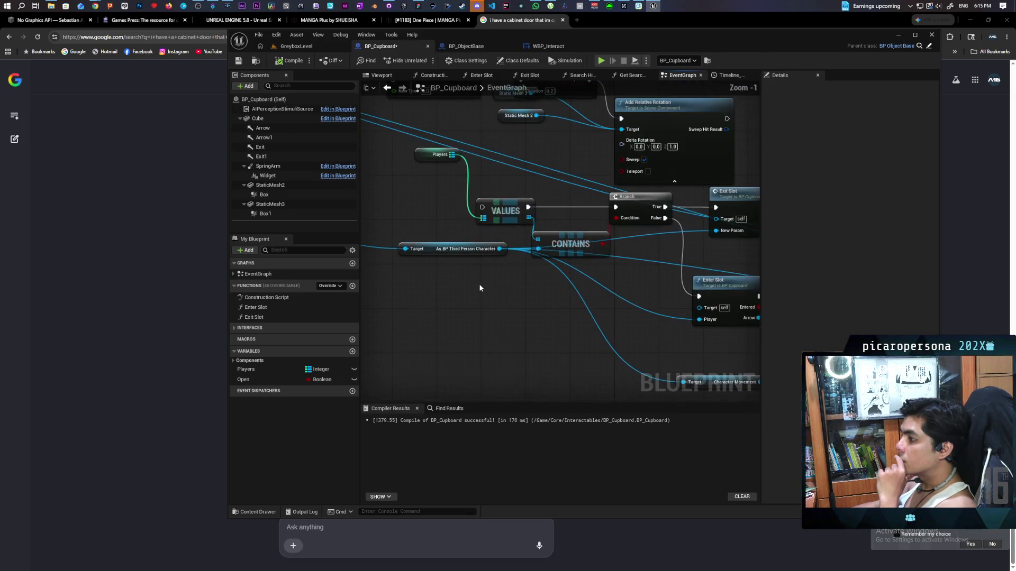
pyautogui.moveTo(498, 249); pyautogui.dragTo(477, 321)
pyautogui.write('add input')
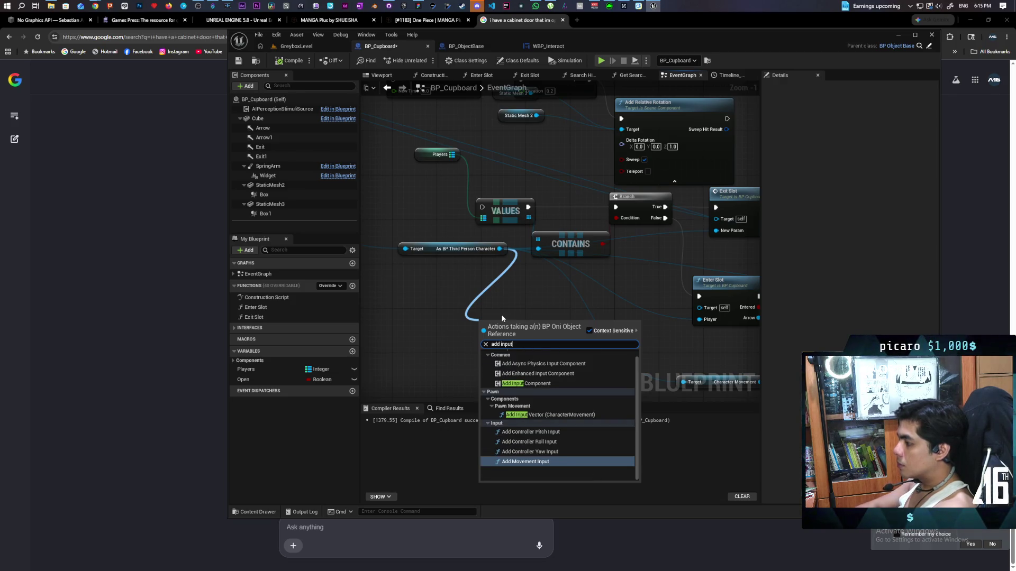
pyautogui.click(543, 414)
# Set Add Input Vector's World Vector X to 1.0 and run it when the timeline finishes.
pyautogui.click(592, 360)
pyautogui.moveTo(593, 360)
pyautogui.mouseDown()
pyautogui.moveTo(539, 397)
pyautogui.moveTo(553, 324)
pyautogui.mouseUp()
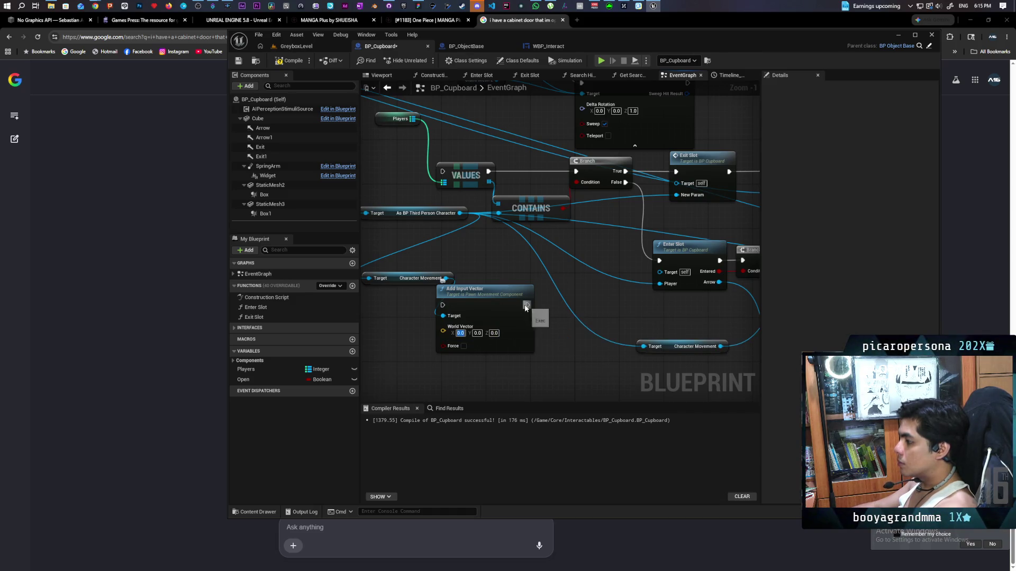
pyautogui.write('1')
pyautogui.press('Return')
pyautogui.scroll(-1, 545, 370)
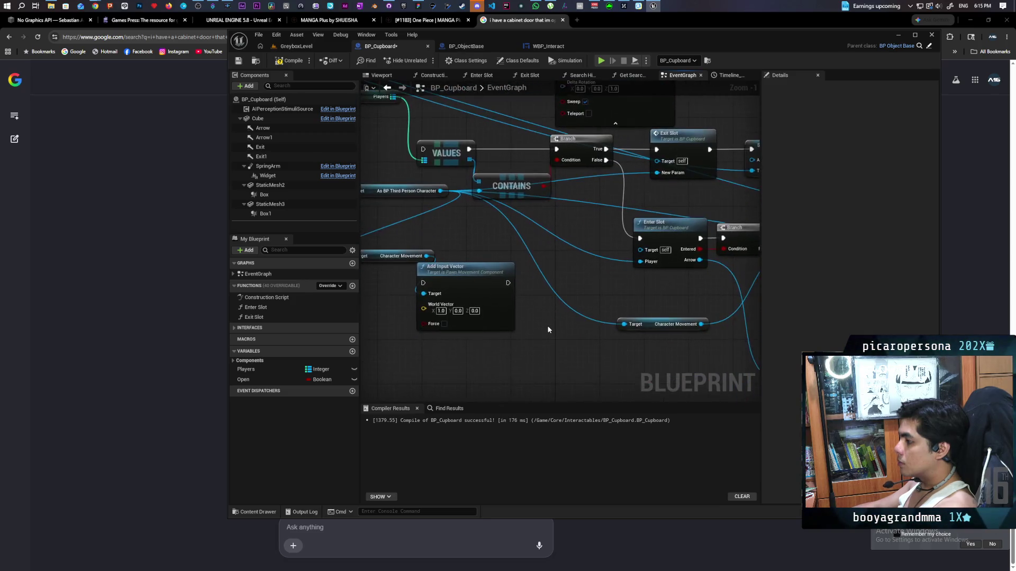
pyautogui.moveTo(565, 305)
pyautogui.mouseDown()
pyautogui.moveTo(581, 358)
pyautogui.moveTo(581, 317)
pyautogui.moveTo(574, 338)
pyautogui.mouseUp()
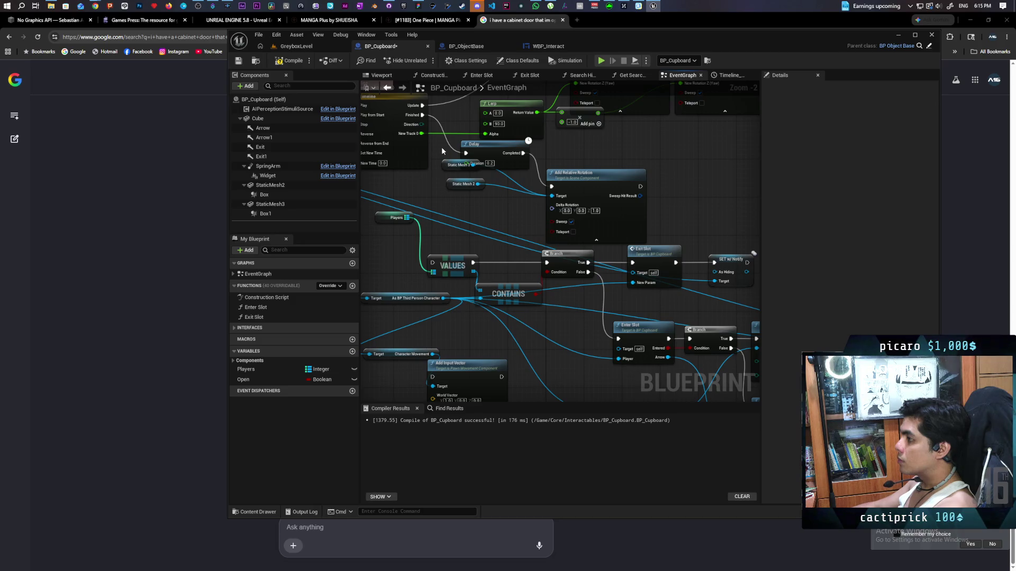
pyautogui.moveTo(422, 114)
pyautogui.mouseDown()
pyautogui.moveTo(458, 358)
pyautogui.moveTo(447, 341)
pyautogui.moveTo(432, 376)
pyautogui.mouseUp()
pyautogui.scroll(-2, 447, 335)
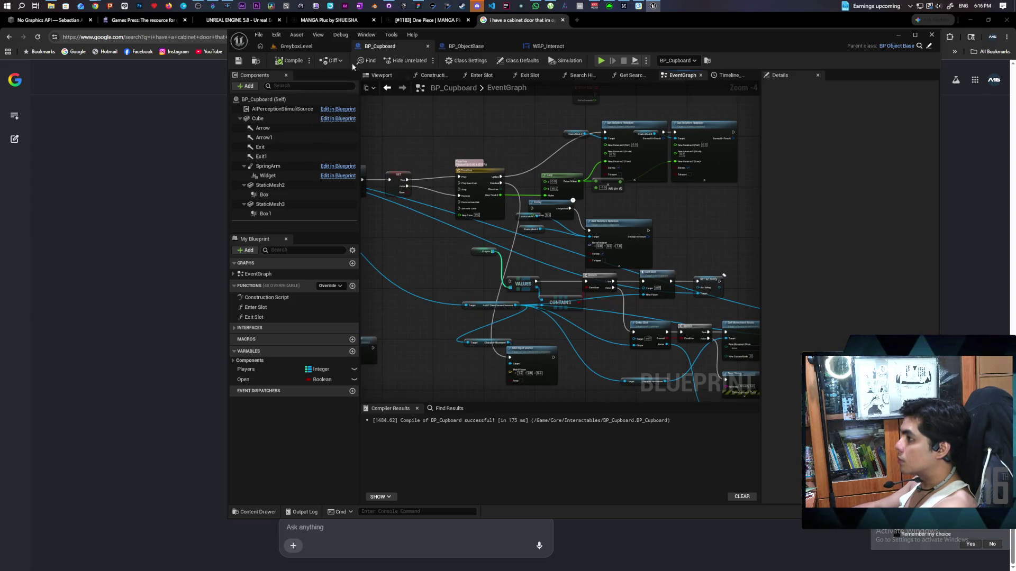
# Playtest GreyboxLevel, opening and closing the cupboard with F, then stop and show WBP_Interact.
pyautogui.click(293, 46)
pyautogui.click(424, 61)
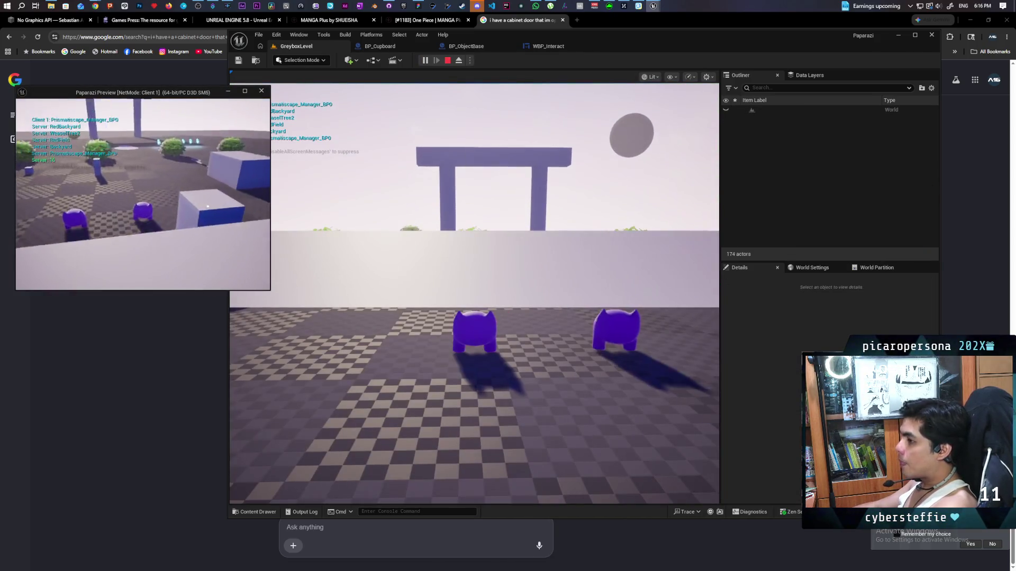
pyautogui.press('w')
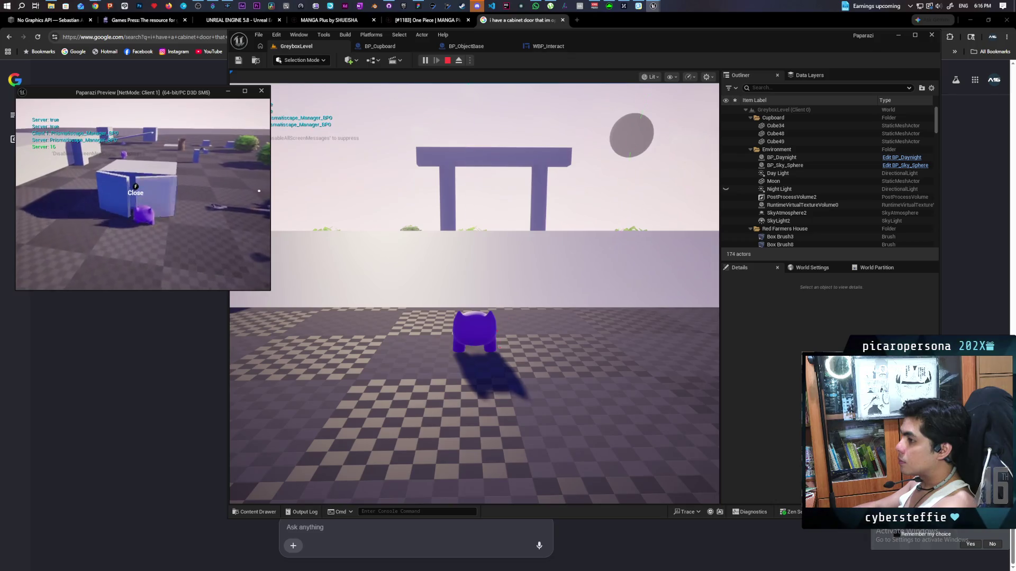
pyautogui.press('f')
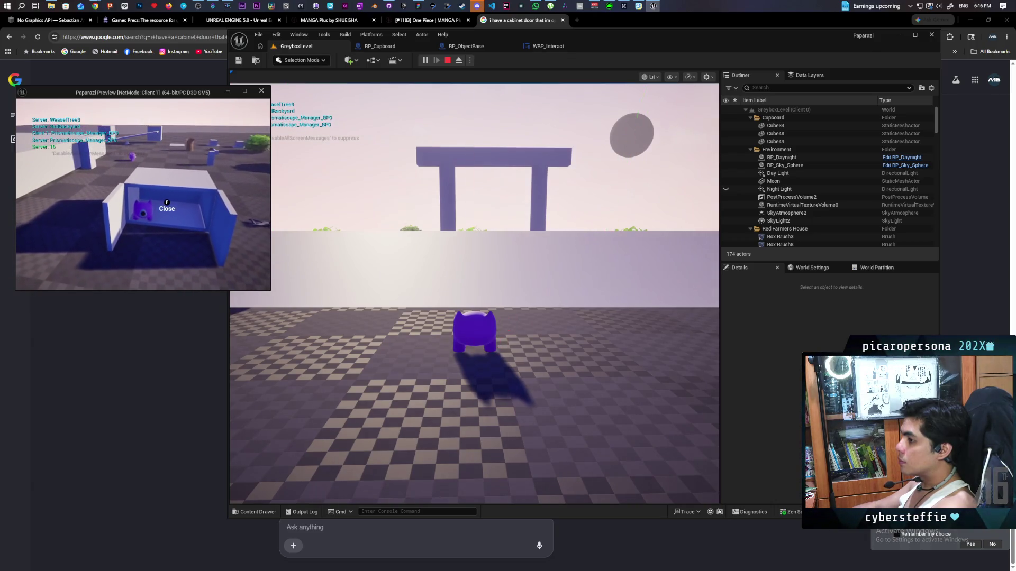
pyautogui.press('f')
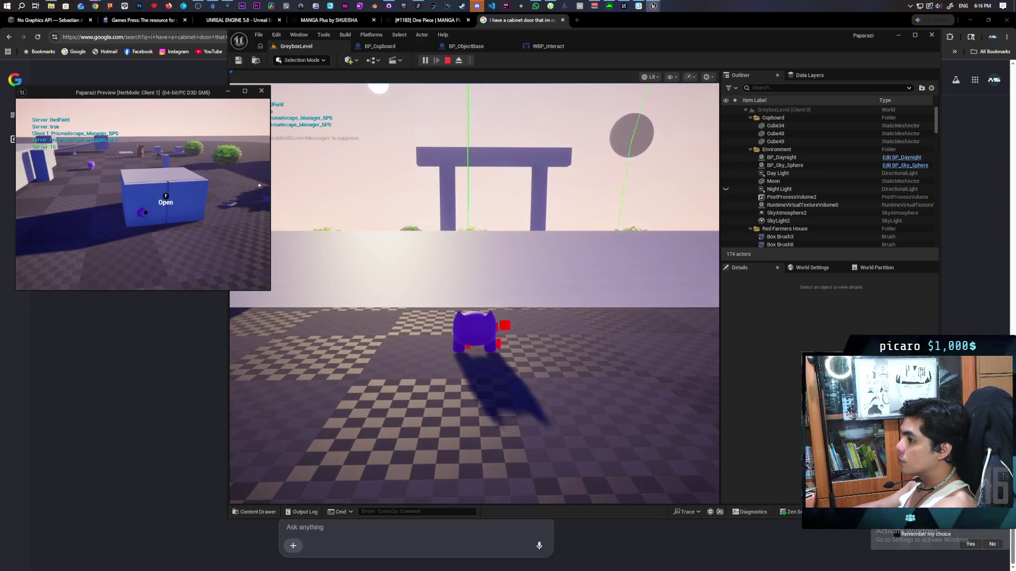
pyautogui.press('Escape')
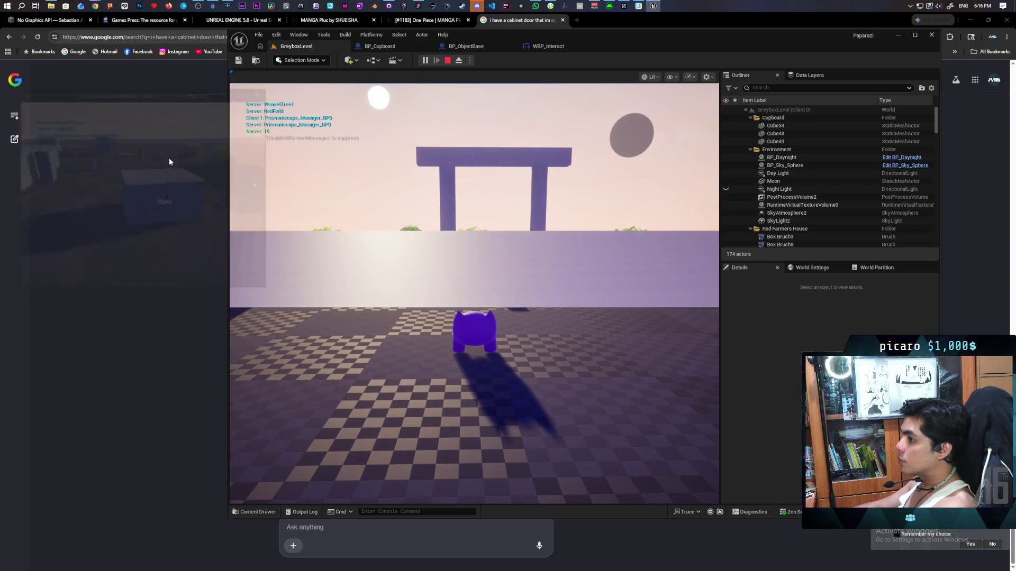
pyautogui.click(560, 47)
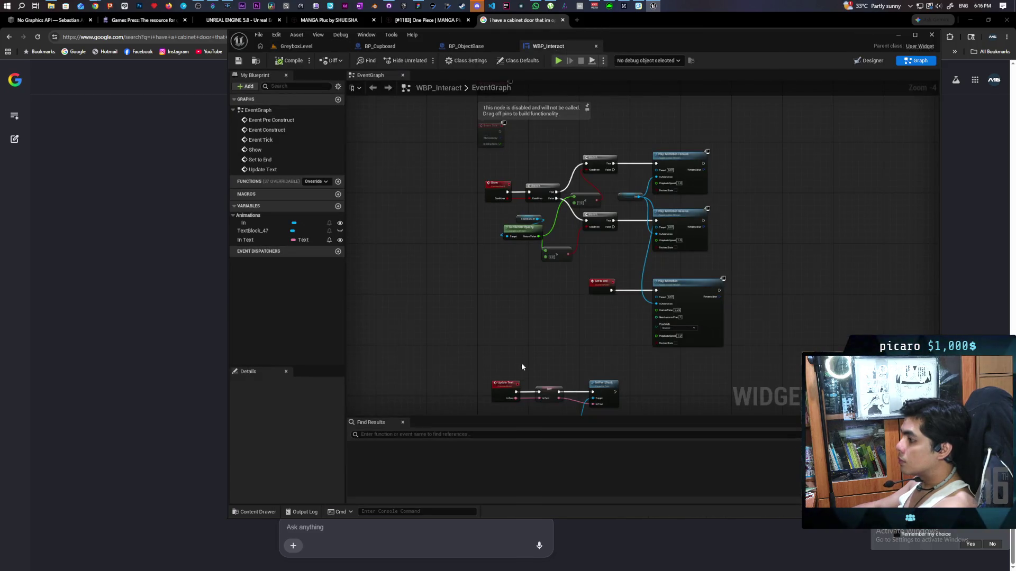
# Enable Force on BP_Cupboard's Add Input Vector node, compile and save, then return to GreyboxLevel.
pyautogui.click(475, 47)
pyautogui.click(402, 44)
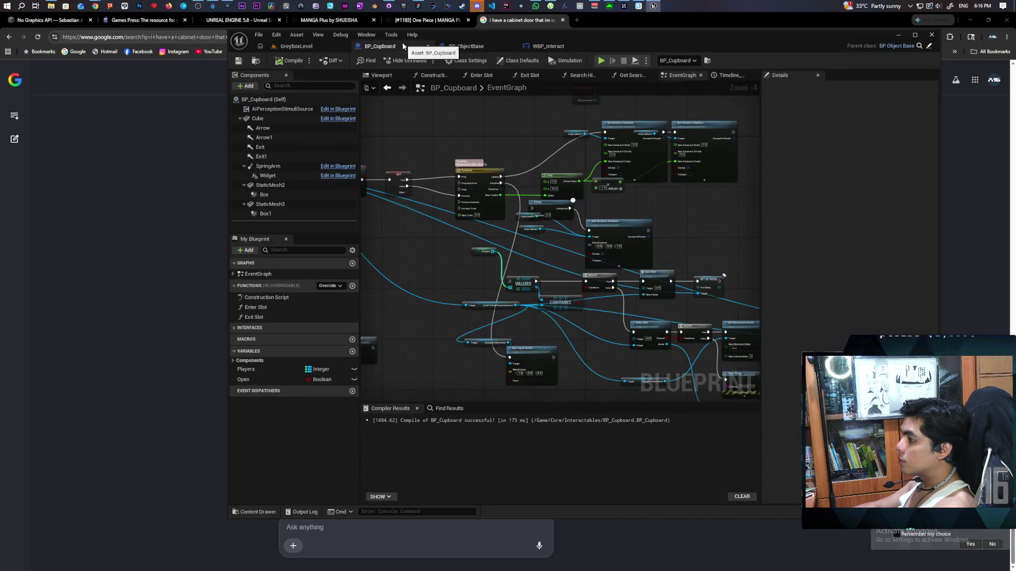
pyautogui.scroll(3, 460, 274)
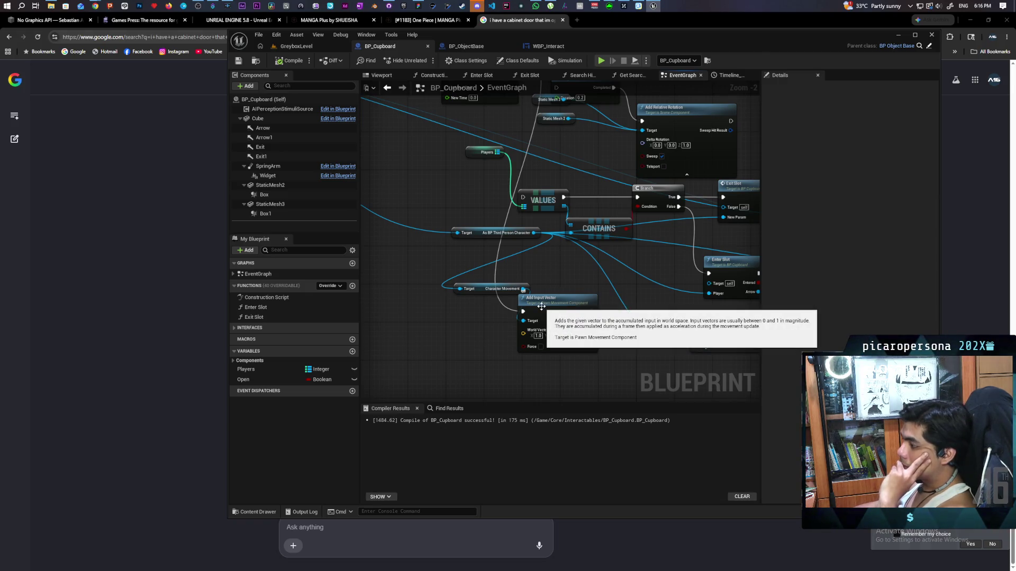
pyautogui.click(540, 347)
pyautogui.click(290, 60)
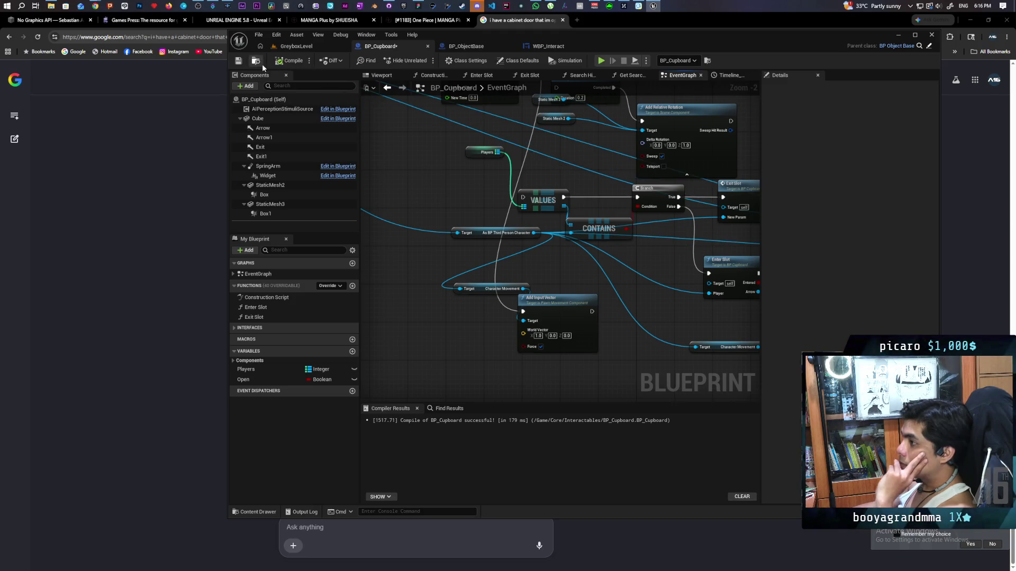
pyautogui.hotkey('ctrl', 's')
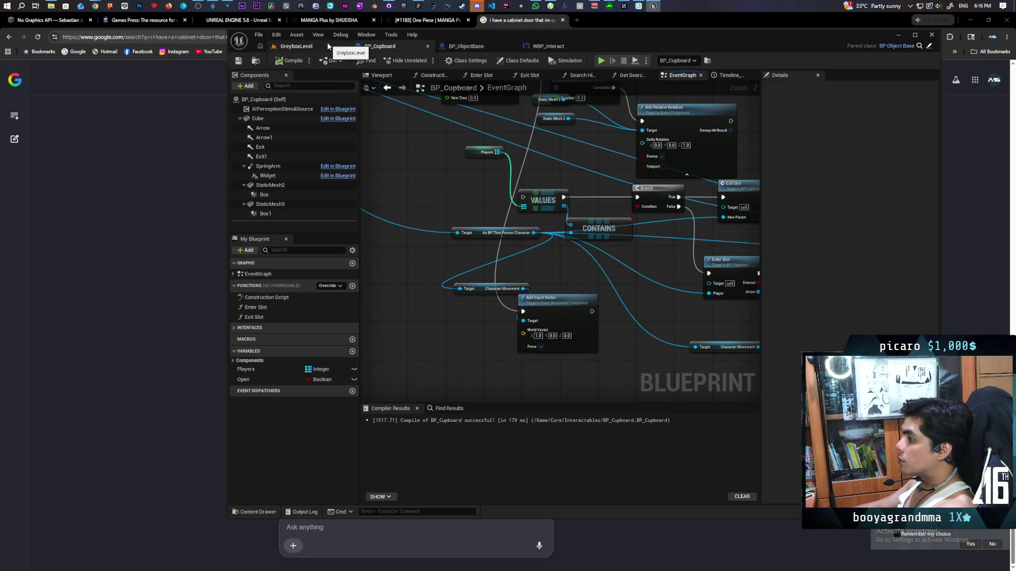
pyautogui.click(328, 45)
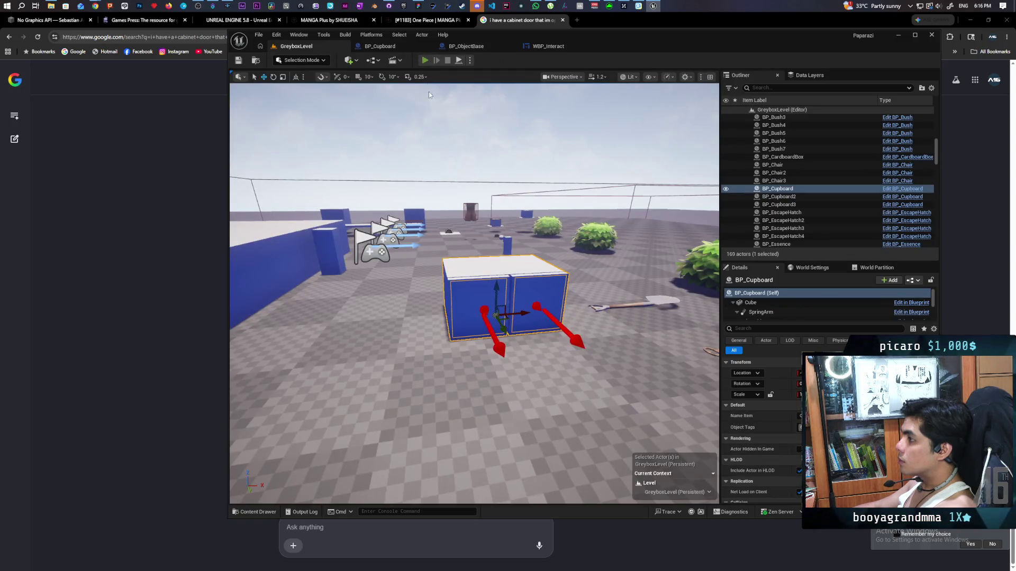
# Start a client playtest and open and close the cupboard while walking around it.
pyautogui.click(424, 60)
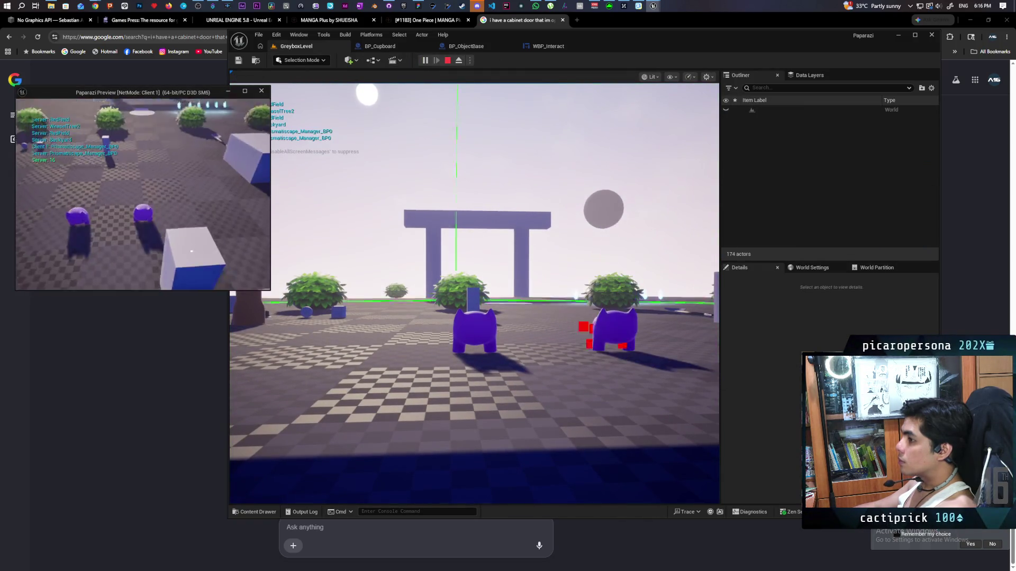
pyautogui.press('e')
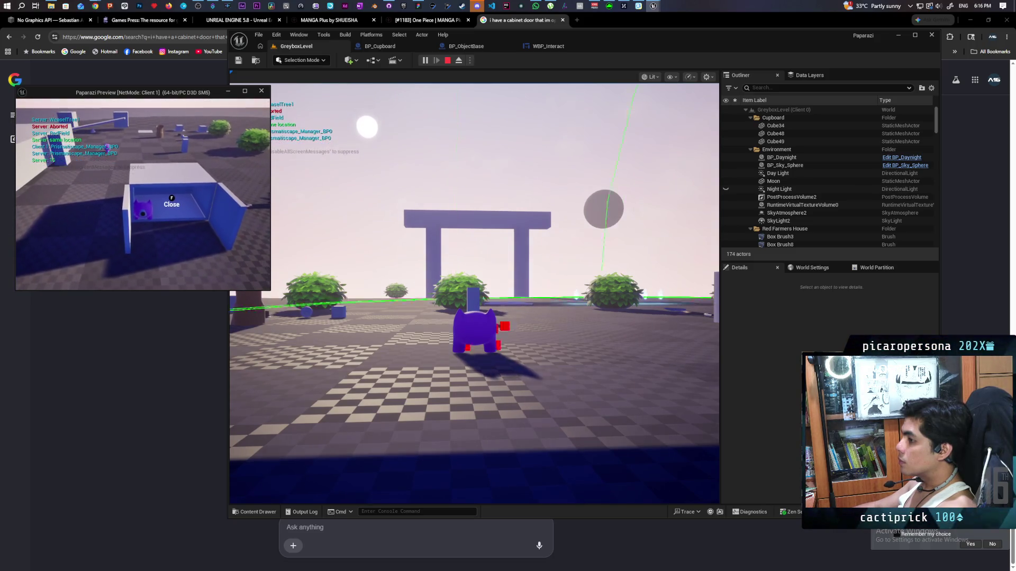
pyautogui.press('f')
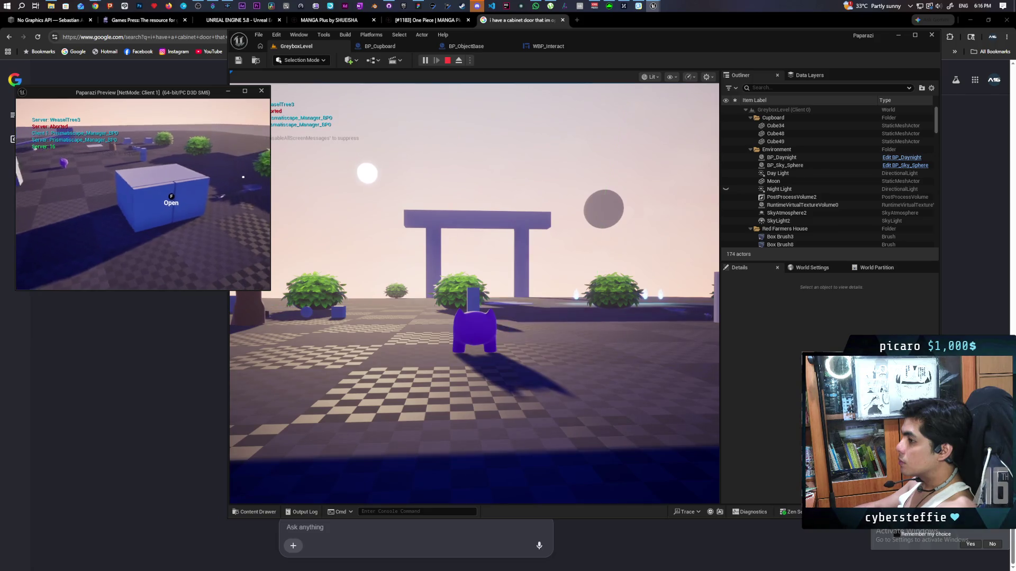
pyautogui.press('f')
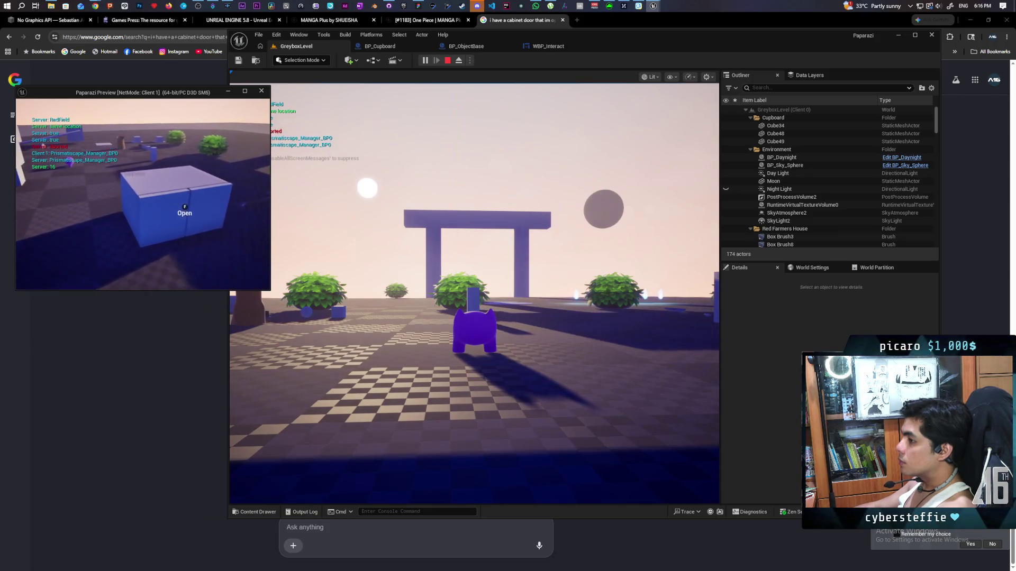
pyautogui.press('f')
pyautogui.press('f')
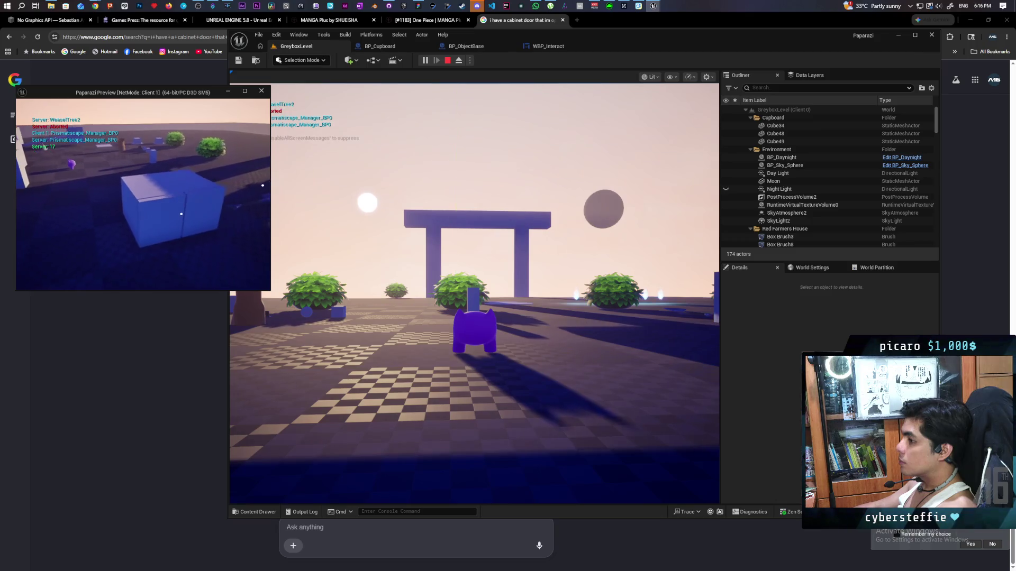
pyautogui.press('s')
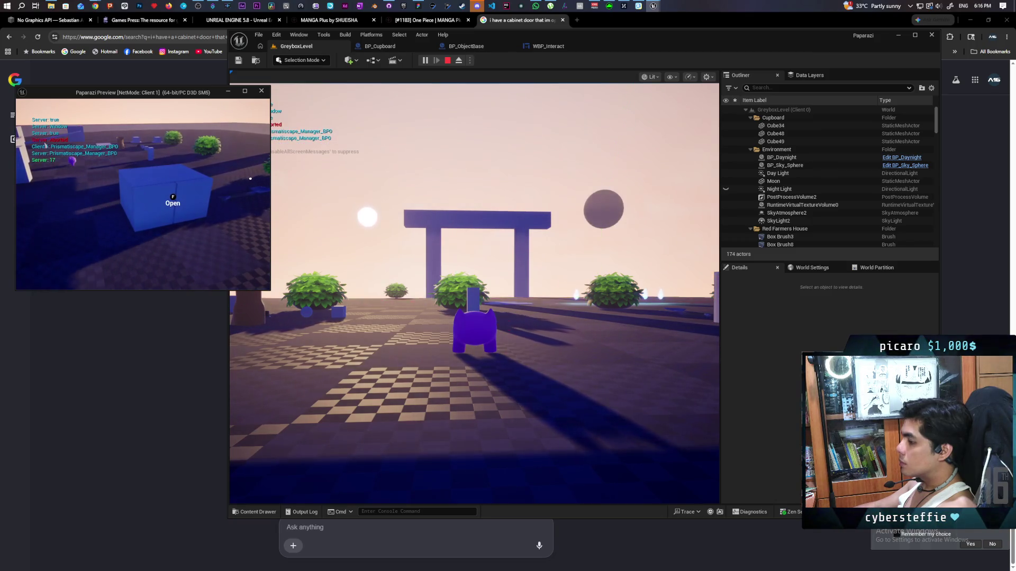
pyautogui.press('s')
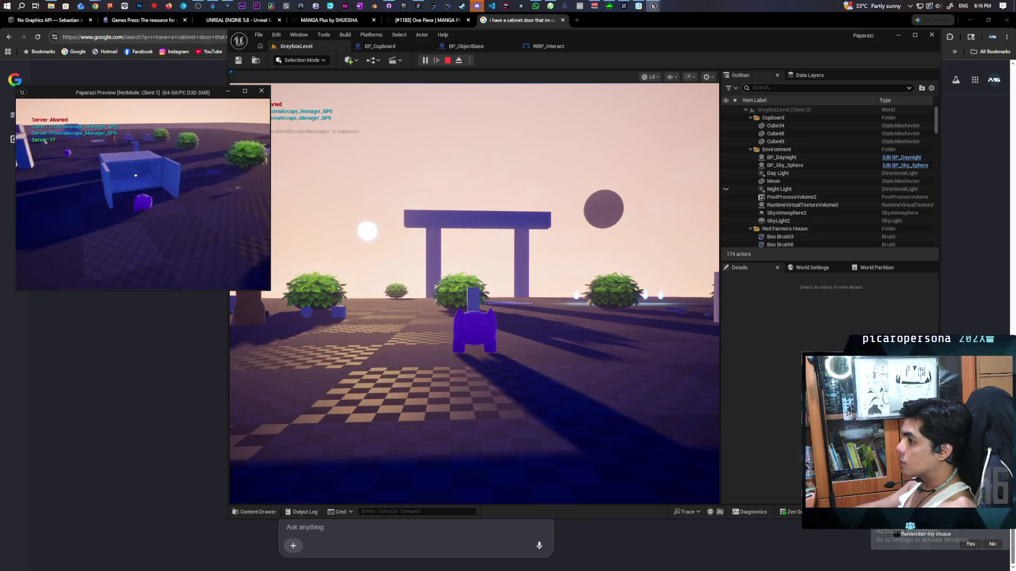
# Open and close the cupboard door twice more, stop play, and bring up the WBP_Interact graph.
pyautogui.press('w')
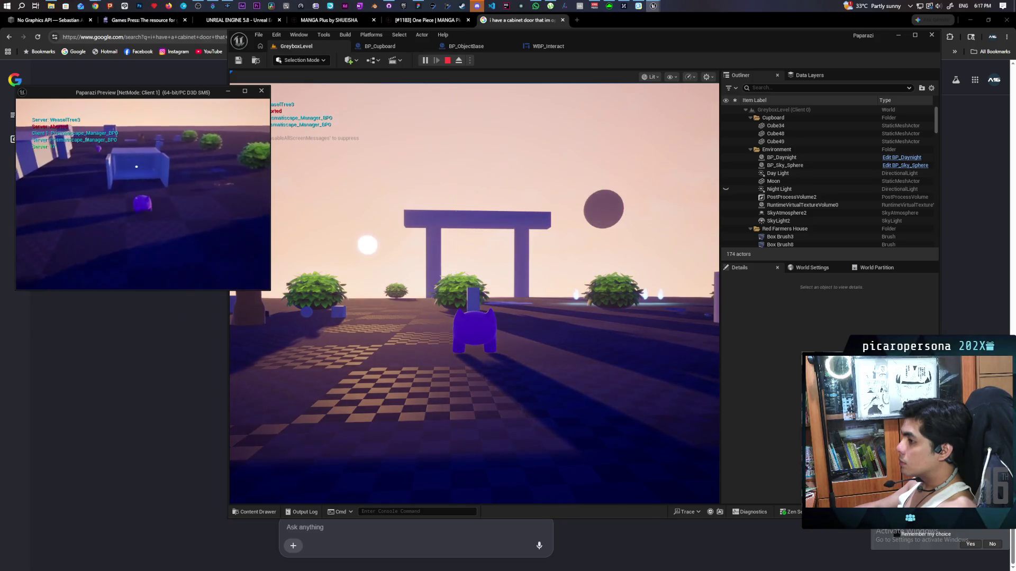
pyautogui.press('f')
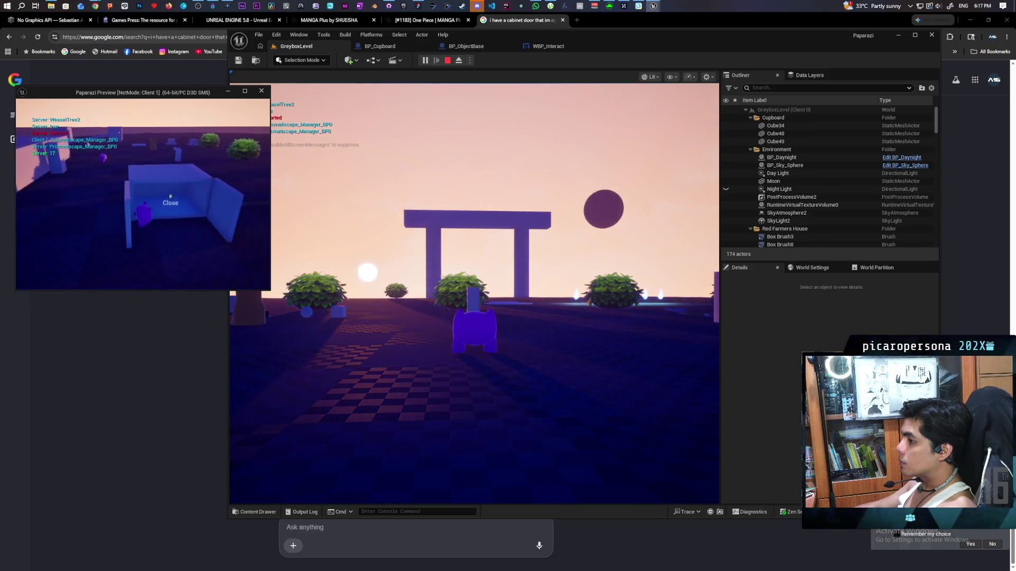
pyautogui.press('f')
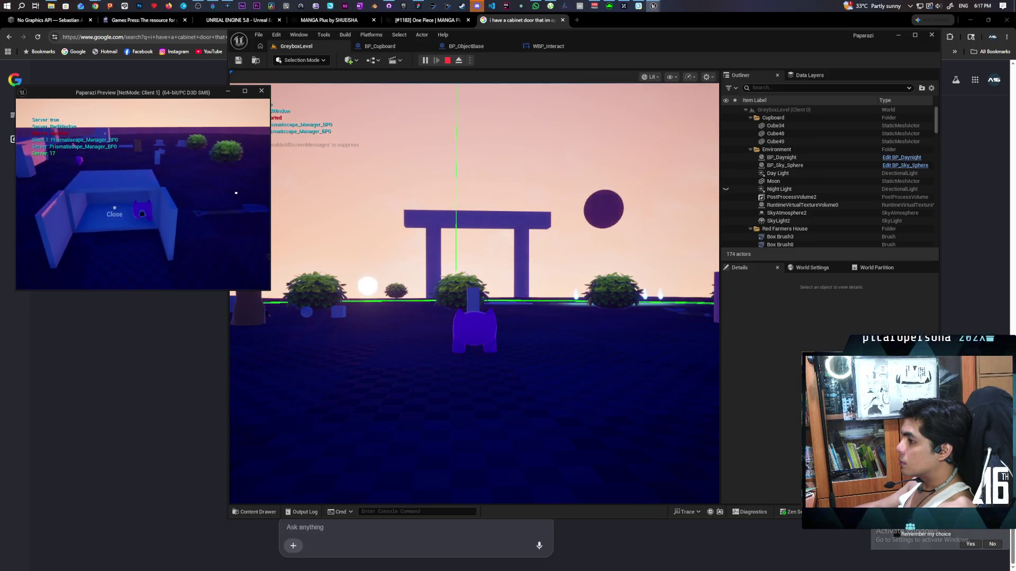
pyautogui.press('f')
pyautogui.press('f')
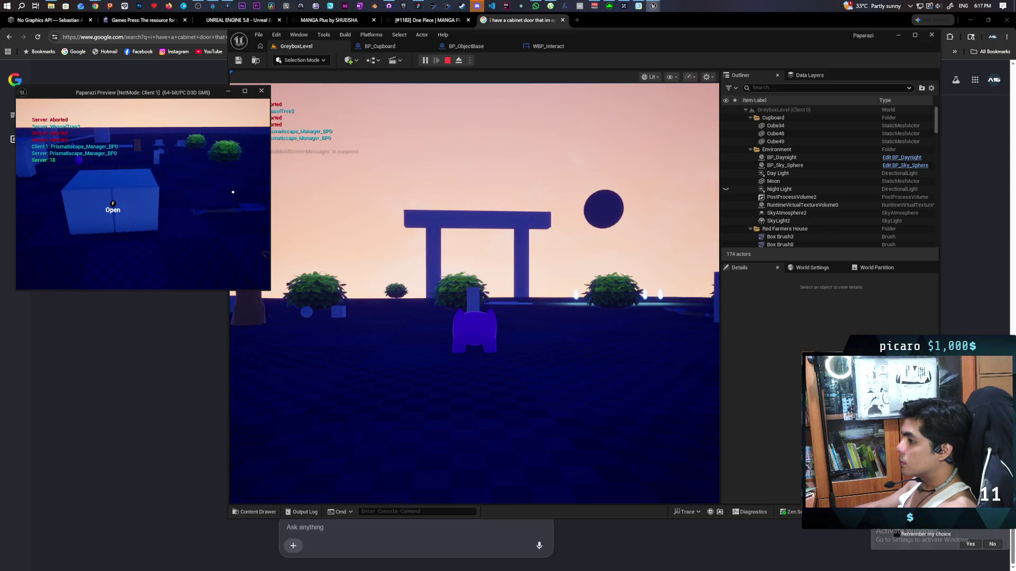
pyautogui.press('f')
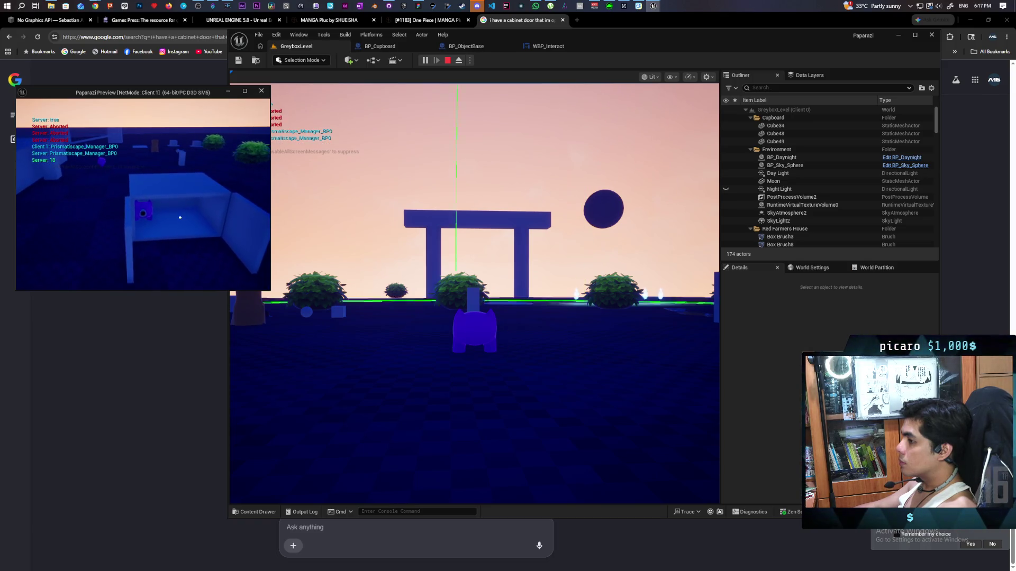
pyautogui.press('f')
pyautogui.press('f')
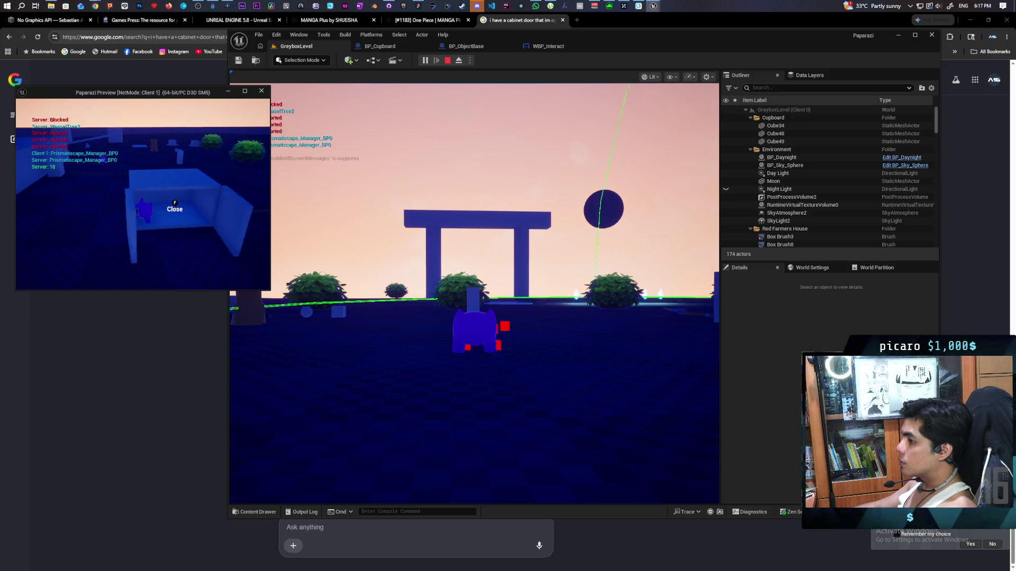
pyautogui.press('Escape')
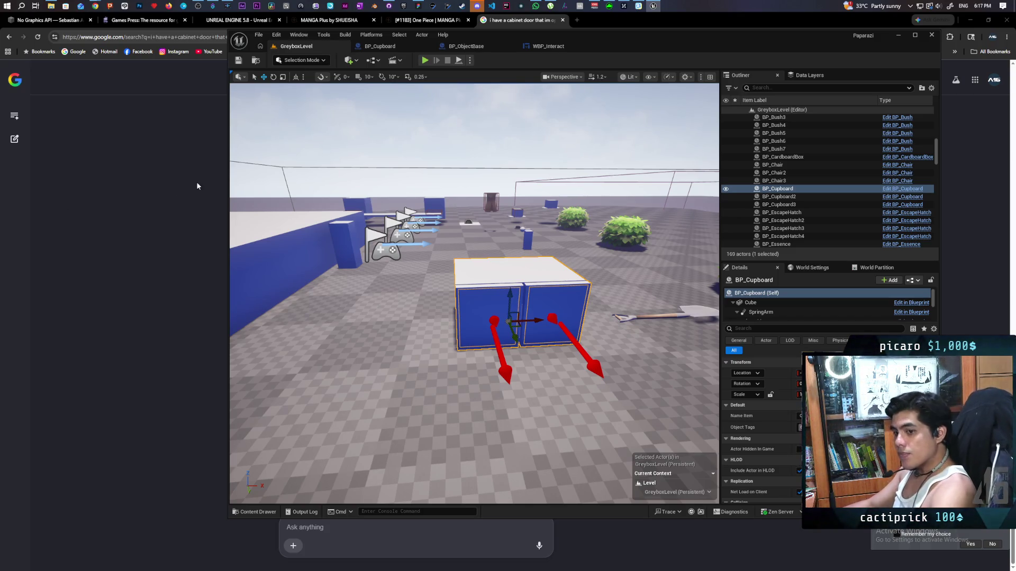
pyautogui.click(553, 46)
pyautogui.scroll(-1, 585, 185)
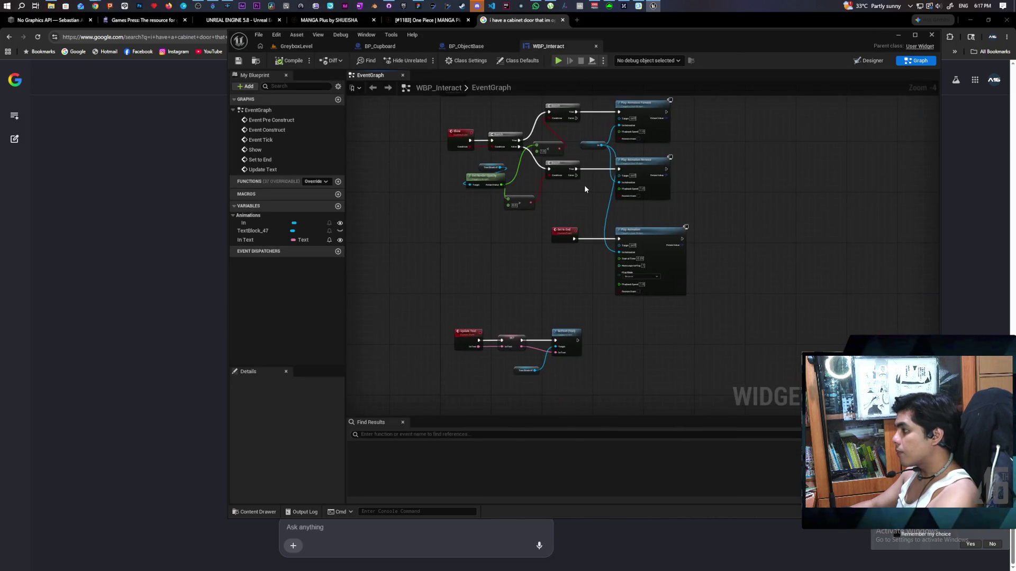
# Connect the Timeline's Finished output to the Delay node in BP_Cupboard.
pyautogui.scroll(2, 585, 189)
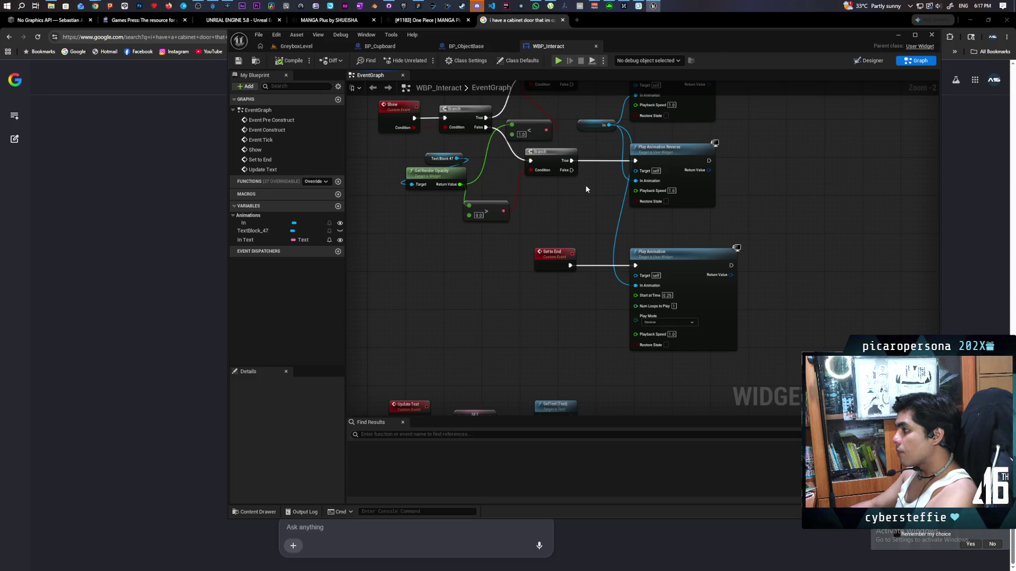
pyautogui.click(394, 48)
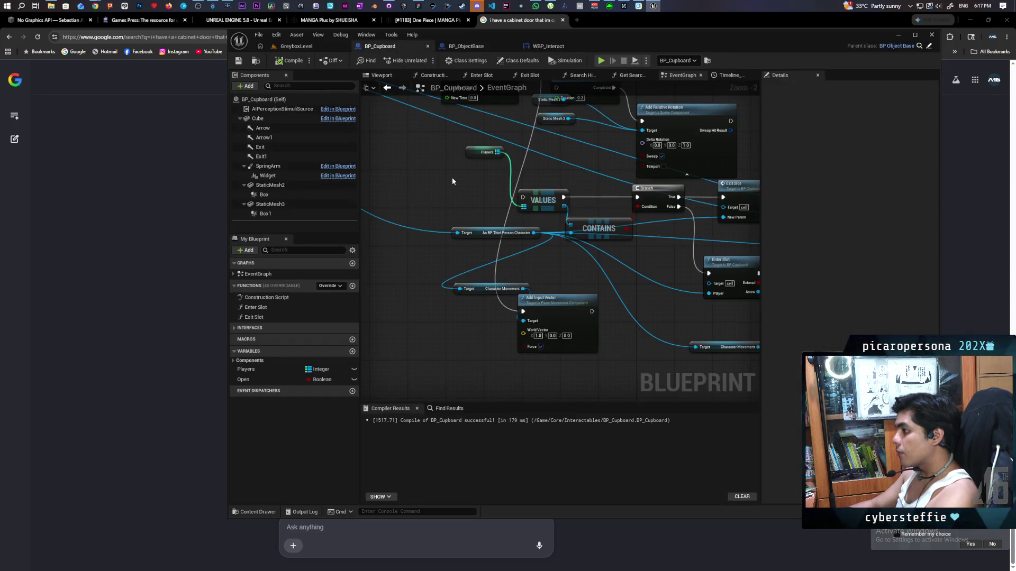
pyautogui.scroll(-3, 452, 181)
pyautogui.scroll(2, 526, 225)
pyautogui.moveTo(624, 252)
pyautogui.mouseDown()
pyautogui.moveTo(591, 252)
pyautogui.moveTo(563, 172)
pyautogui.moveTo(561, 191)
pyautogui.mouseUp()
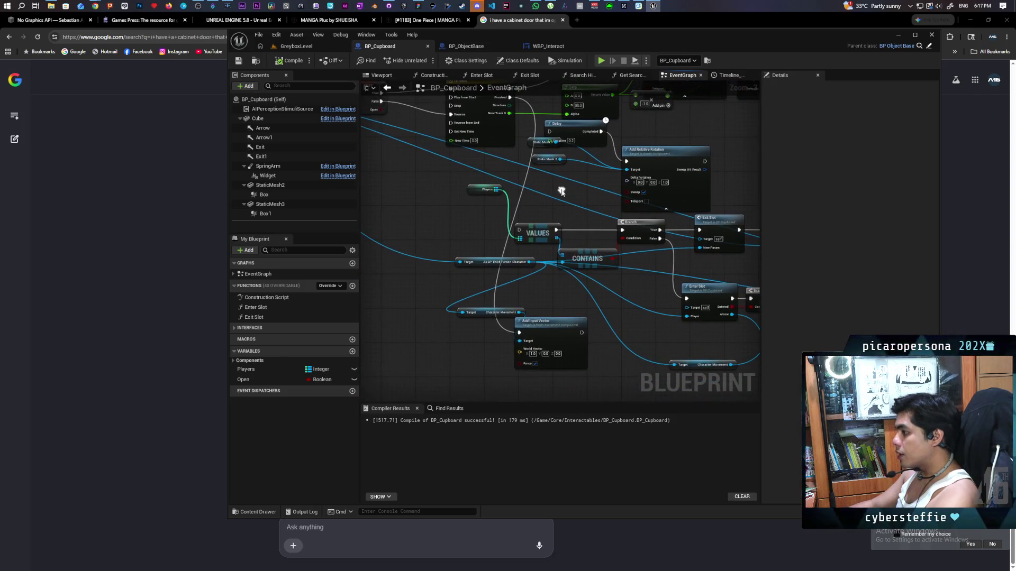
pyautogui.moveTo(509, 98)
pyautogui.mouseDown()
pyautogui.moveTo(549, 132)
pyautogui.moveTo(524, 333)
pyautogui.moveTo(605, 196)
pyautogui.mouseUp()
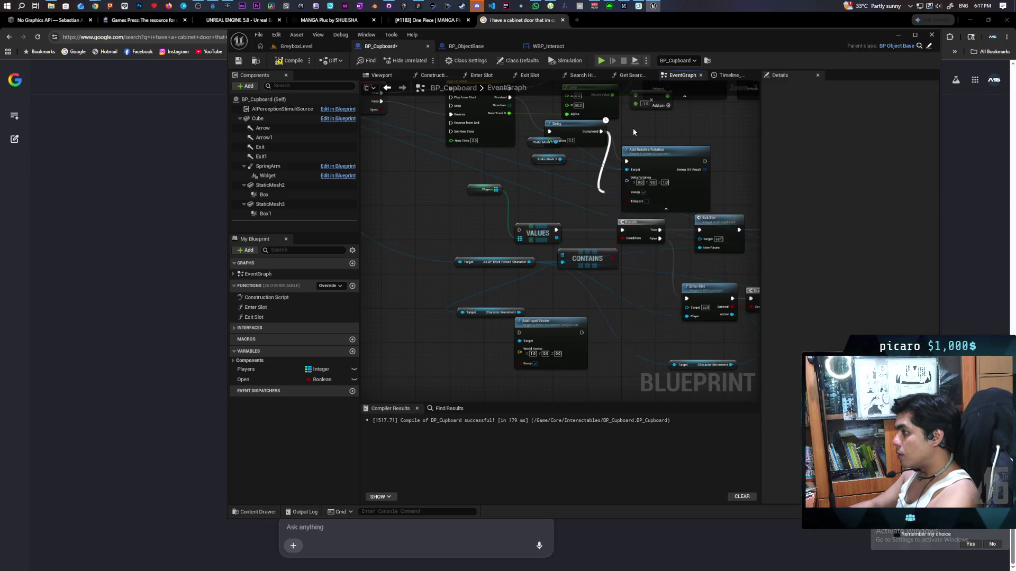
# Compile BP_Cupboard and go back to the GreyboxLevel view.
pyautogui.moveTo(633, 131); pyautogui.dragTo(619, 201)
pyautogui.click(290, 61)
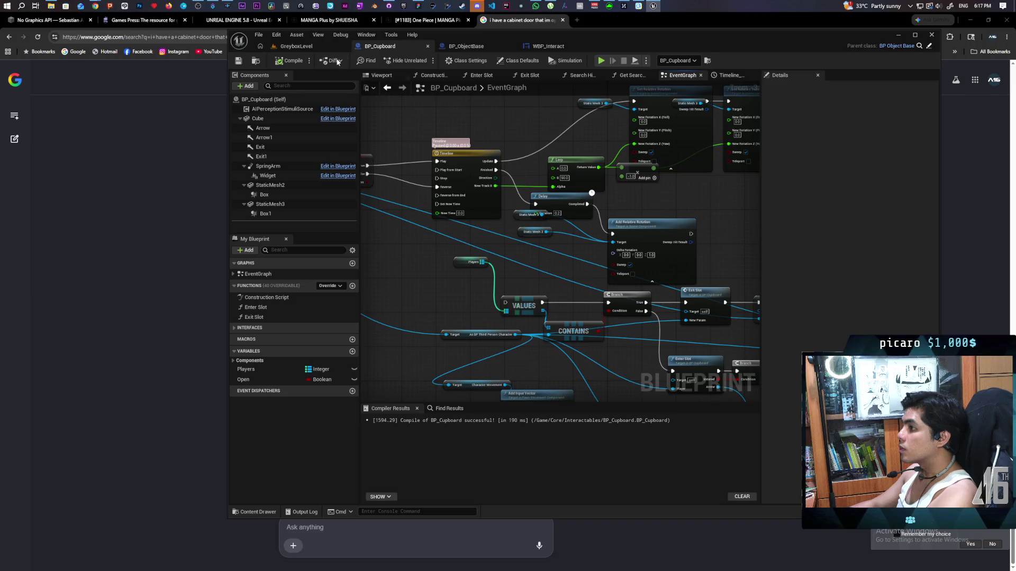
pyautogui.click(312, 46)
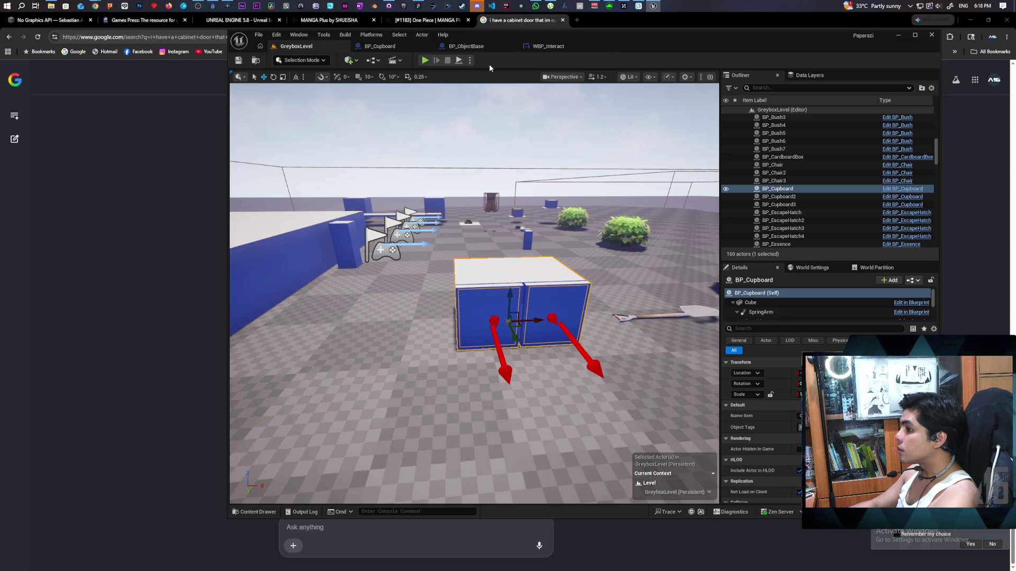
pyautogui.click(152, 218)
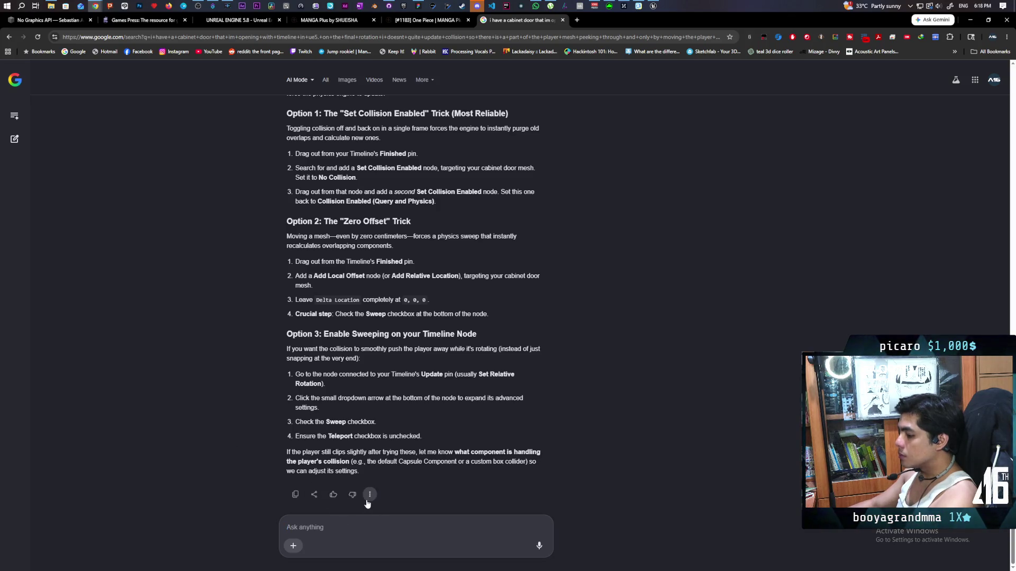
pyautogui.click(332, 528)
pyautogui.write('default capsu')
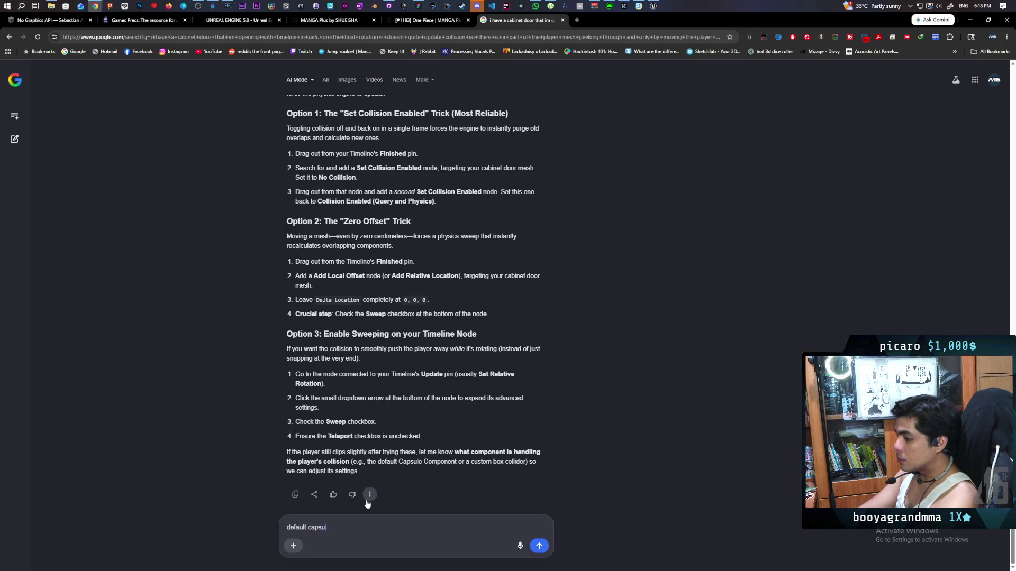
# Tell the assistant 'default capsule is handling it' and read its capsule overlap fixes.
pyautogui.write('le is handli')
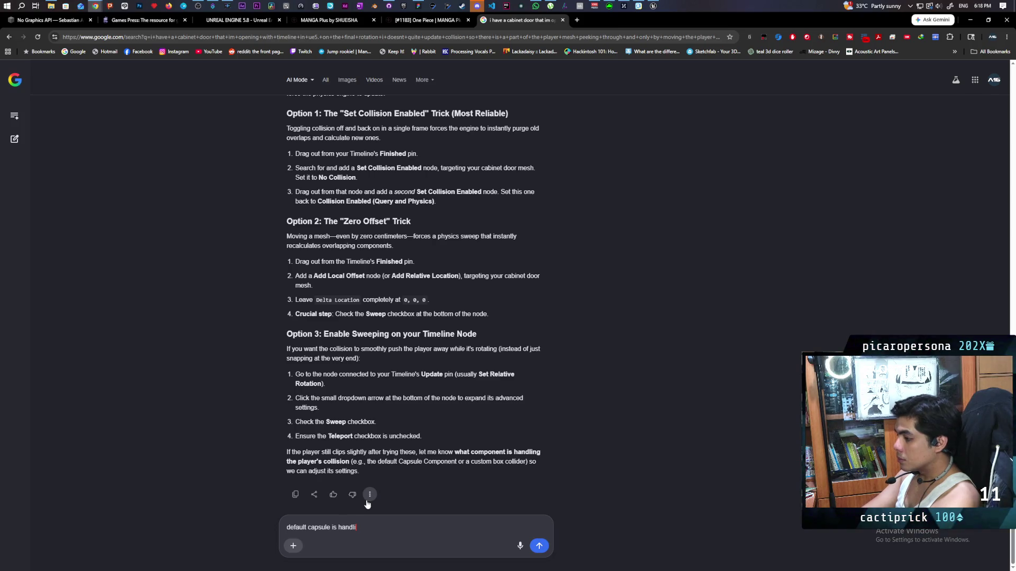
pyautogui.write('t')
pyautogui.press('Return')
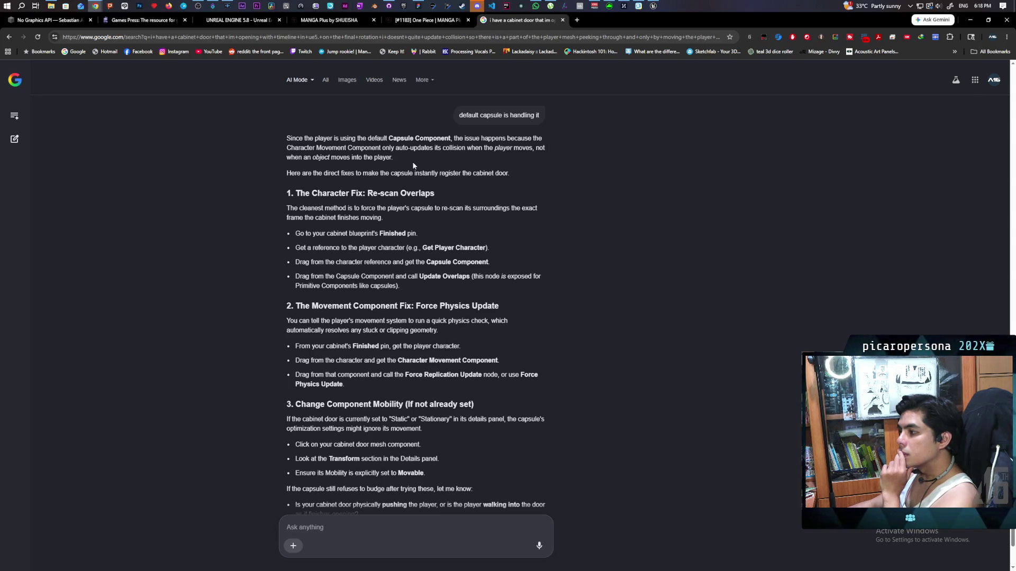
pyautogui.scroll(-1, 413, 166)
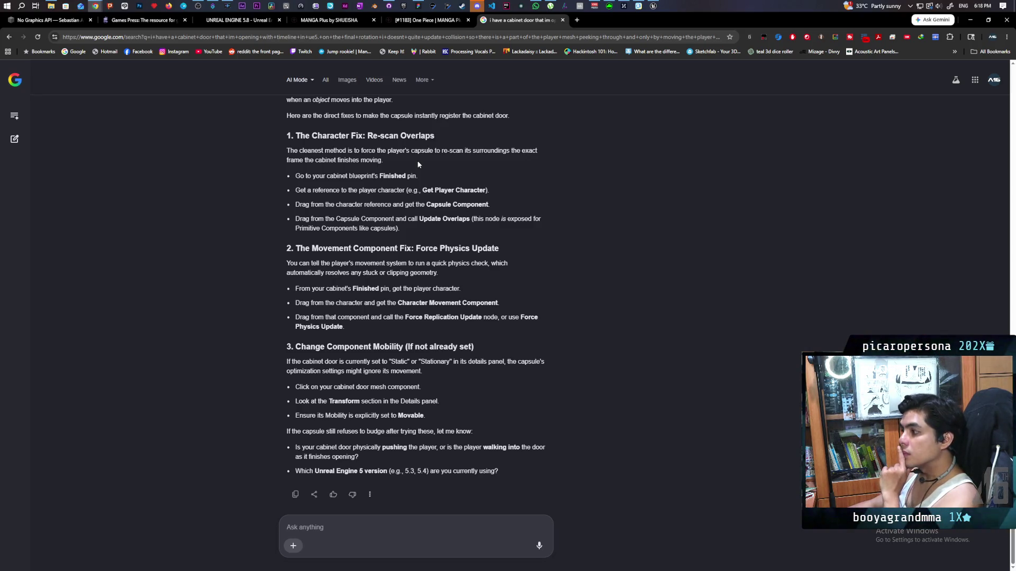
# Back in Unreal, check WBP_Interact and BP_ObjectBase before returning to BP_Cupboard.
pyautogui.click(969, 19)
pyautogui.click(548, 46)
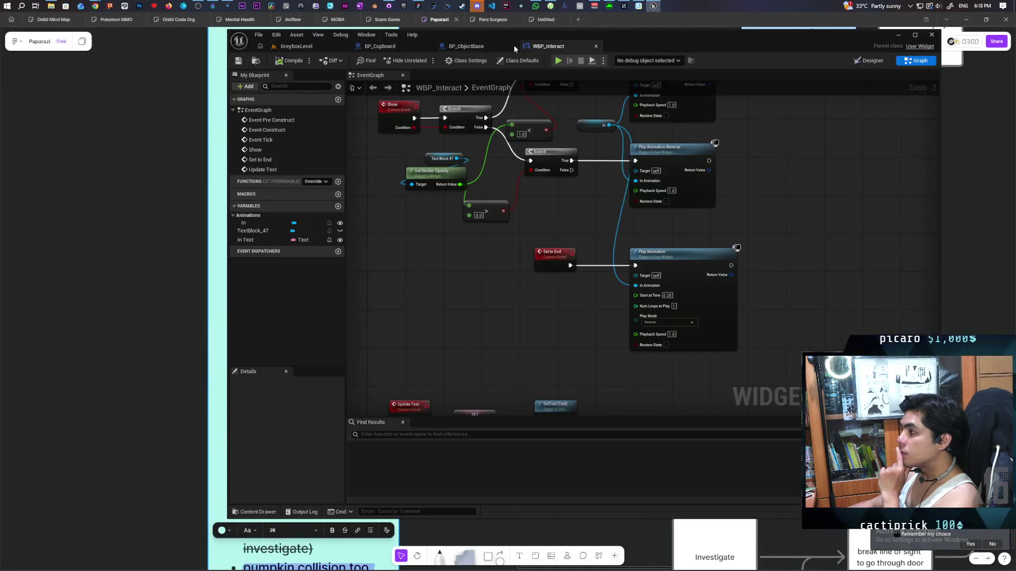
pyautogui.click(384, 47)
pyautogui.click(461, 46)
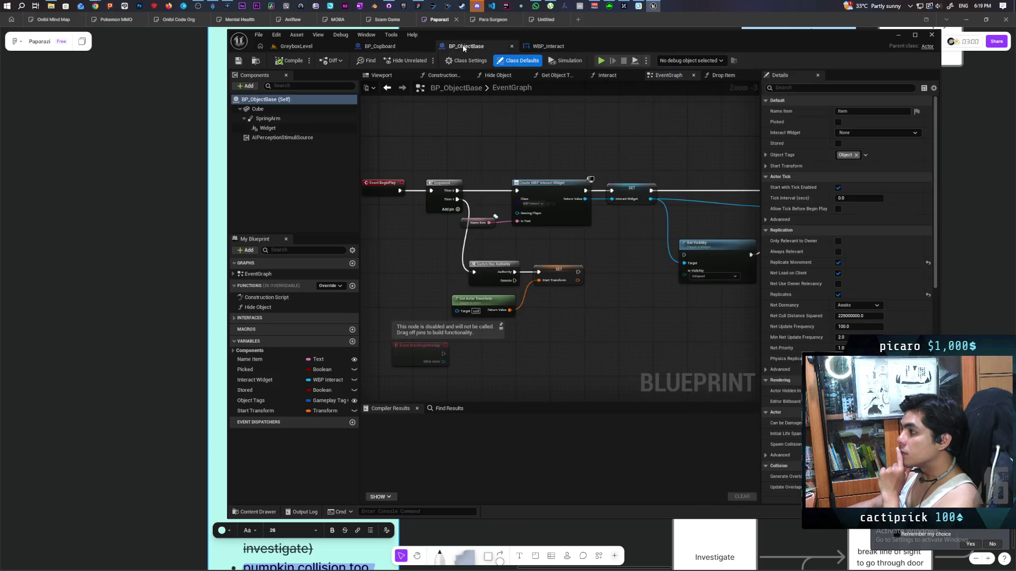
pyautogui.click(380, 46)
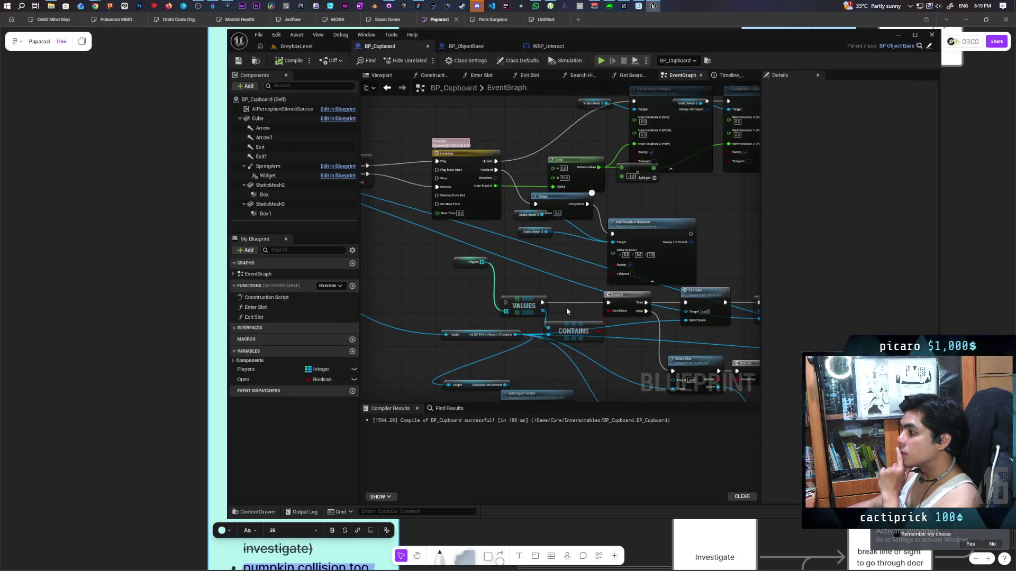
# Search 'get capsul' from the third-person character reference, removing the unwanted Get Scaled Capsule Size node.
pyautogui.moveTo(549, 277); pyautogui.dragTo(556, 173)
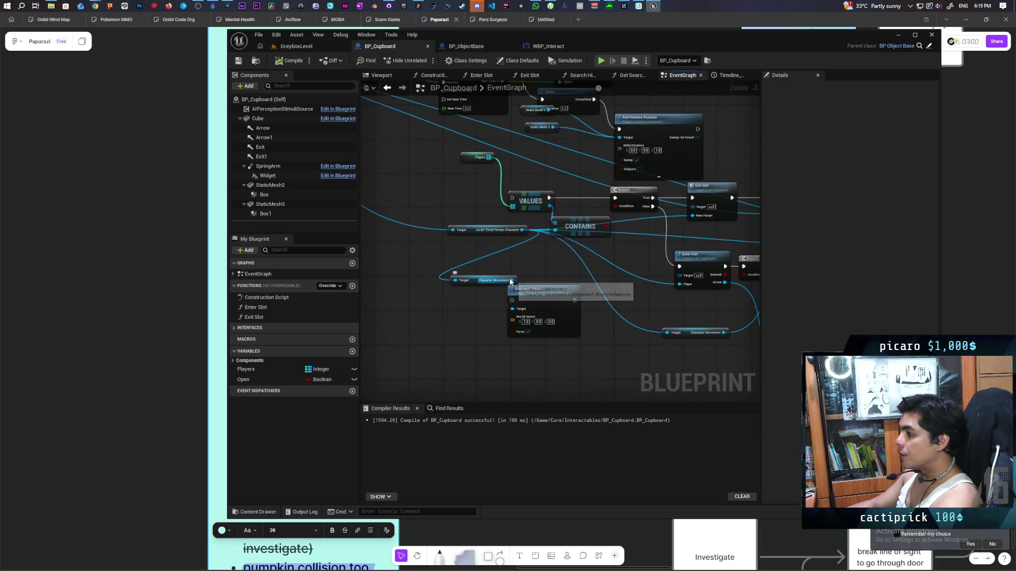
pyautogui.moveTo(511, 280); pyautogui.dragTo(465, 324)
pyautogui.write('get capsul')
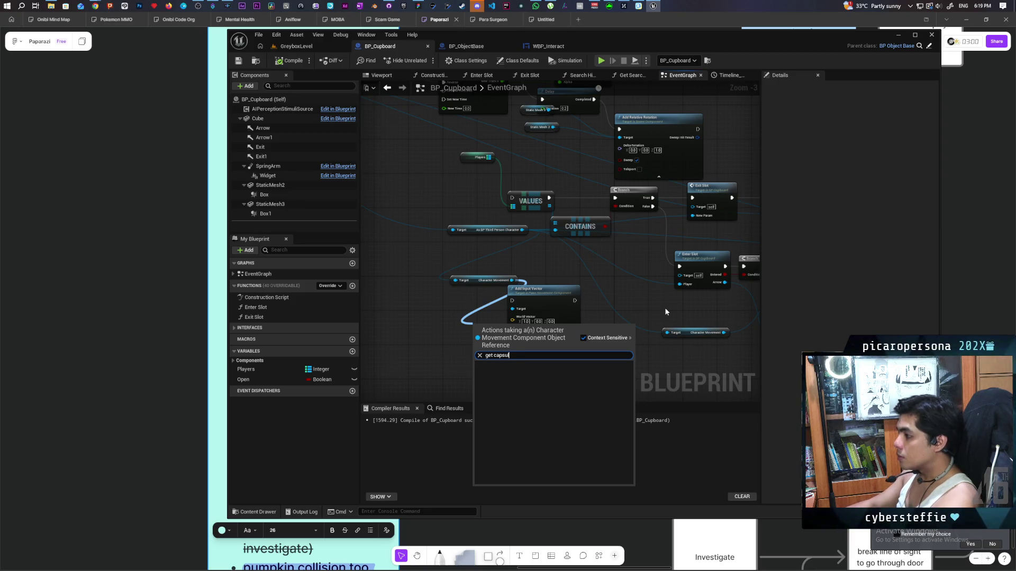
pyautogui.press('Escape')
pyautogui.moveTo(523, 229)
pyautogui.mouseDown()
pyautogui.moveTo(453, 227)
pyautogui.moveTo(449, 248)
pyautogui.mouseUp()
pyautogui.write('get capsul')
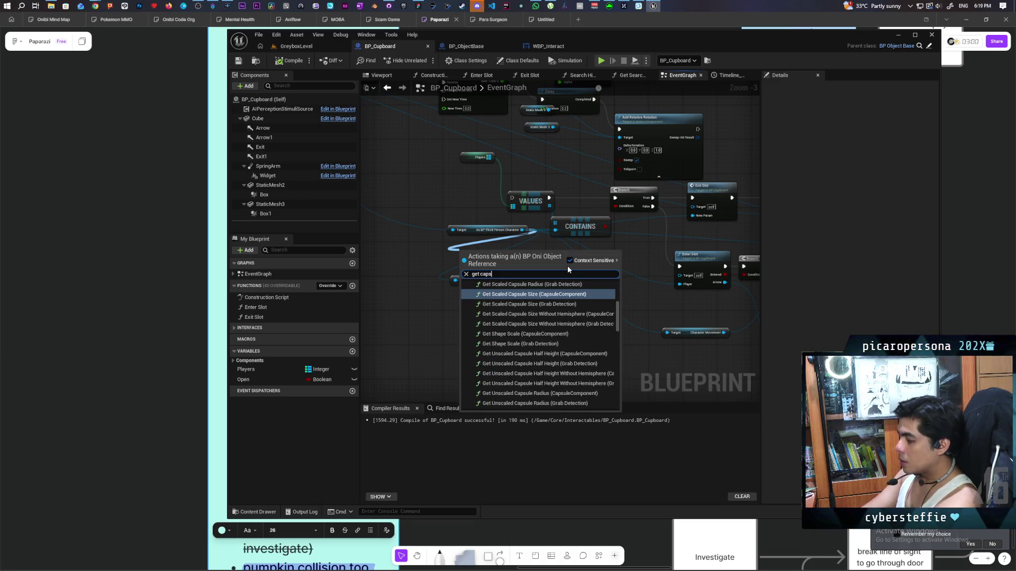
pyautogui.press('Return')
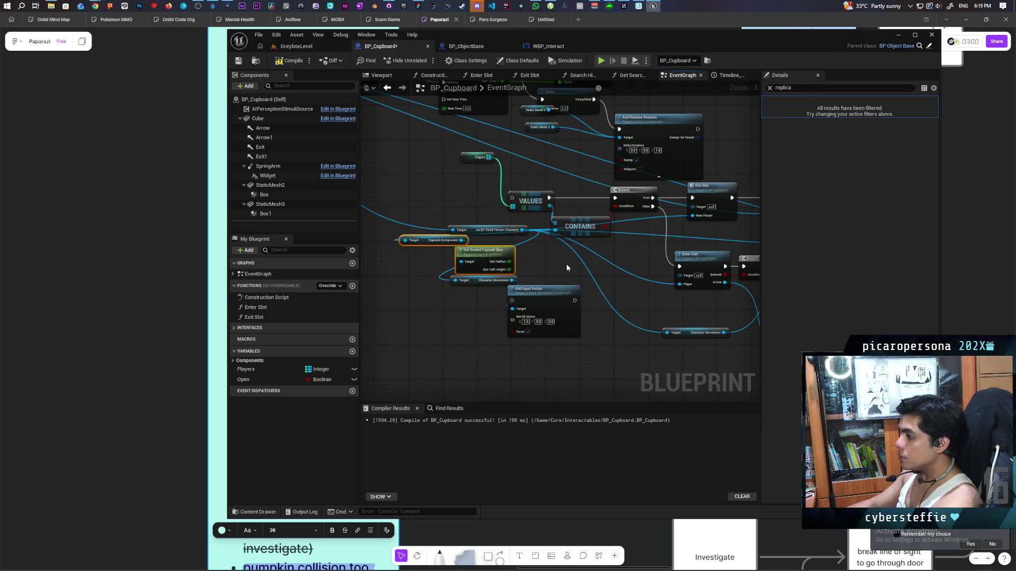
pyautogui.press('Delete')
# Search for an update-overlaps node, cancel it, and review the Google AI answer.
pyautogui.scroll(2, 527, 271)
pyautogui.write('update ove')
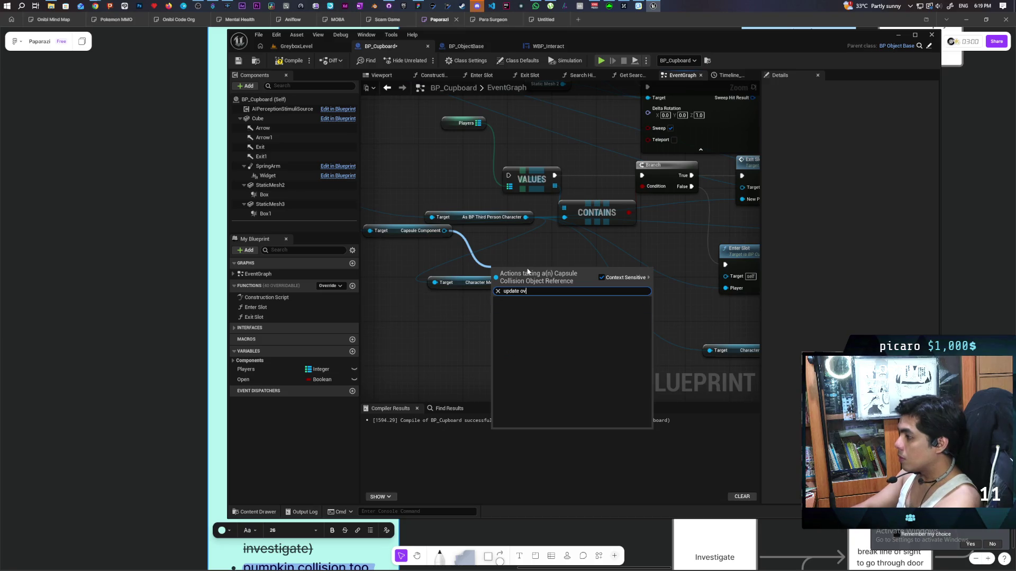
pyautogui.press('BackSpace')
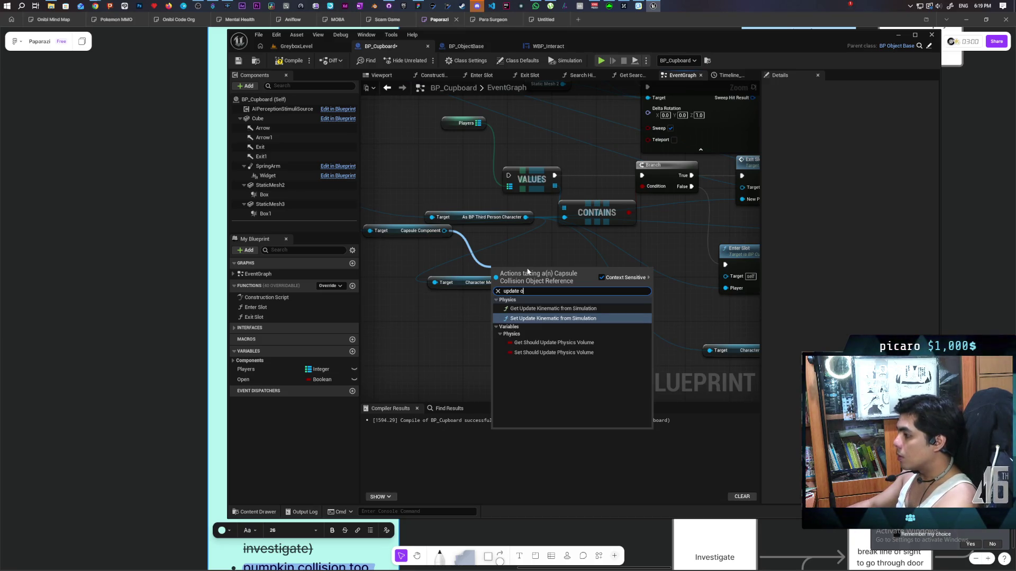
pyautogui.click(402, 276)
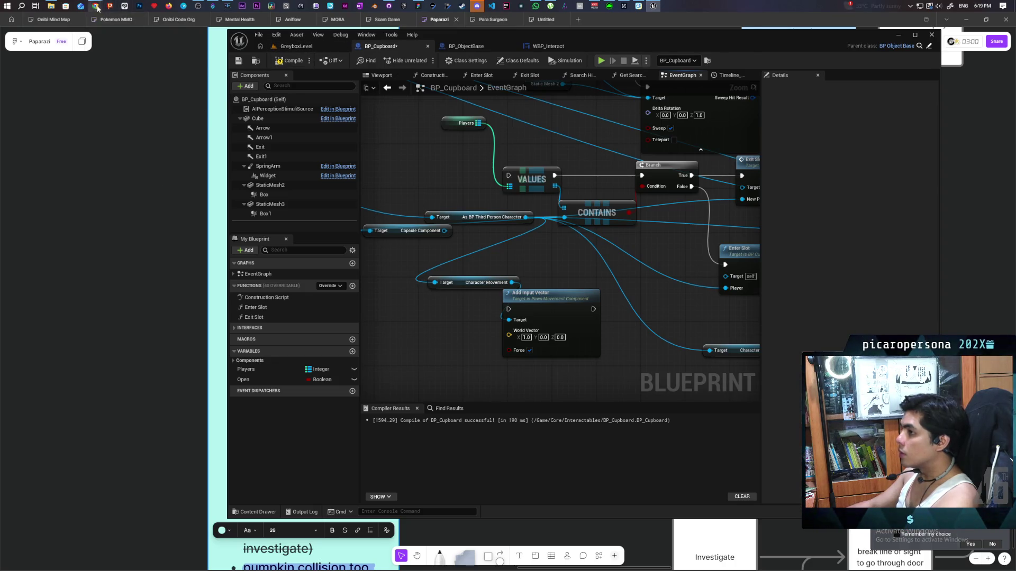
pyautogui.moveTo(95, 6)
pyautogui.click(688, 48)
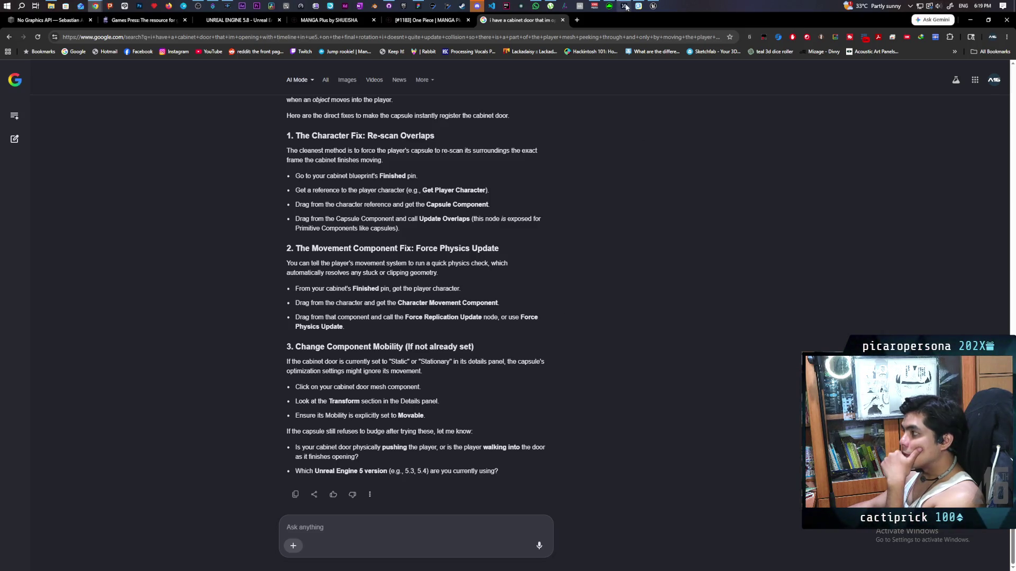
pyautogui.click(653, 6)
pyautogui.moveTo(512, 282)
pyautogui.mouseDown()
pyautogui.moveTo(442, 333)
pyautogui.moveTo(421, 326)
pyautogui.mouseUp()
pyautogui.write('force ')
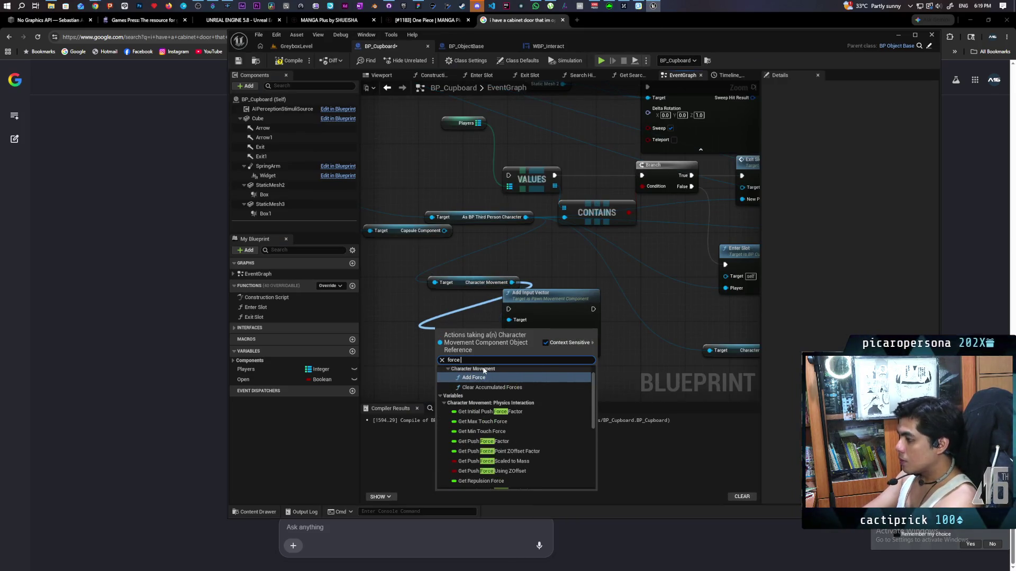
pyautogui.write('physics up')
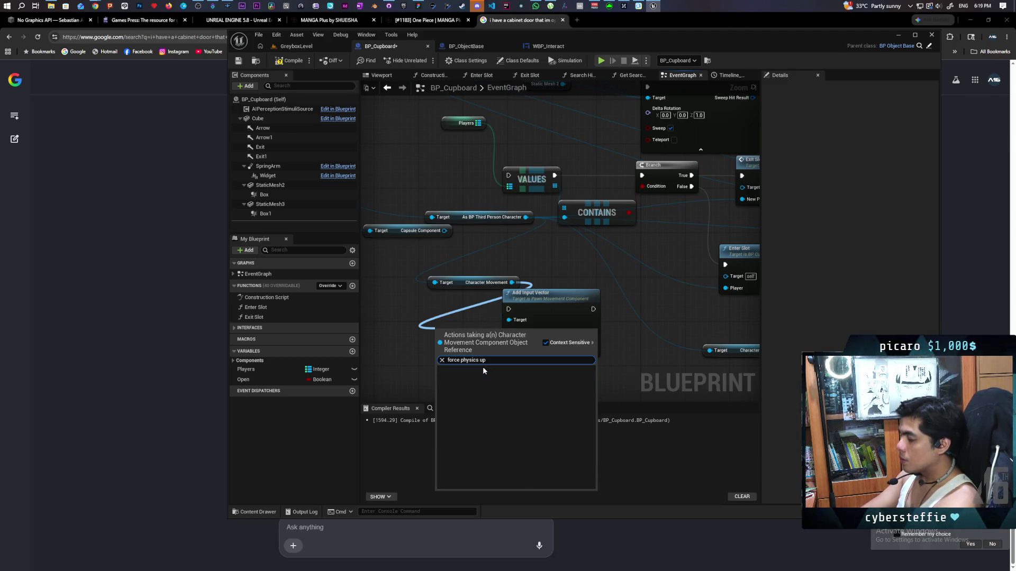
pyautogui.press('BackSpace')
pyautogui.press('BackSpace')
pyautogui.press('BackSpace')
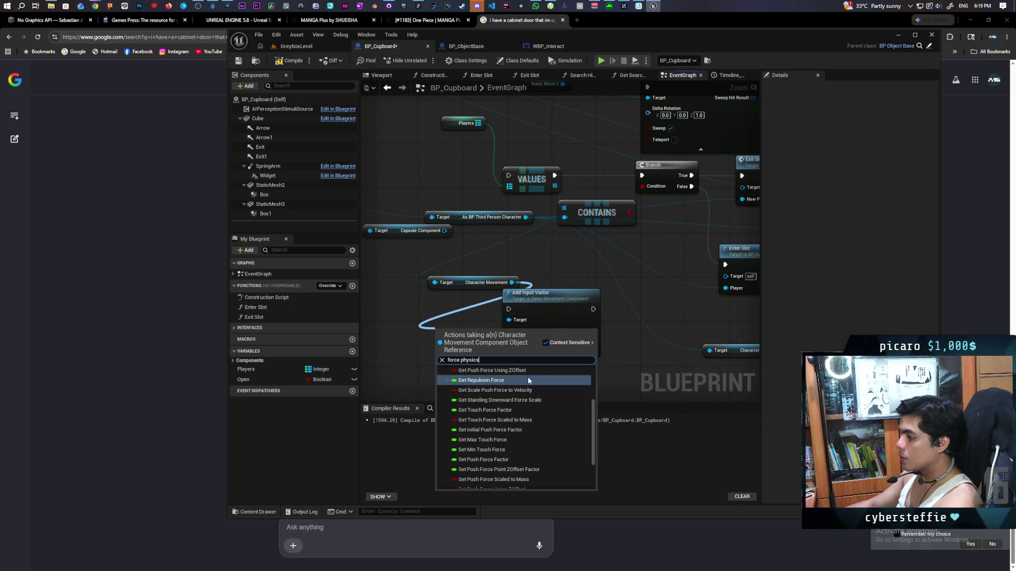
pyautogui.scroll(-3, 529, 379)
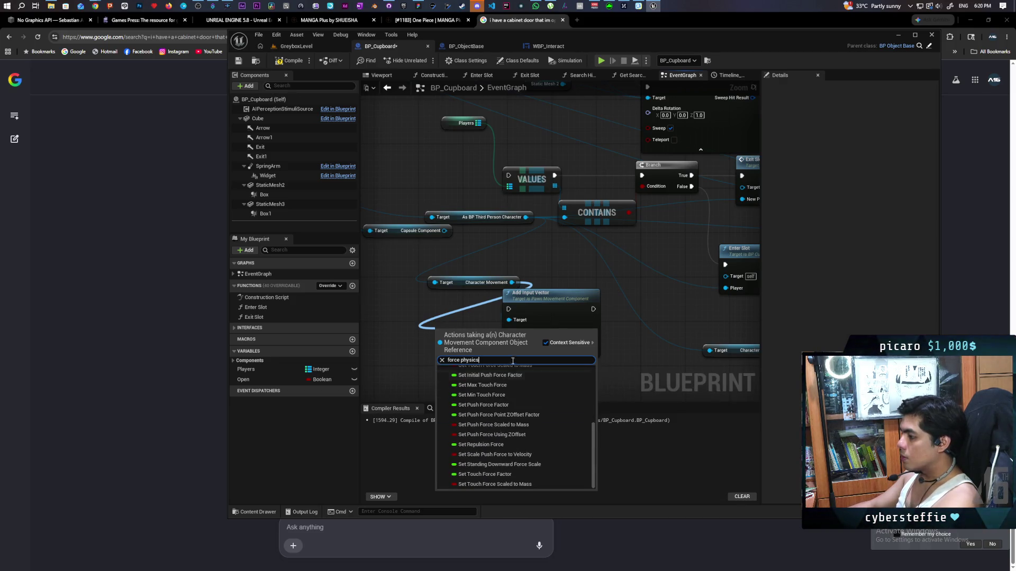
pyautogui.tripleClick(490, 360)
pyautogui.write('physics ')
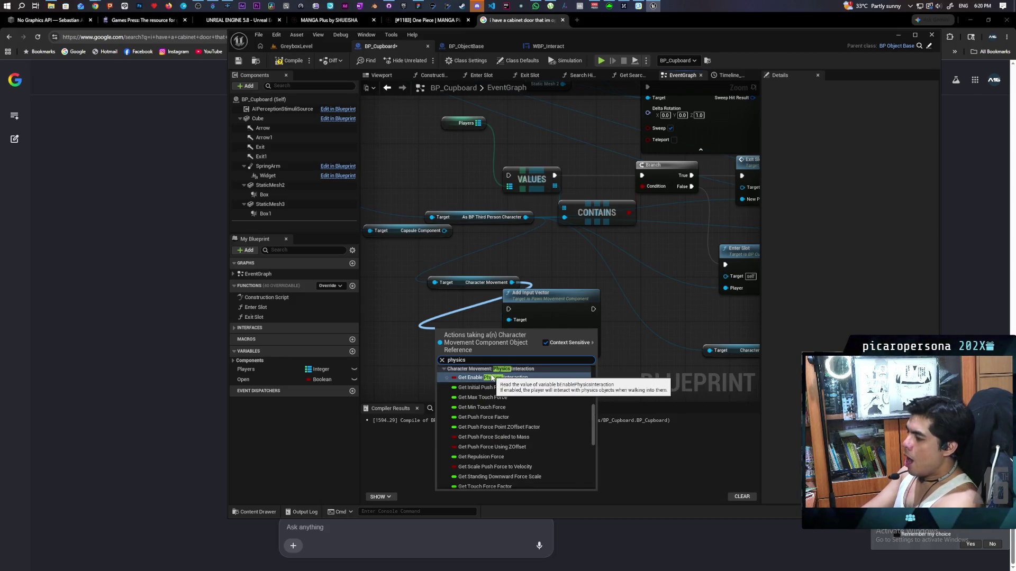
pyautogui.write('update')
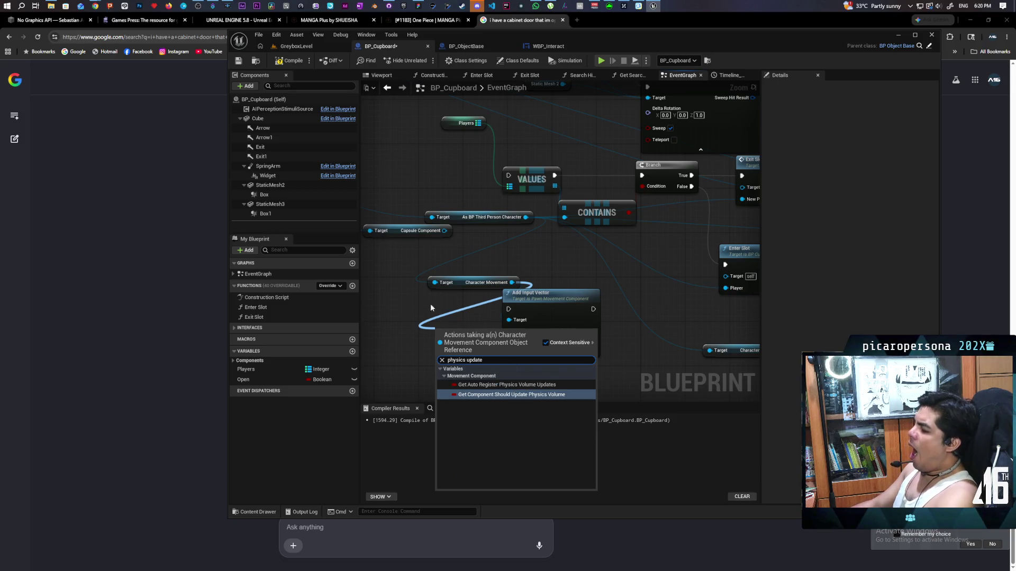
pyautogui.click(418, 295)
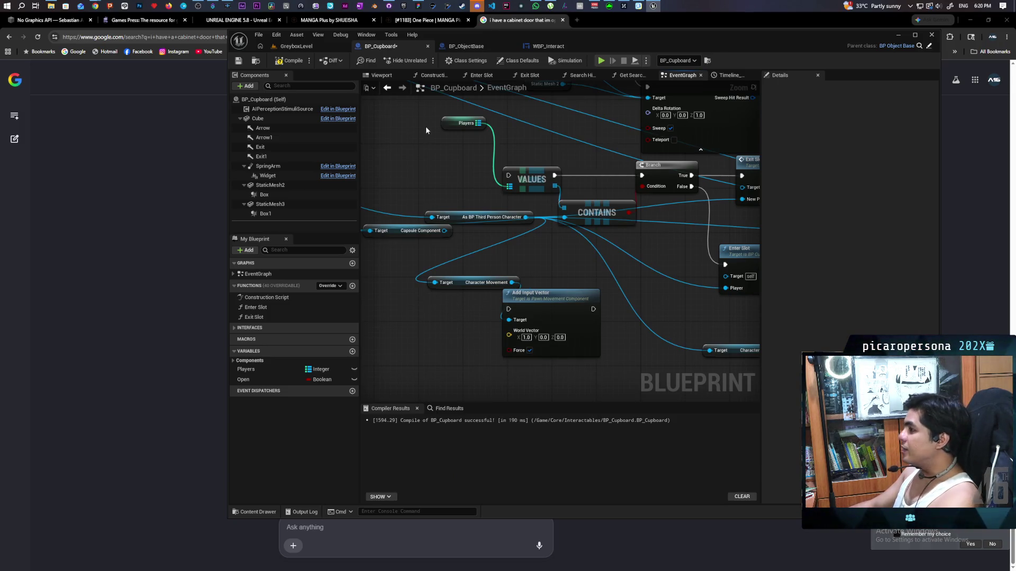
pyautogui.click(533, 23)
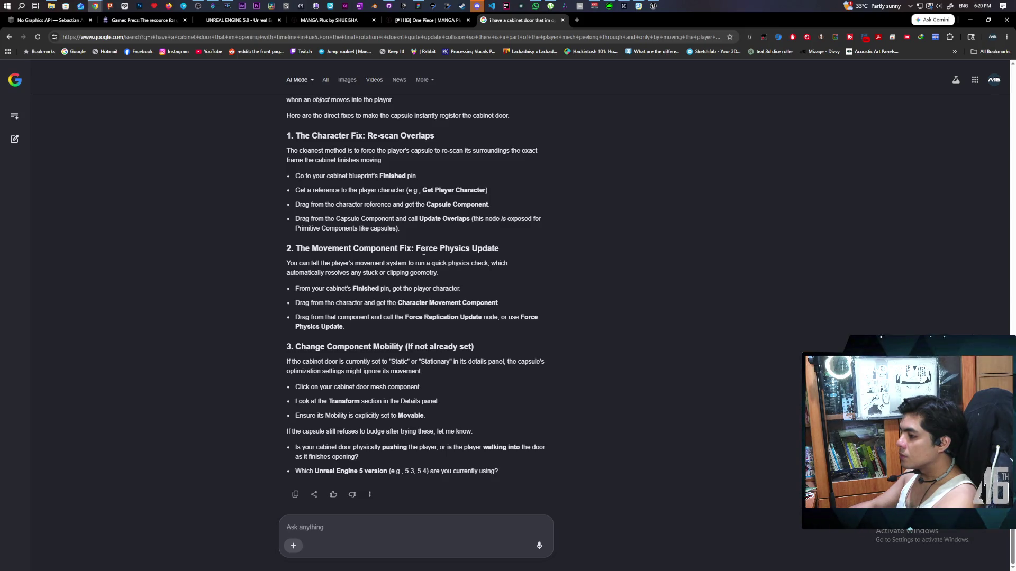
# Ask the AI about the final-tick overlap and read the Launch Character and padded-rotation fixes.
pyautogui.click(414, 529)
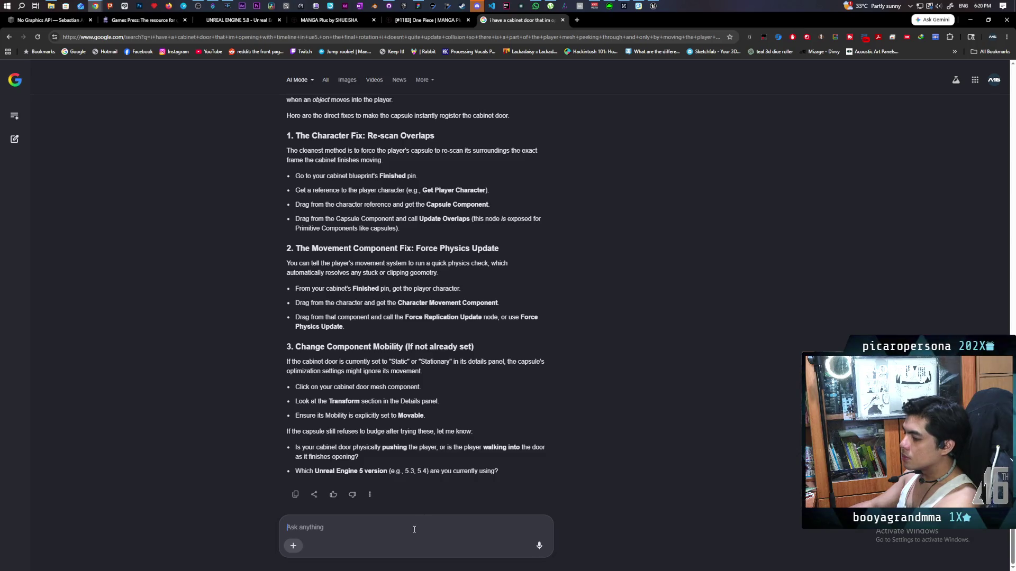
pyautogui.write('so ')
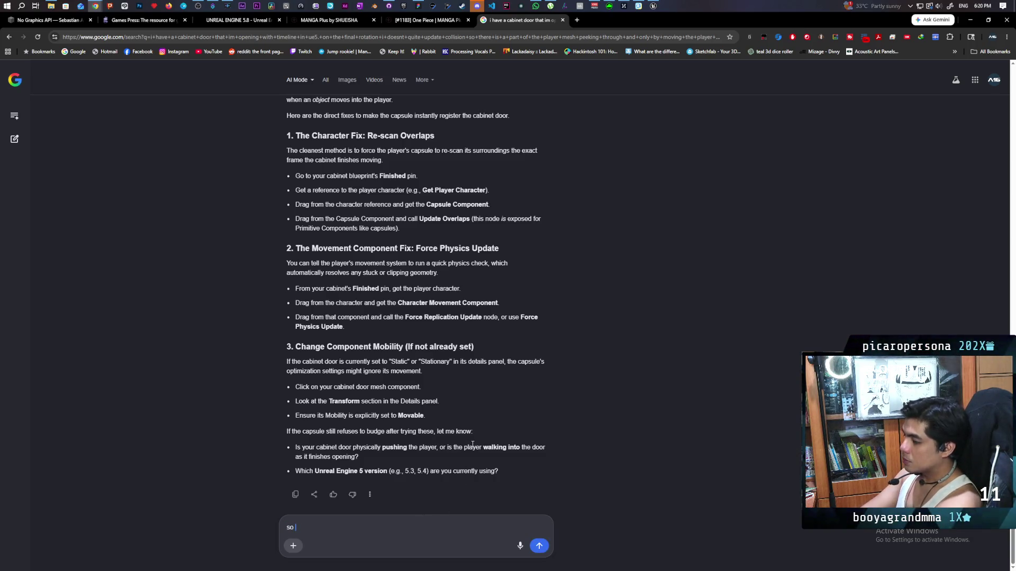
pyautogui.write('it does push the ')
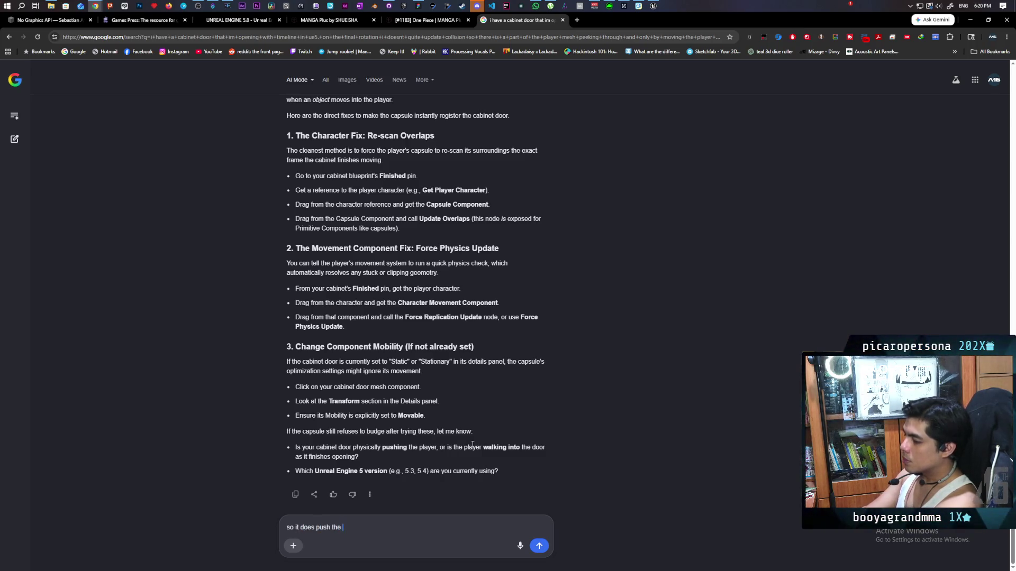
pyautogui.write('player. the only problem is the ')
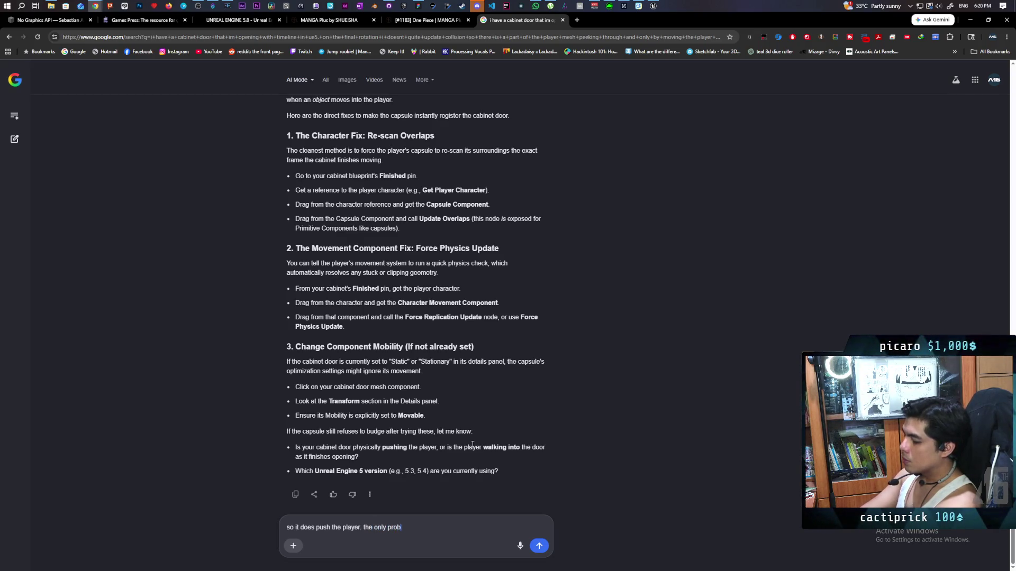
pyautogui.write('final tick where')
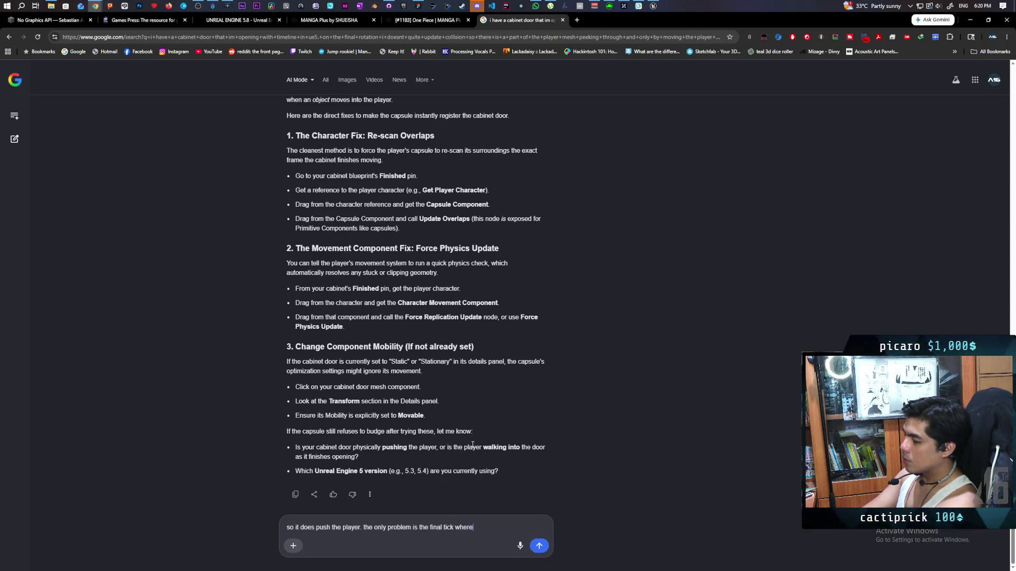
pyautogui.write(' if')
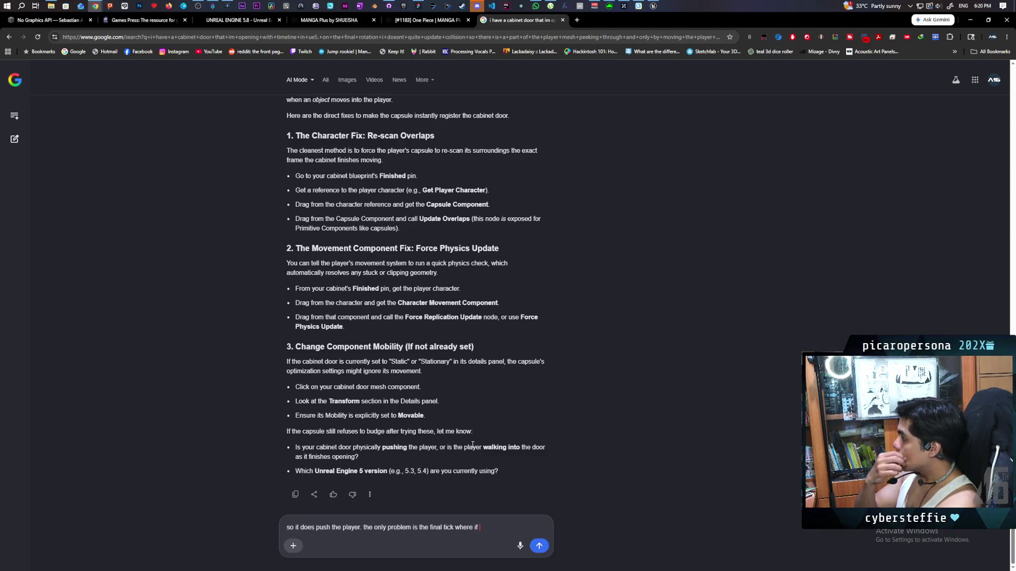
pyautogui.write(' its ')
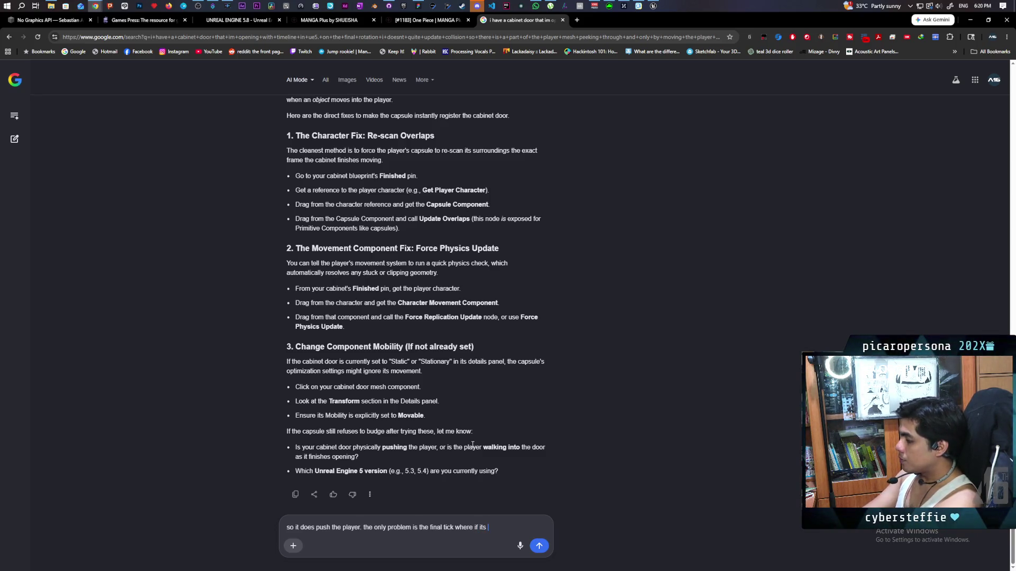
pyautogui.write('not overlapping too much ')
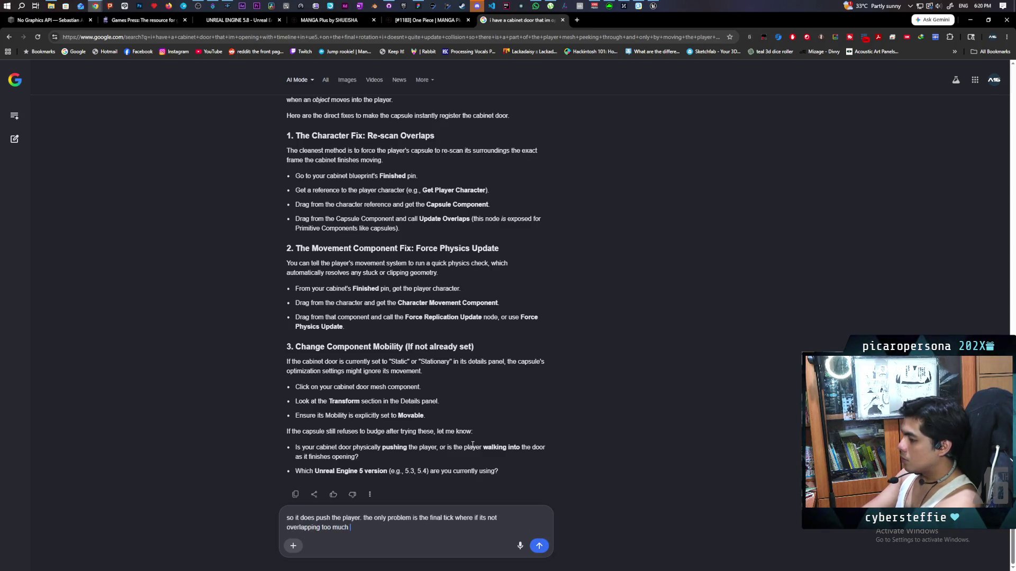
pyautogui.write('the mesh continues to poke out until the player')
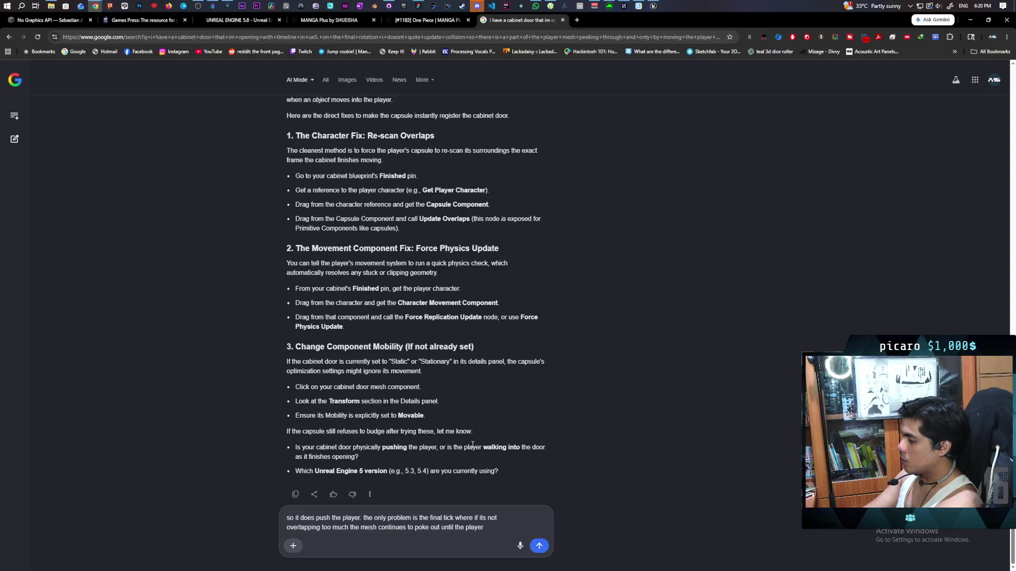
pyautogui.write(' moves. then the ')
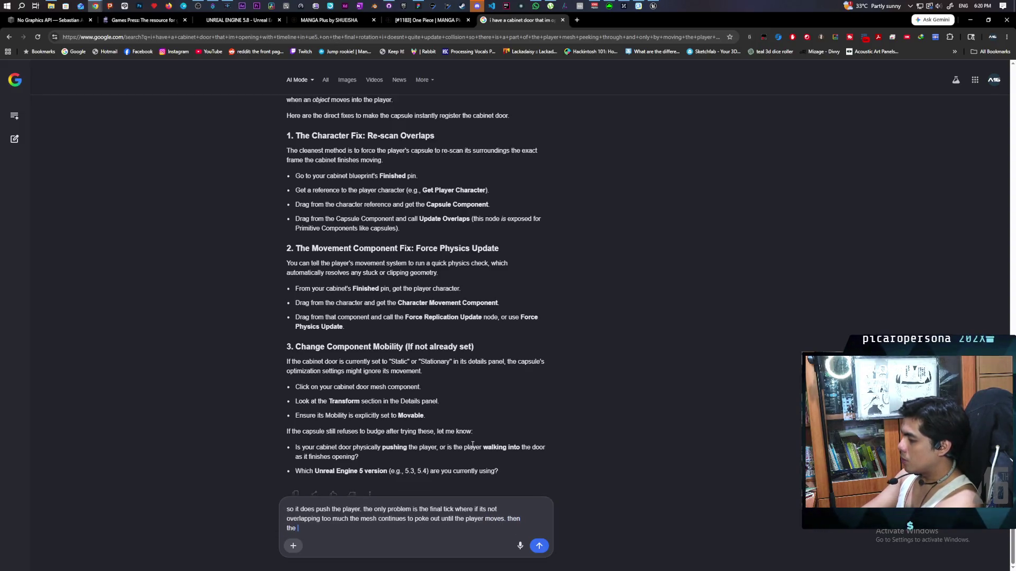
pyautogui.write('updates cor')
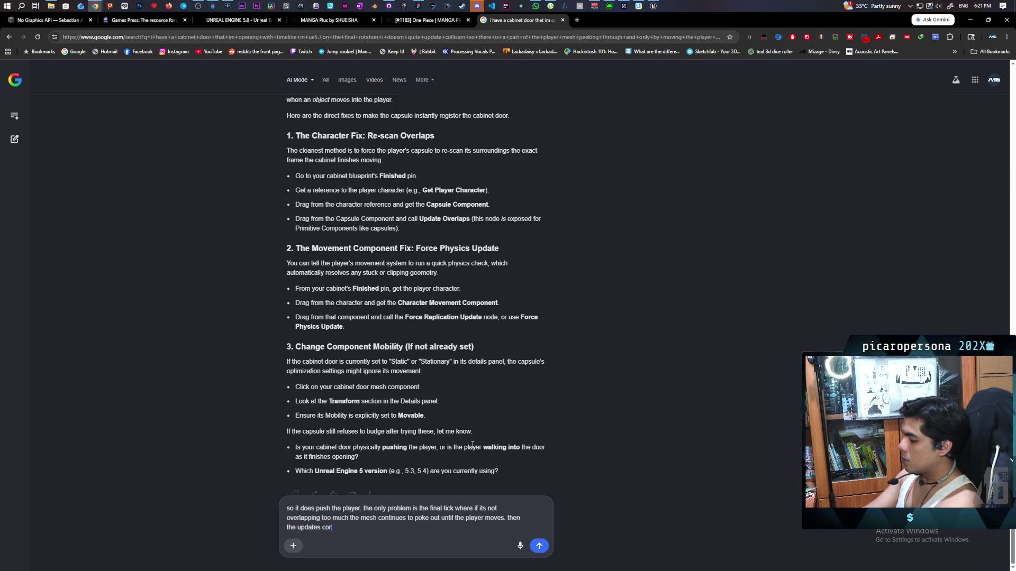
pyautogui.press('Return')
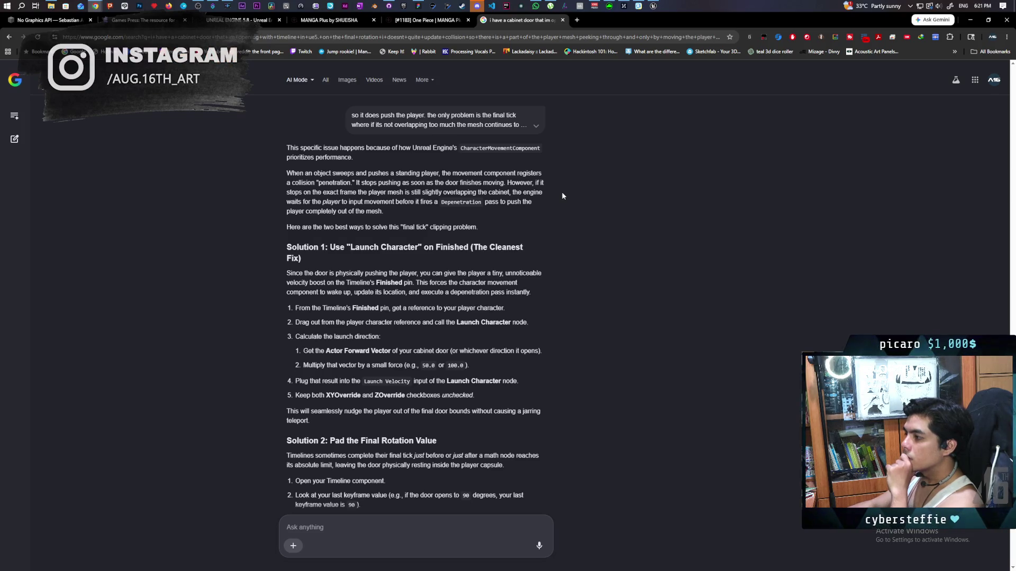
pyautogui.scroll(-1, 561, 196)
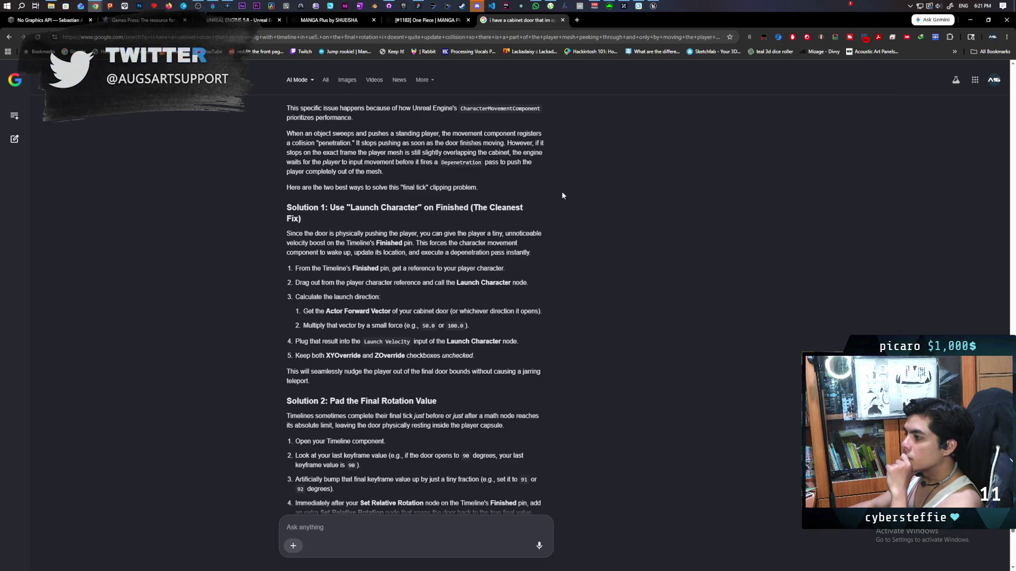
pyautogui.scroll(-1, 562, 196)
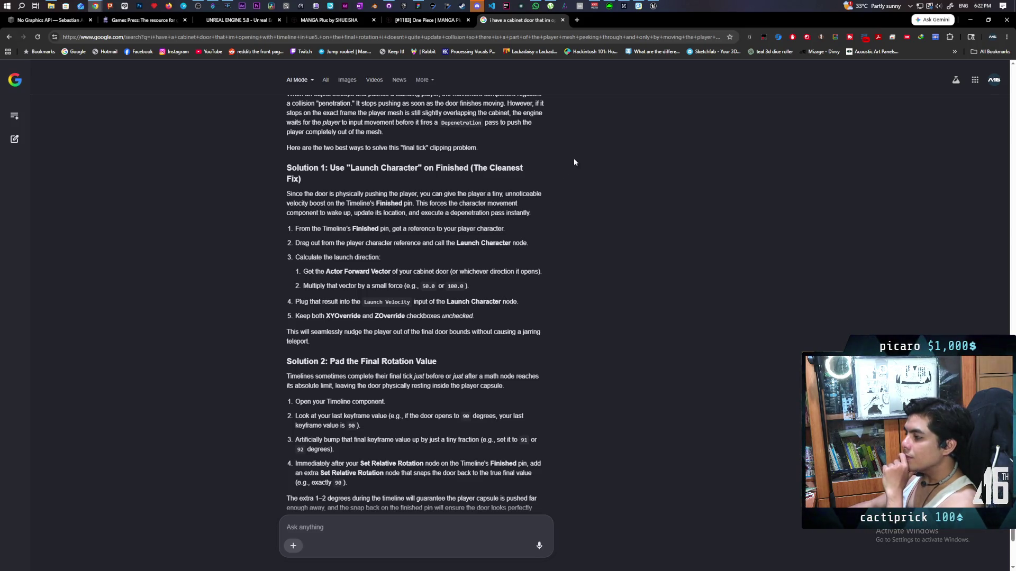
# Add a Box reference with a Get Overlapping Actors node beside it.
pyautogui.click(652, 5)
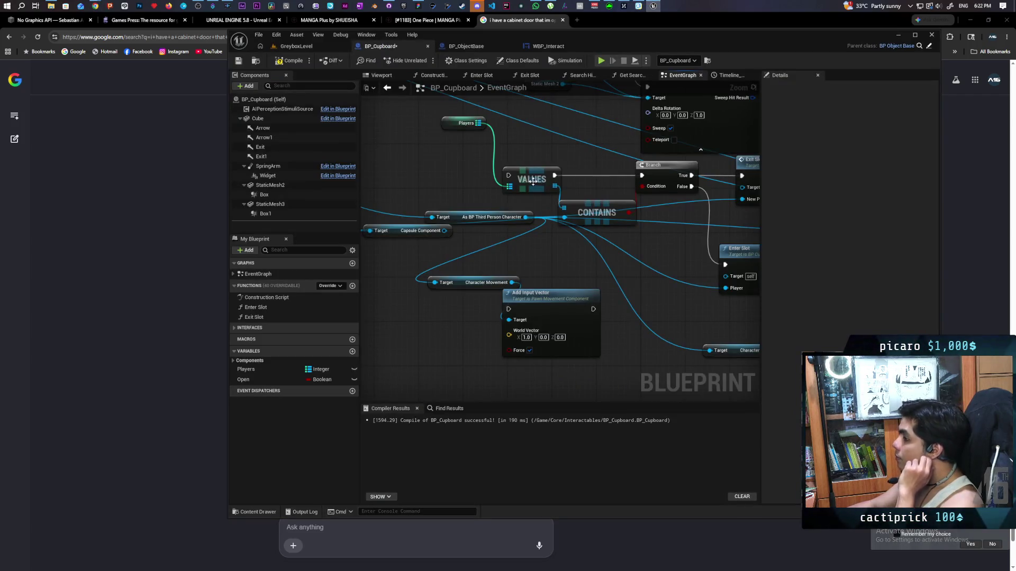
pyautogui.scroll(-4, 533, 181)
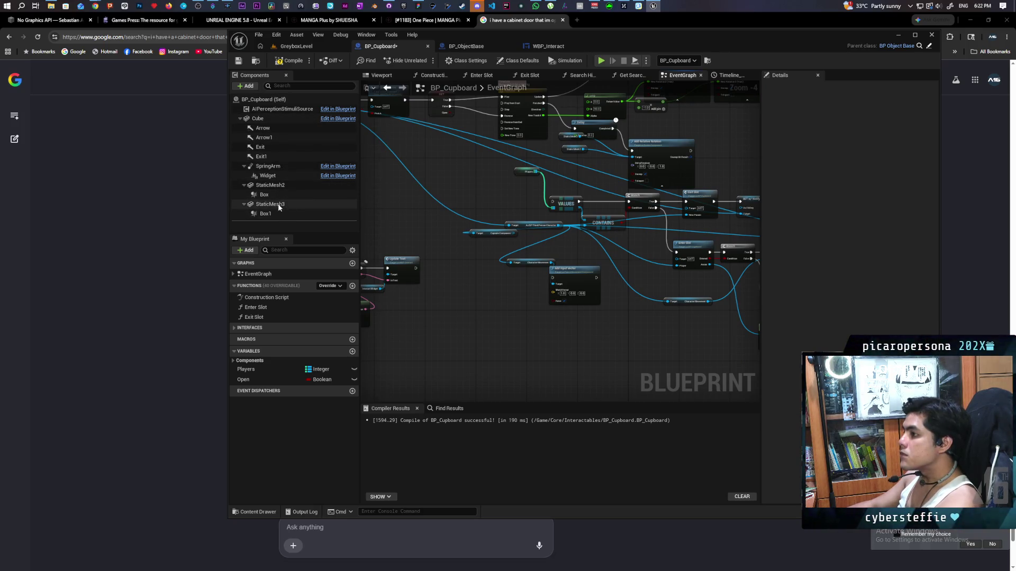
pyautogui.moveTo(258, 193)
pyautogui.mouseDown()
pyautogui.moveTo(463, 300)
pyautogui.moveTo(477, 327)
pyautogui.mouseUp()
pyautogui.write('get overlappin')
pyautogui.press('Return')
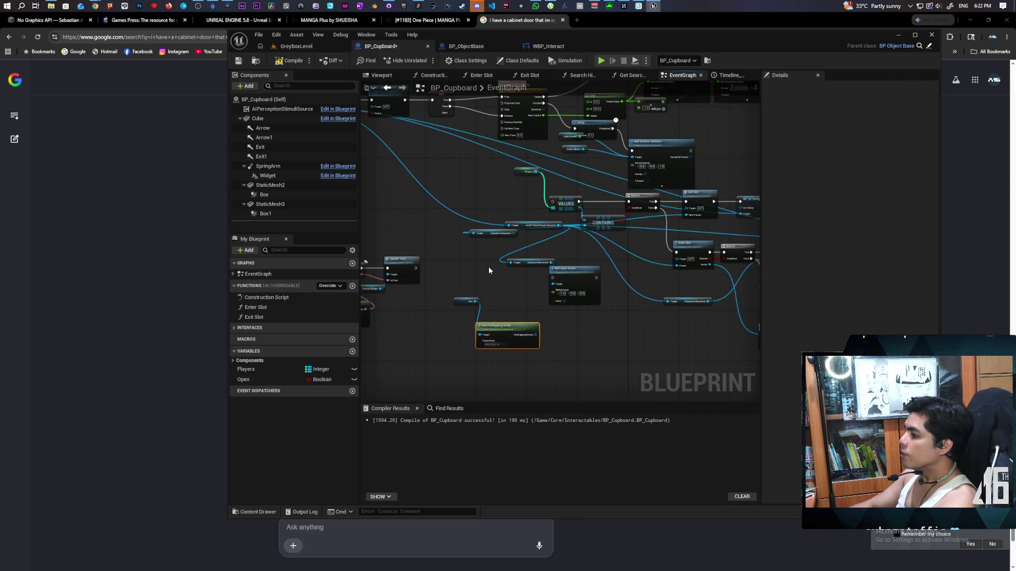
pyautogui.scroll(3, 488, 266)
pyautogui.moveTo(495, 306); pyautogui.dragTo(490, 231)
pyautogui.moveTo(497, 299); pyautogui.dragTo(508, 272)
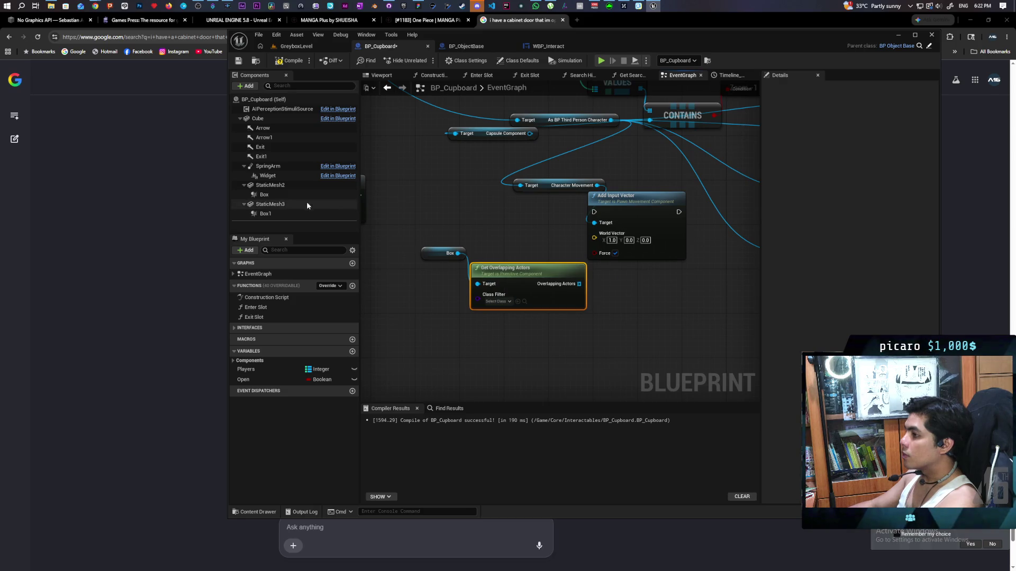
# Add Get Overlapping Actors for Box 1 and set both class filters to BP_Oni.
pyautogui.moveTo(266, 213); pyautogui.dragTo(469, 354)
pyautogui.write('get overlapping')
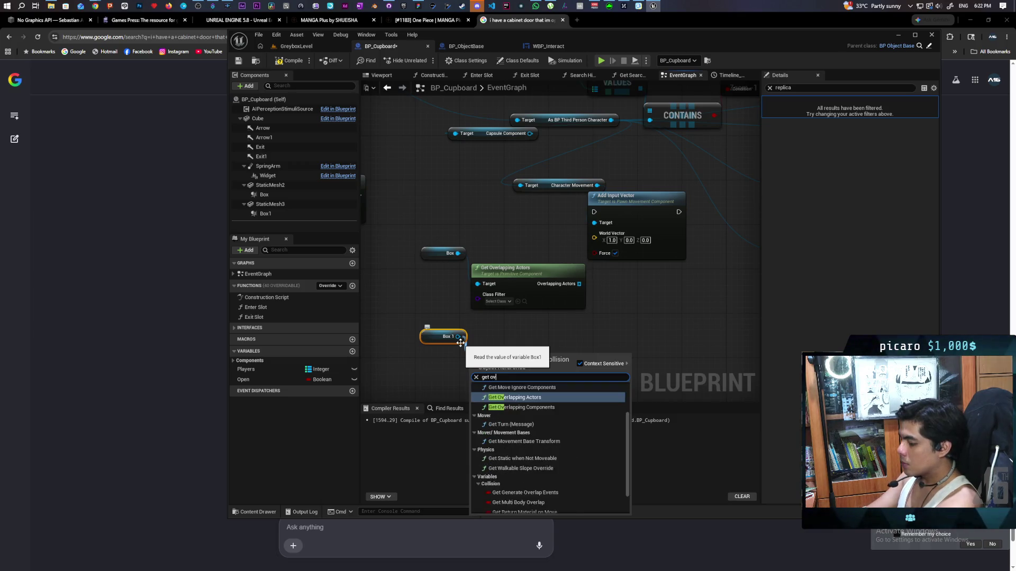
pyautogui.press('Return')
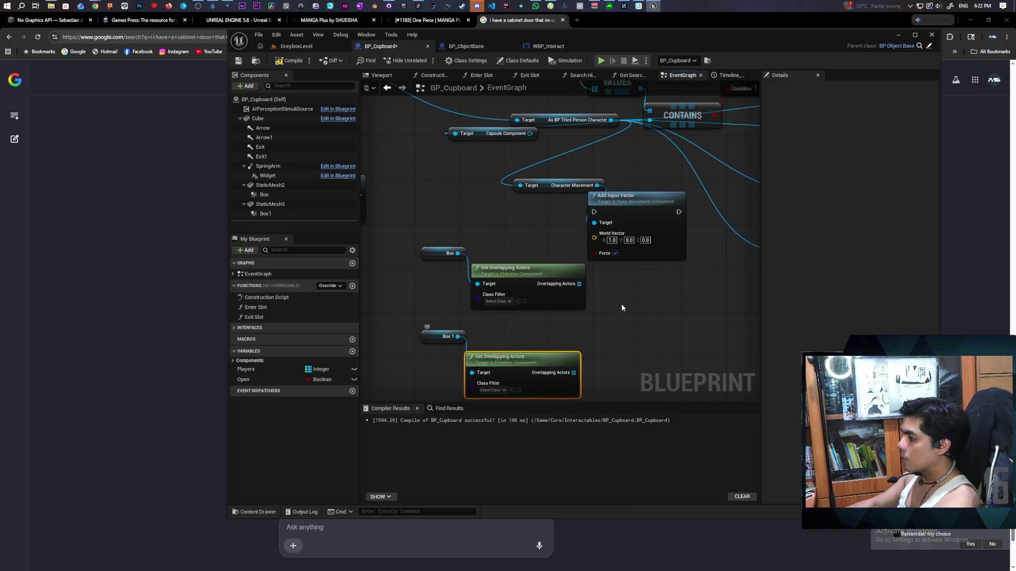
pyautogui.moveTo(579, 284); pyautogui.dragTo(594, 301)
pyautogui.click(504, 302)
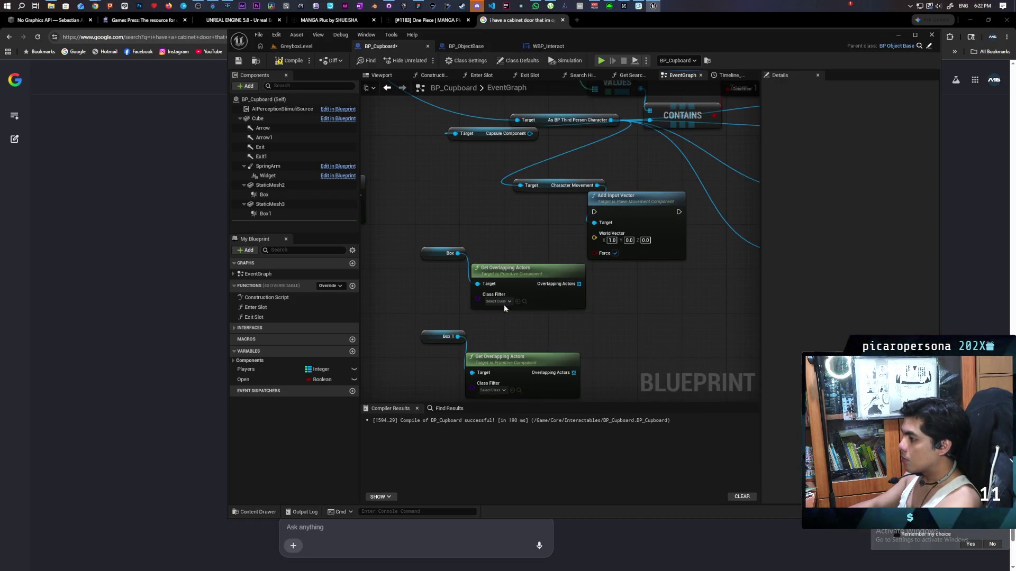
pyautogui.click(500, 301)
pyautogui.write('ni')
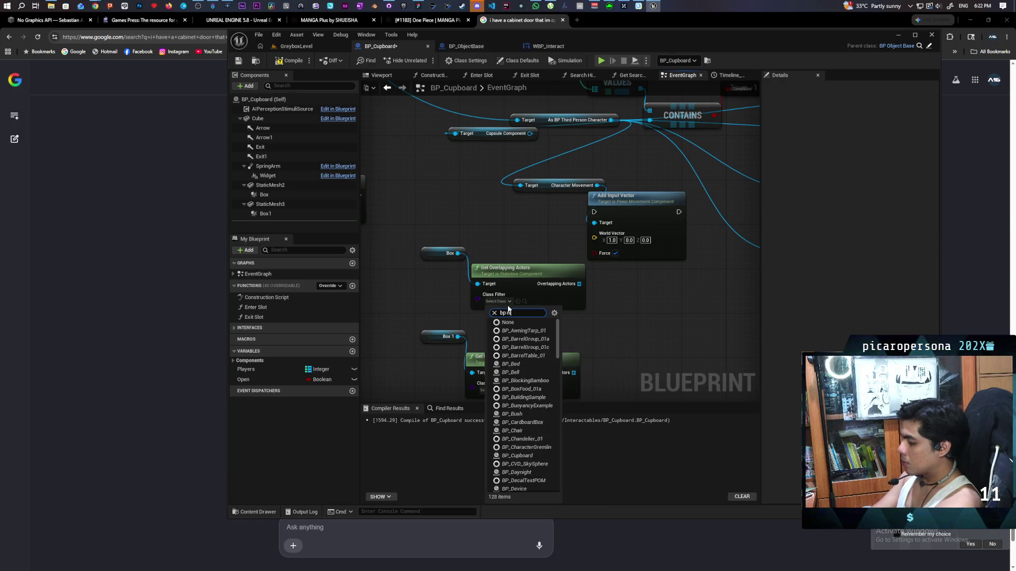
pyautogui.click(535, 347)
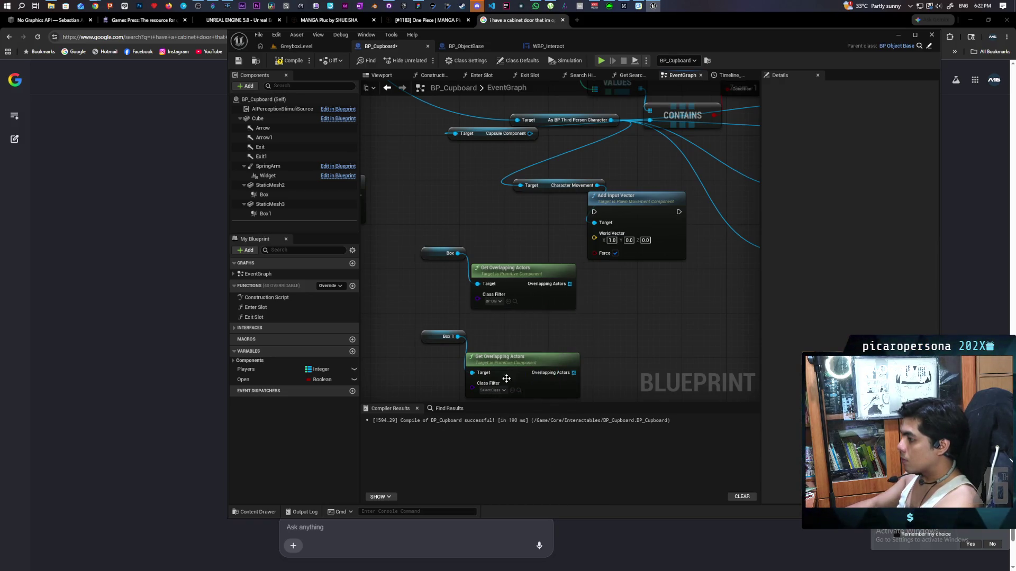
pyautogui.click(488, 388)
pyautogui.write('bp oni')
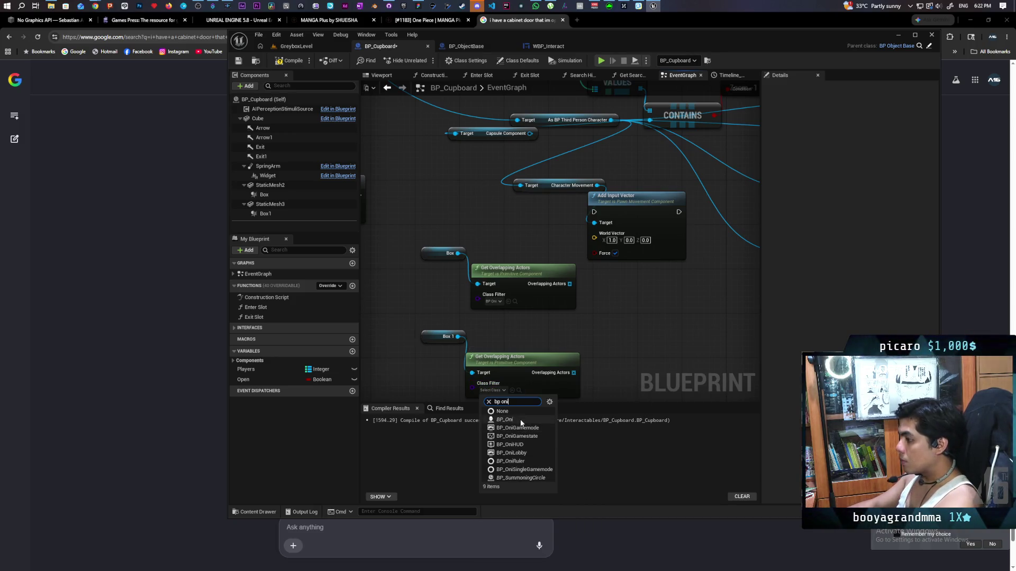
pyautogui.click(505, 419)
# Add an Append node from the upper Overlapping Actors output.
pyautogui.moveTo(590, 357); pyautogui.dragTo(564, 290)
pyautogui.moveTo(545, 253); pyautogui.dragTo(561, 296)
pyautogui.write('append')
pyautogui.press('Return')
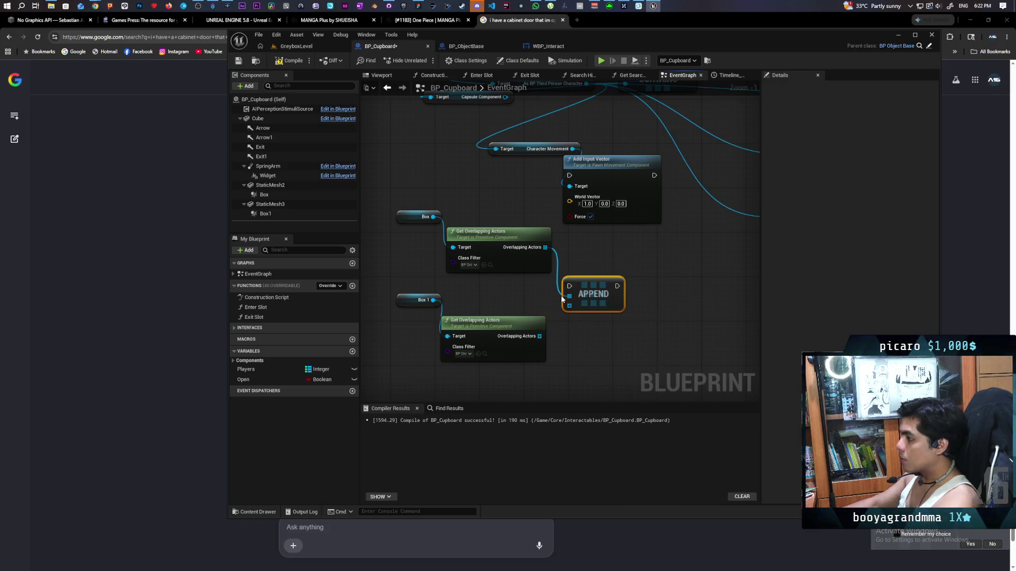
# Wire the lower array into Append, then delete Append and stack the Box getters and overlap nodes.
pyautogui.moveTo(540, 336); pyautogui.dragTo(570, 307)
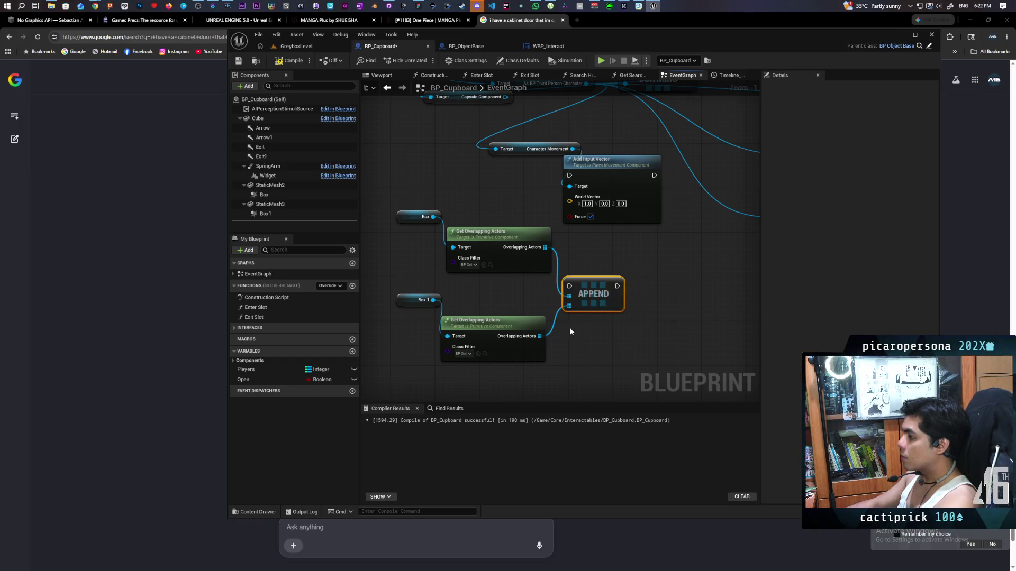
pyautogui.press('Delete')
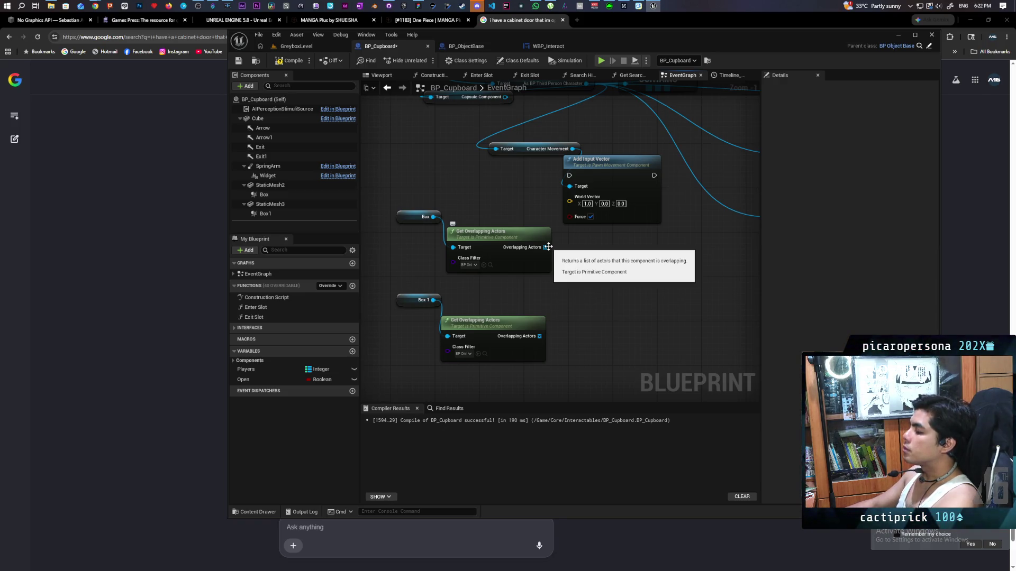
pyautogui.moveTo(404, 296); pyautogui.dragTo(406, 222)
pyautogui.moveTo(490, 233)
pyautogui.mouseDown()
pyautogui.moveTo(500, 259)
pyautogui.moveTo(489, 265)
pyautogui.mouseUp()
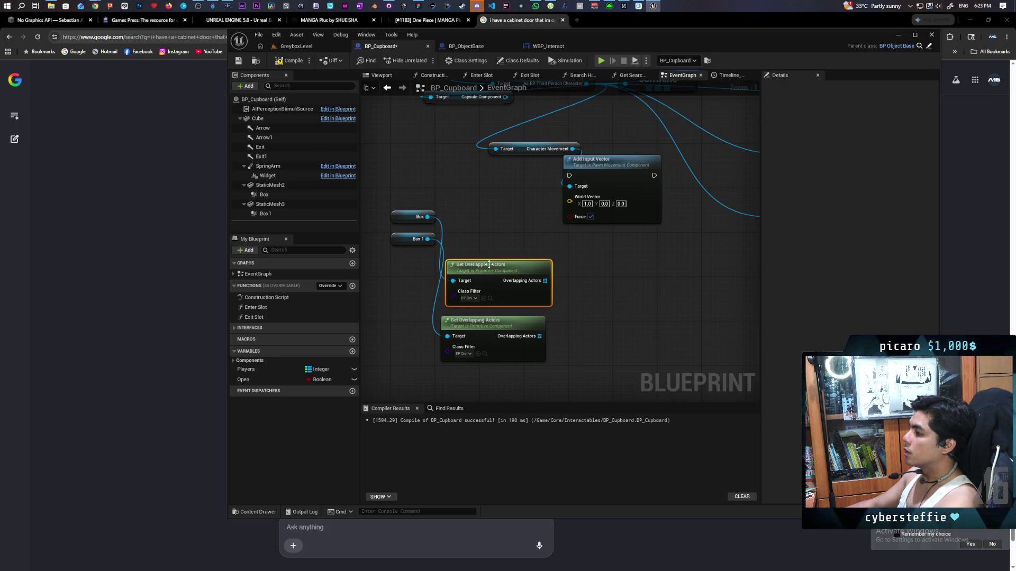
# Paste a For Each Loop and feed Box's overlapping actors into its array.
pyautogui.scroll(-3, 489, 264)
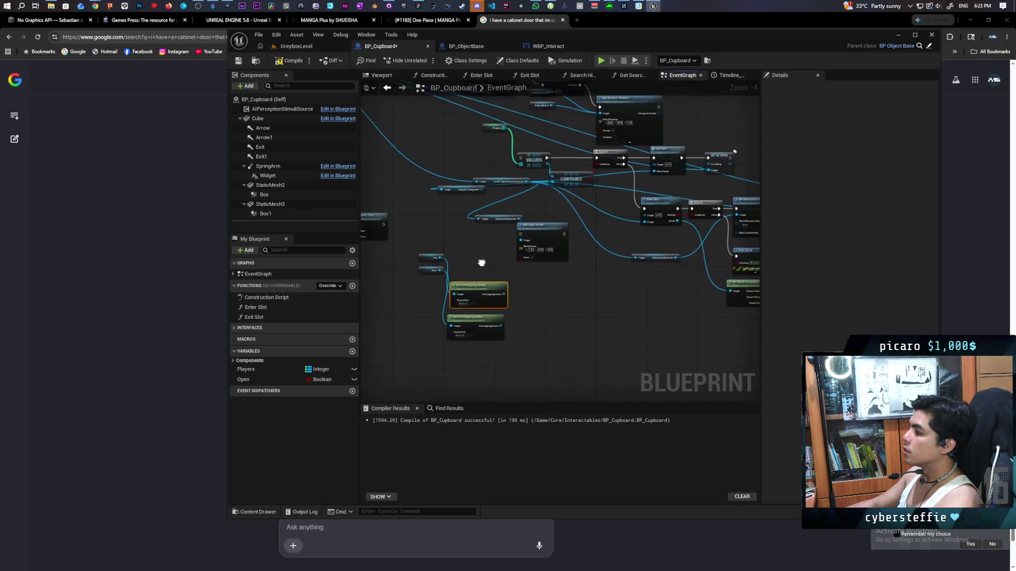
pyautogui.scroll(4, 482, 263)
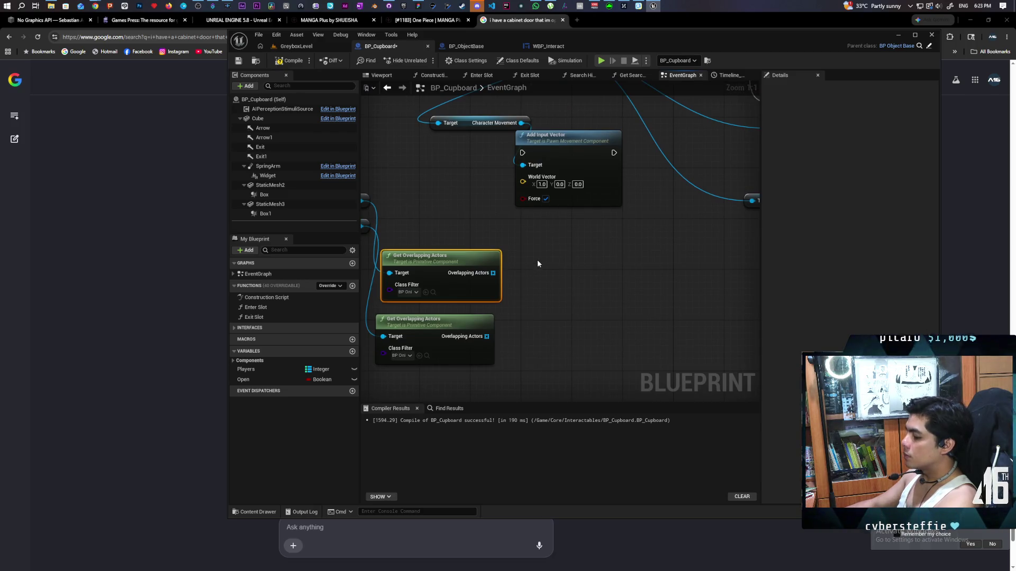
pyautogui.hotkey('ctrl', 'v')
pyautogui.moveTo(492, 273); pyautogui.dragTo(556, 291)
# Try a Launch search from Array Element, then cancel and reposition the graph.
pyautogui.moveTo(665, 284)
pyautogui.mouseDown()
pyautogui.moveTo(574, 277)
pyautogui.moveTo(560, 296)
pyautogui.mouseUp()
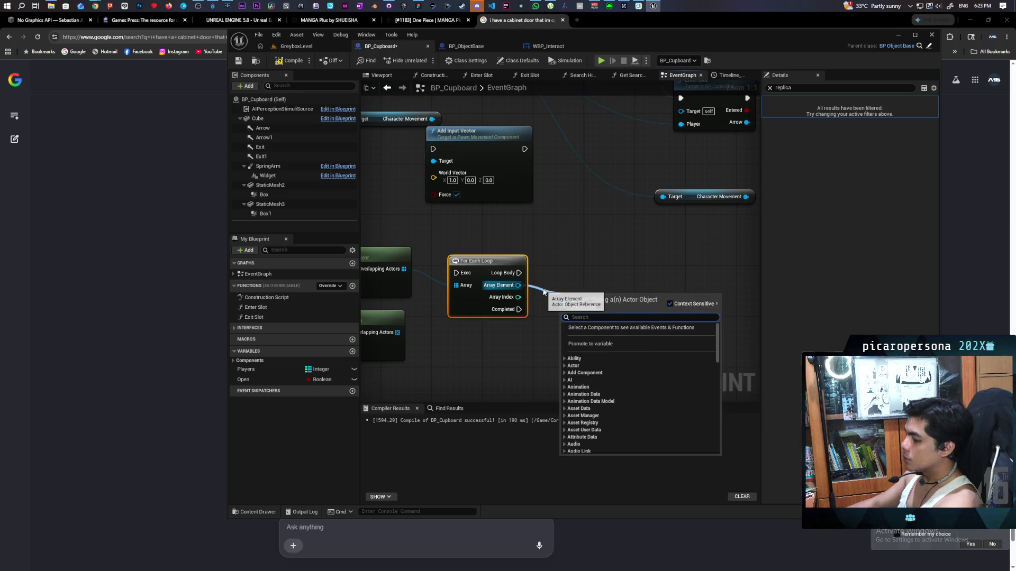
pyautogui.write(';aun')
pyautogui.press('BackSpace')
pyautogui.press('BackSpace')
pyautogui.write('launch')
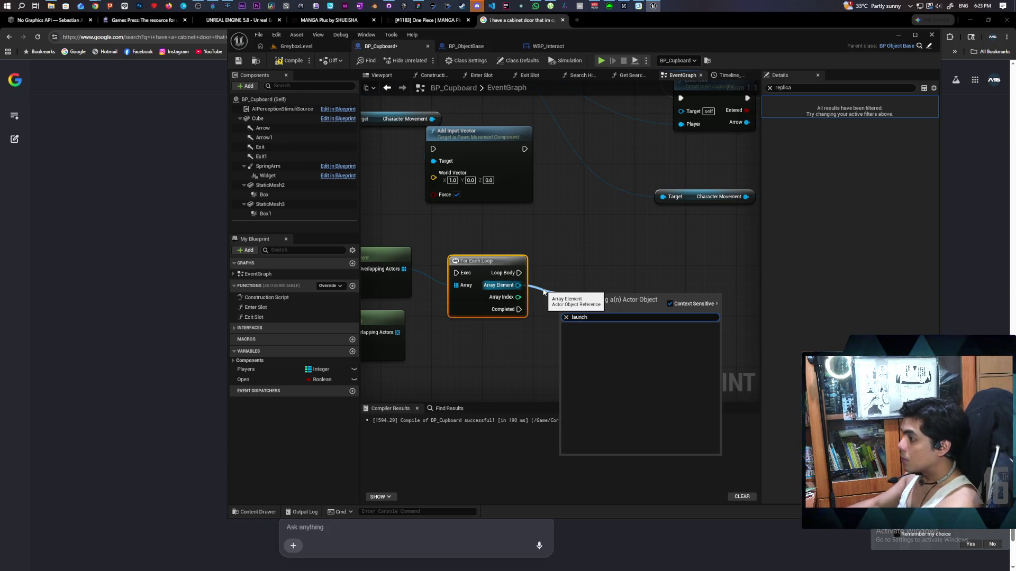
pyautogui.click(544, 291)
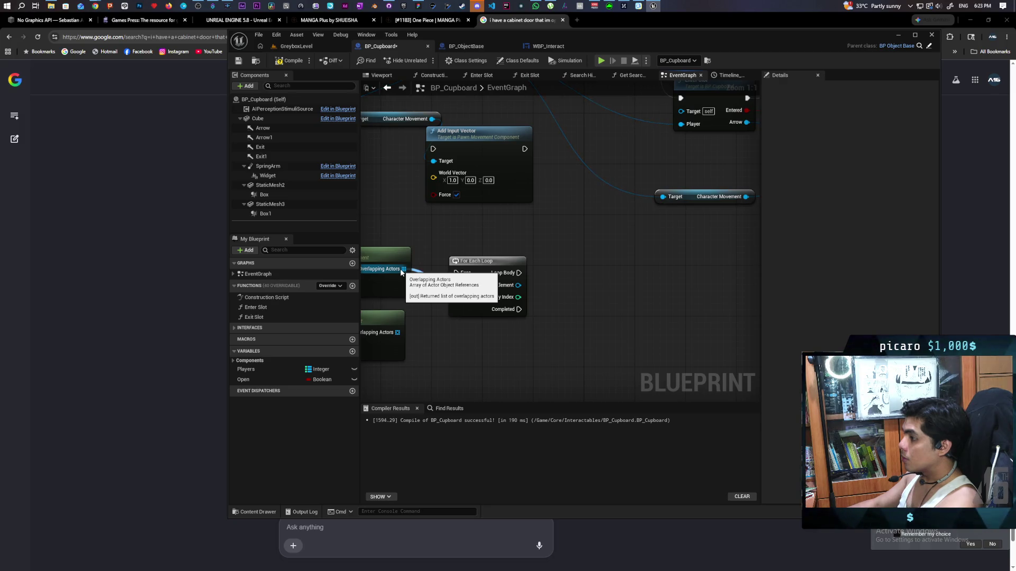
pyautogui.moveTo(401, 273); pyautogui.dragTo(471, 325)
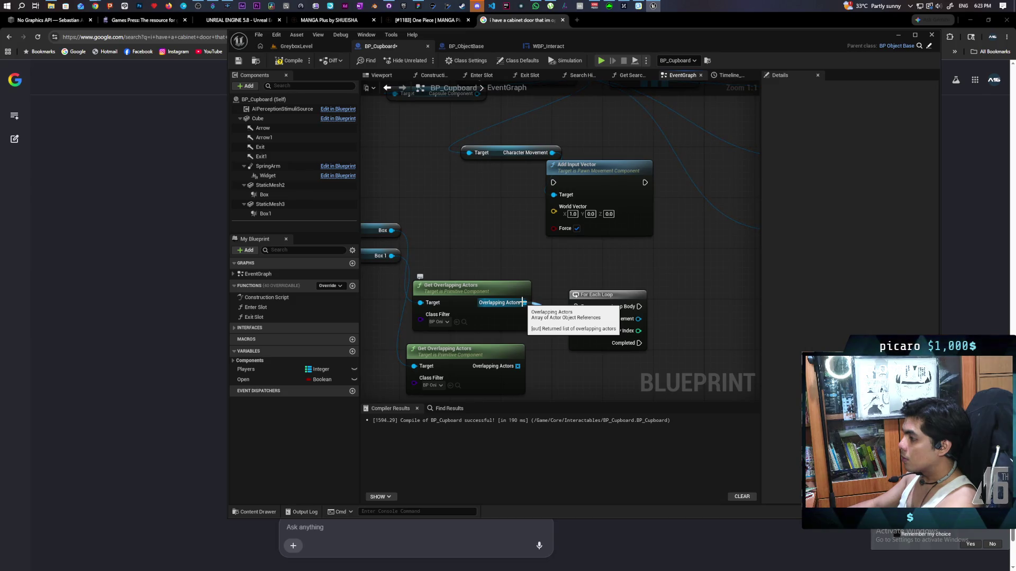
pyautogui.moveTo(551, 329); pyautogui.dragTo(430, 327)
# Add a Cast To BP_Oni on each Array Element, executed from the loop body.
pyautogui.moveTo(536, 333); pyautogui.dragTo(534, 338)
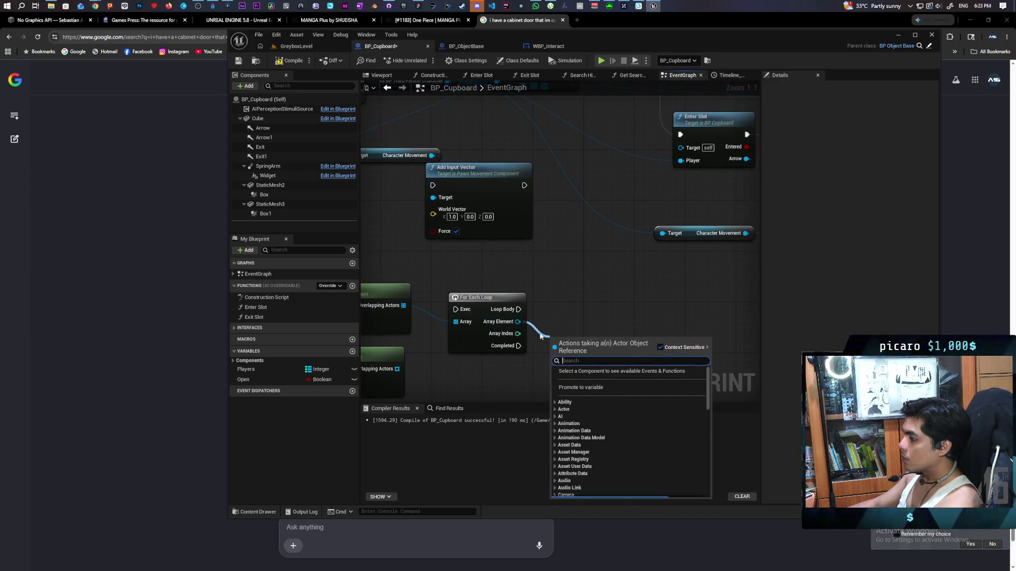
pyautogui.write('ca')
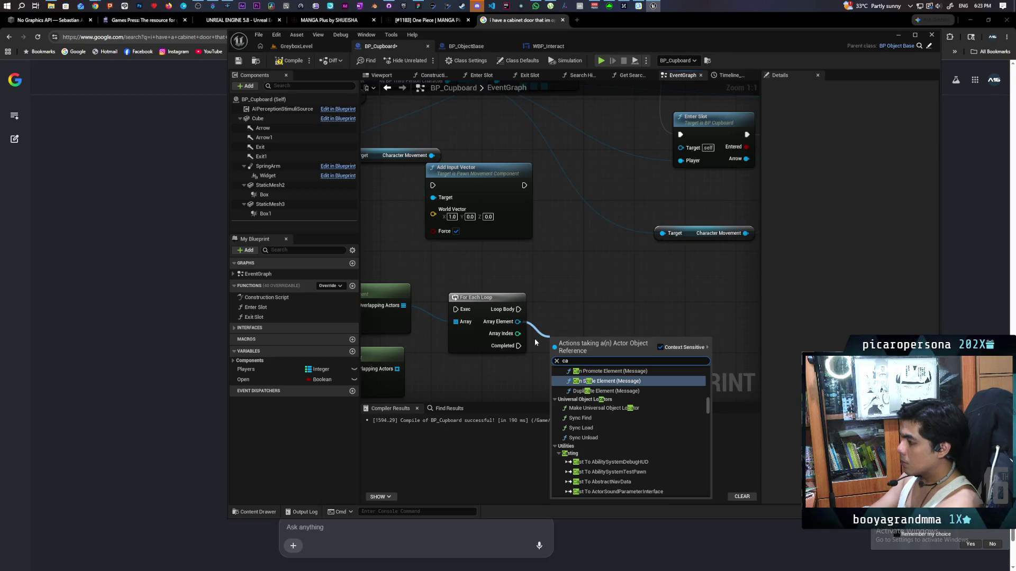
pyautogui.write('st to bp oni')
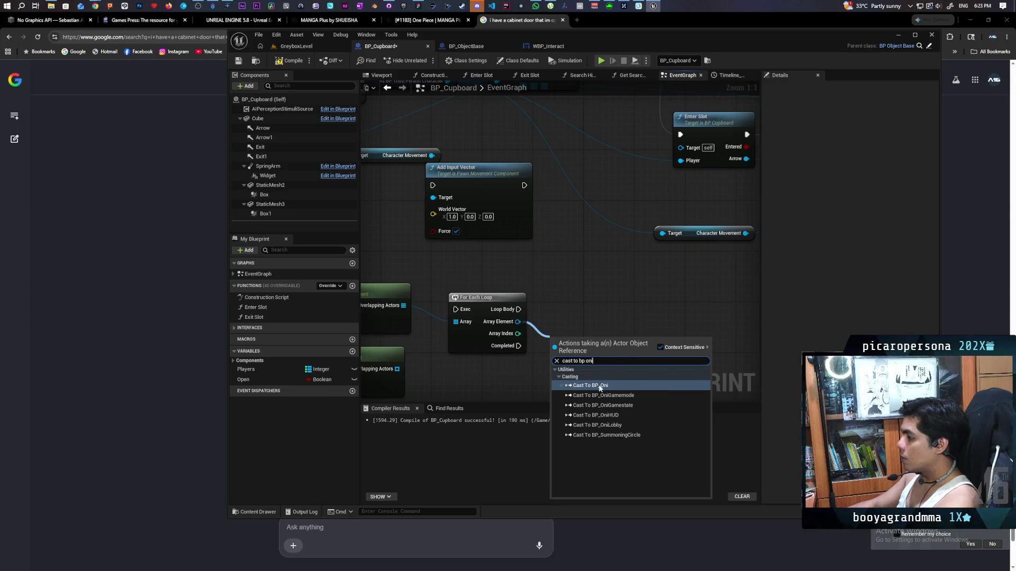
pyautogui.press('Return')
pyautogui.moveTo(549, 353); pyautogui.dragTo(541, 301)
pyautogui.moveTo(609, 302); pyautogui.dragTo(542, 230)
pyautogui.click(415, 226)
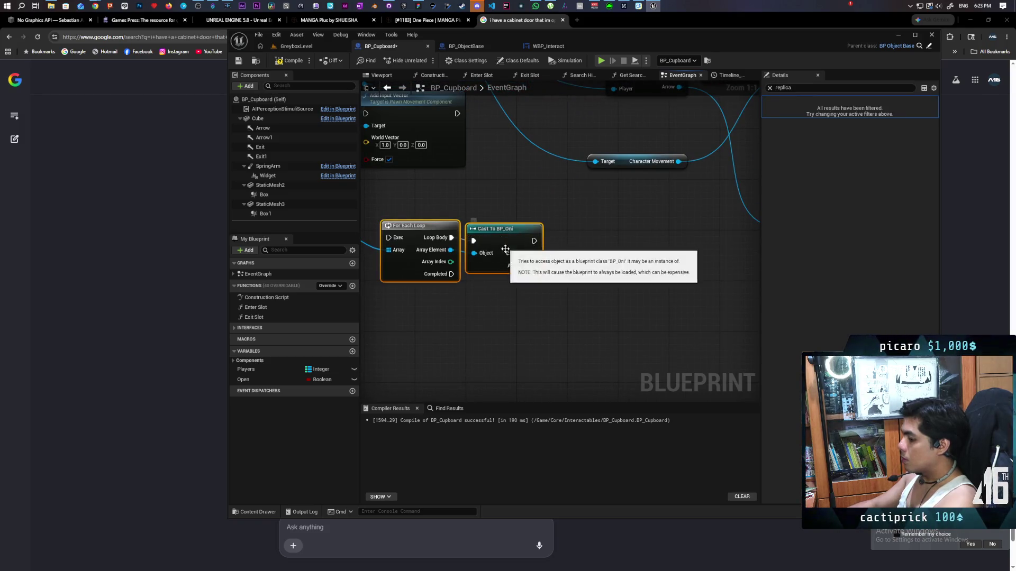
pyautogui.click(510, 224)
pyautogui.moveTo(418, 226); pyautogui.dragTo(418, 229)
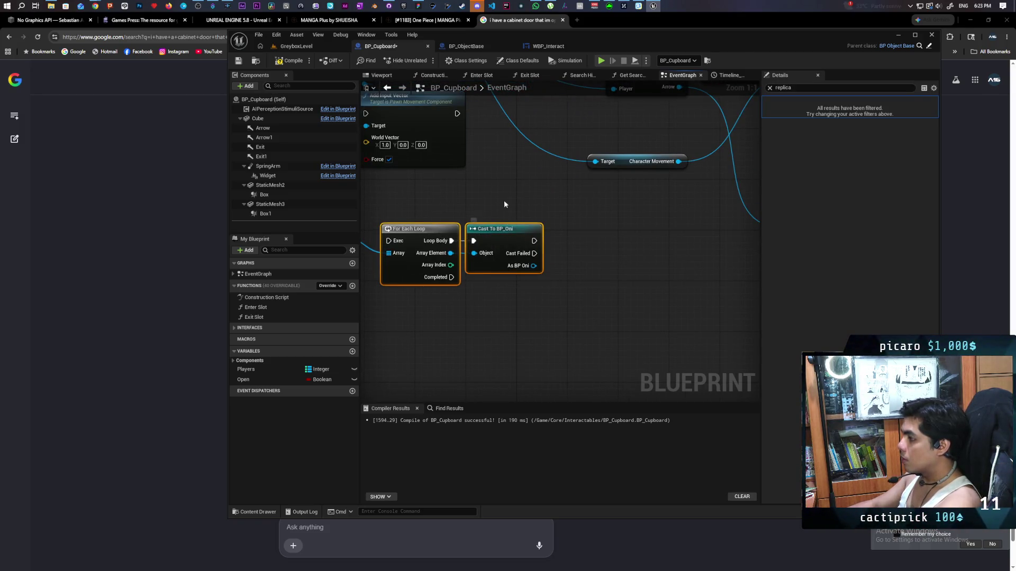
# Add a Launch Character node from the As BP Oni output.
pyautogui.moveTo(534, 265); pyautogui.dragTo(561, 294)
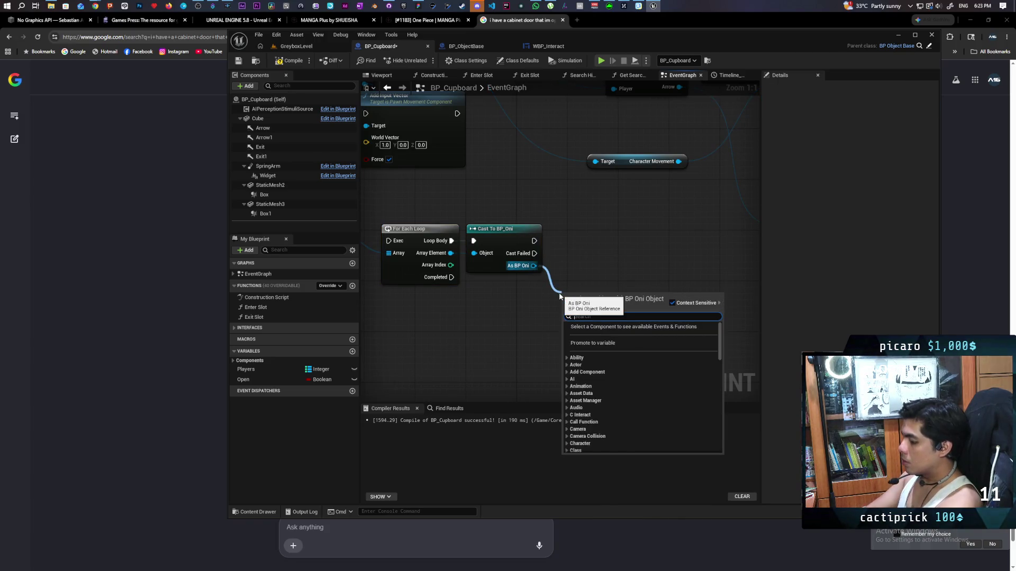
pyautogui.write('launch')
pyautogui.press('Return')
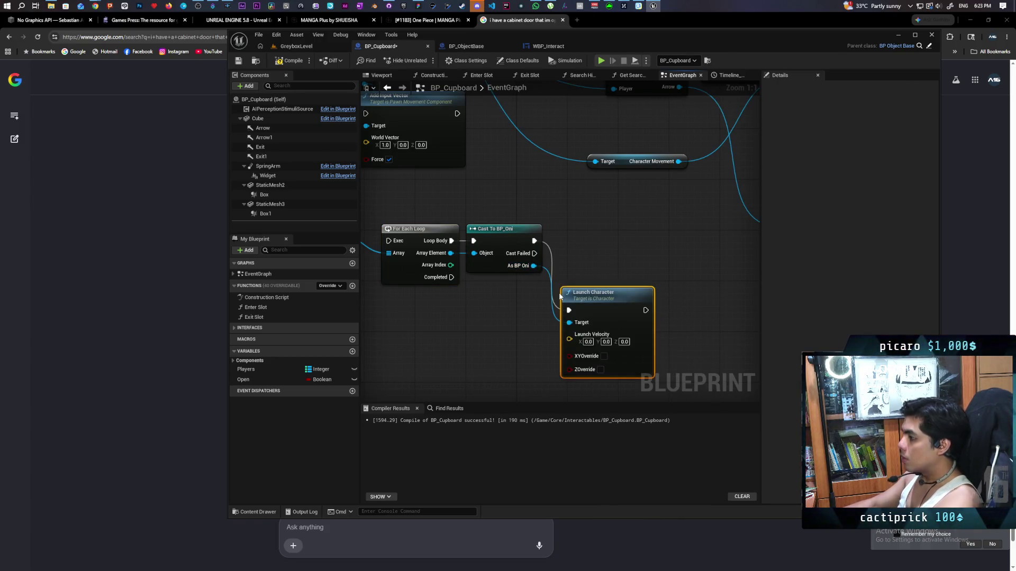
pyautogui.moveTo(593, 292); pyautogui.dragTo(599, 251)
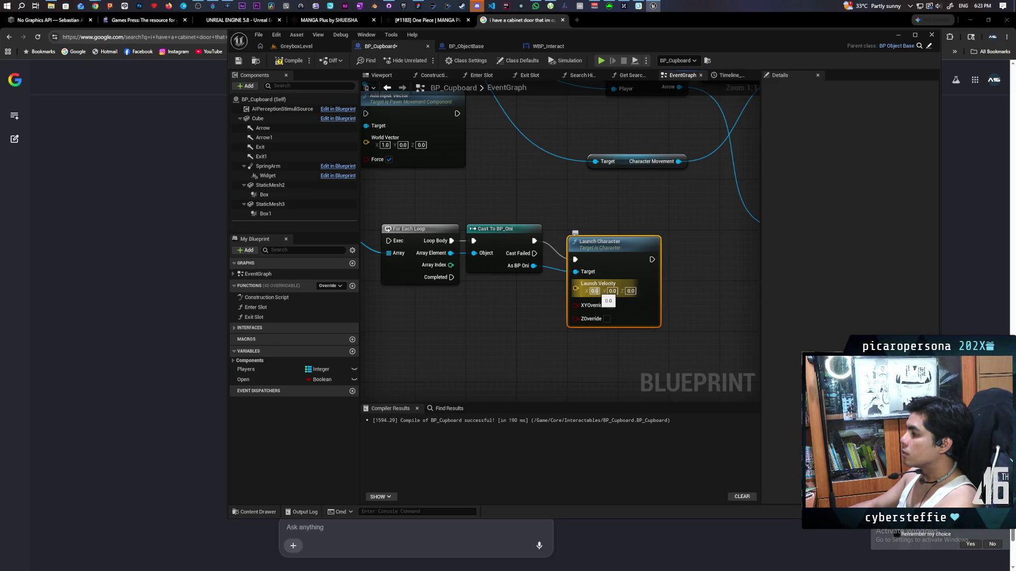
# Set Launch Character's Z launch velocity to 10.
pyautogui.click(631, 291)
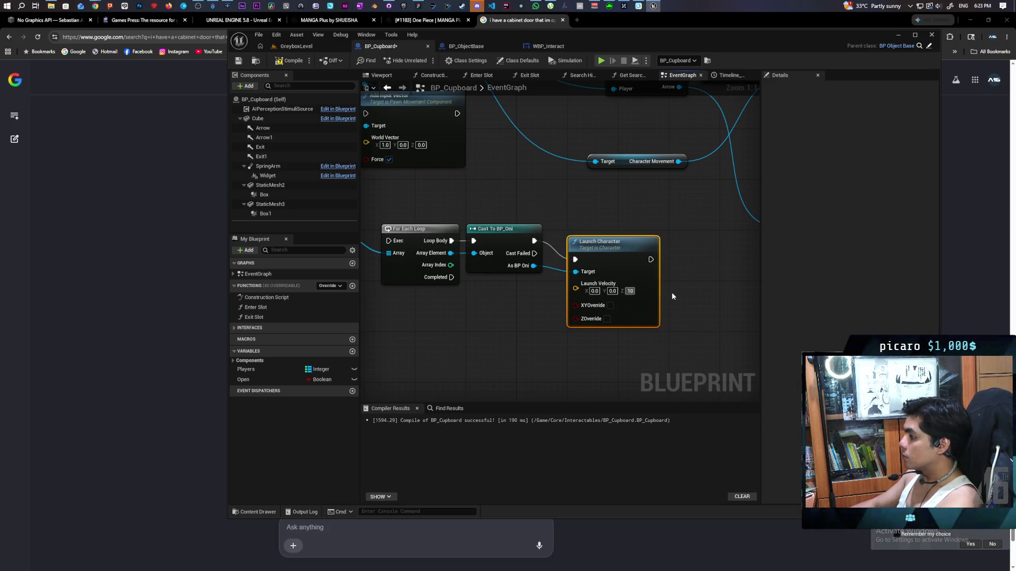
pyautogui.write('10')
pyautogui.click(672, 292)
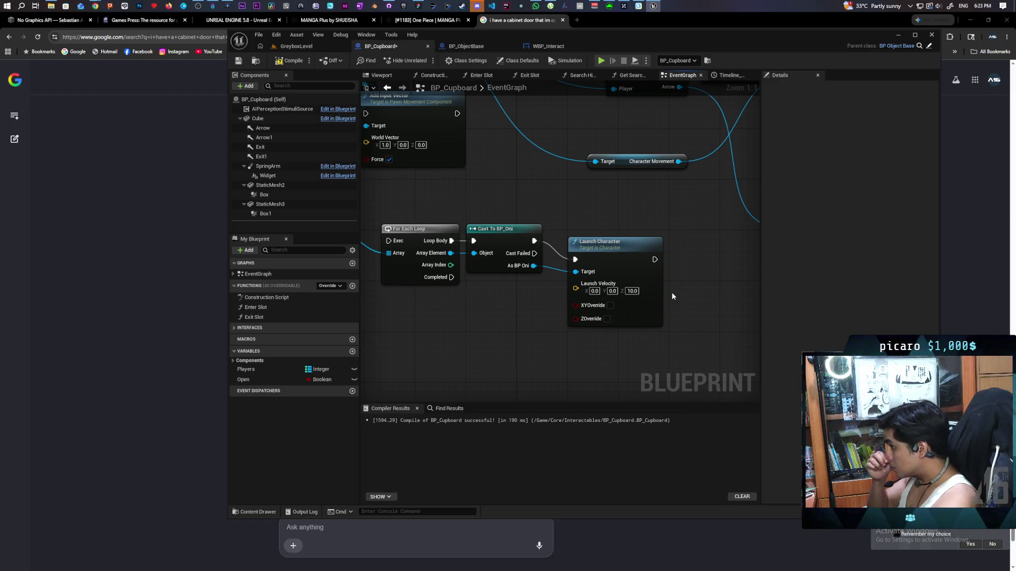
pyautogui.moveTo(466, 335)
pyautogui.mouseDown()
pyautogui.moveTo(635, 275)
pyautogui.moveTo(555, 271)
pyautogui.mouseUp()
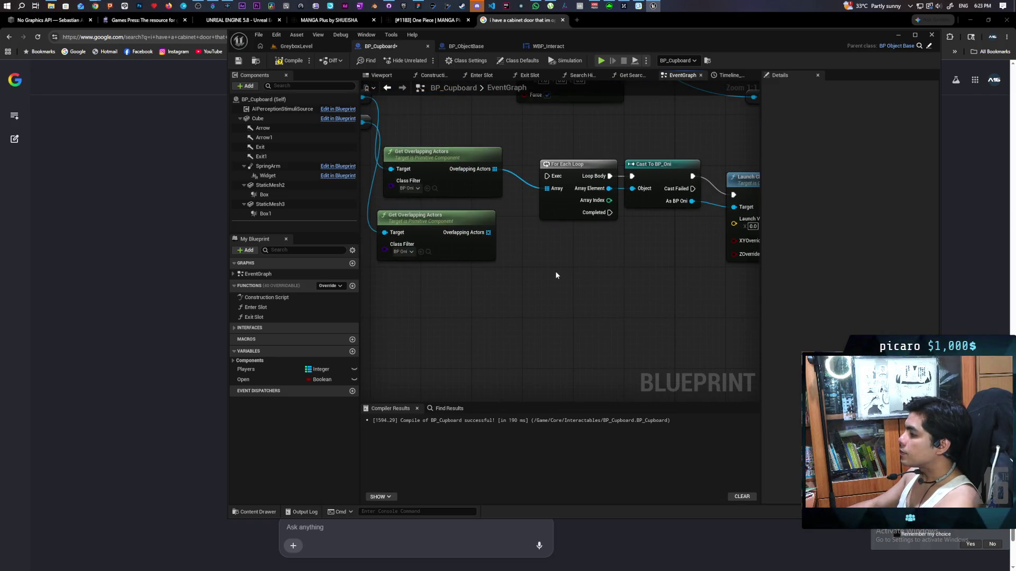
# Feed both Get Overlapping Actors outputs through a new Make Array into the loop.
pyautogui.moveTo(488, 233)
pyautogui.mouseDown()
pyautogui.moveTo(549, 189)
pyautogui.moveTo(521, 266)
pyautogui.mouseUp()
pyautogui.write('make')
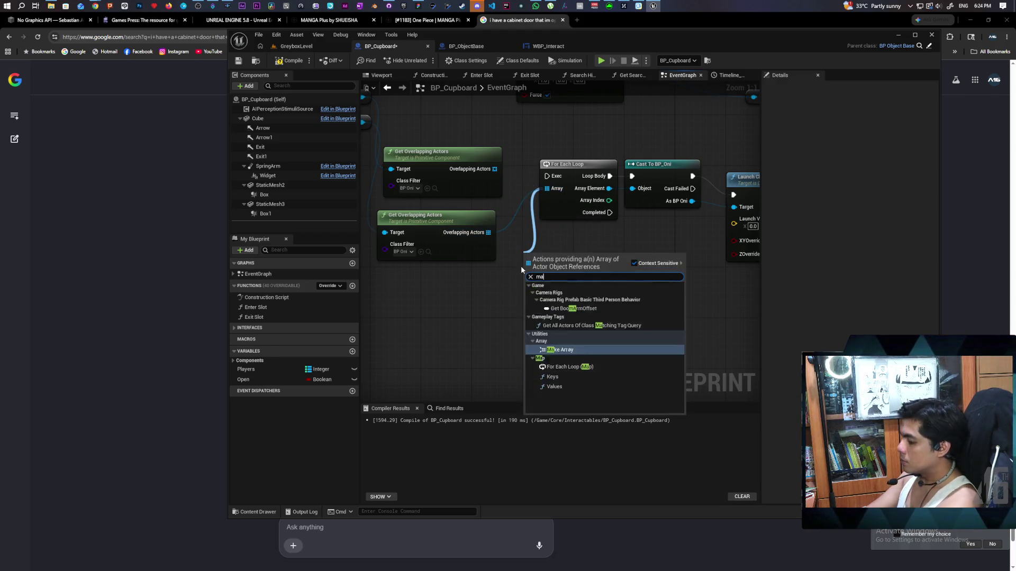
pyautogui.press('Return')
pyautogui.moveTo(495, 170); pyautogui.dragTo(520, 273)
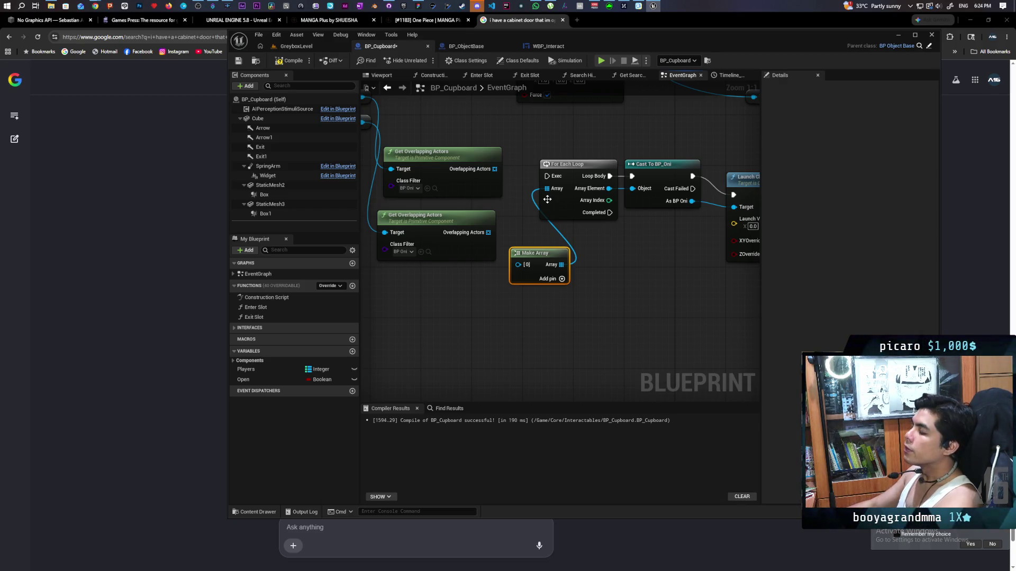
# Move the Box and Box 1 references beside their nodes and compile BP_Cupboard.
pyautogui.moveTo(545, 242); pyautogui.dragTo(641, 251)
pyautogui.moveTo(450, 178); pyautogui.dragTo(443, 254)
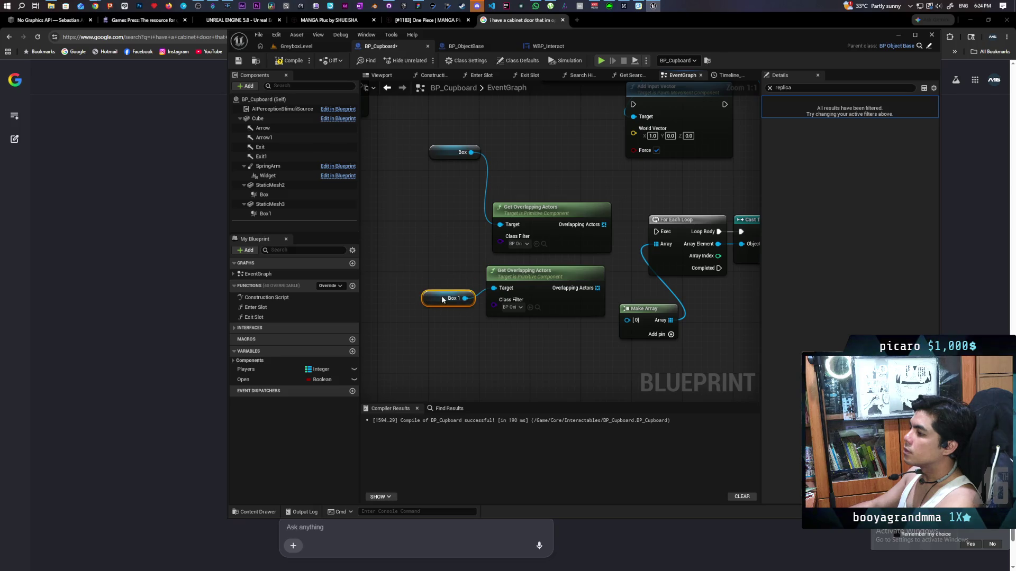
pyautogui.moveTo(444, 155)
pyautogui.mouseDown()
pyautogui.moveTo(432, 263)
pyautogui.moveTo(522, 312)
pyautogui.mouseUp()
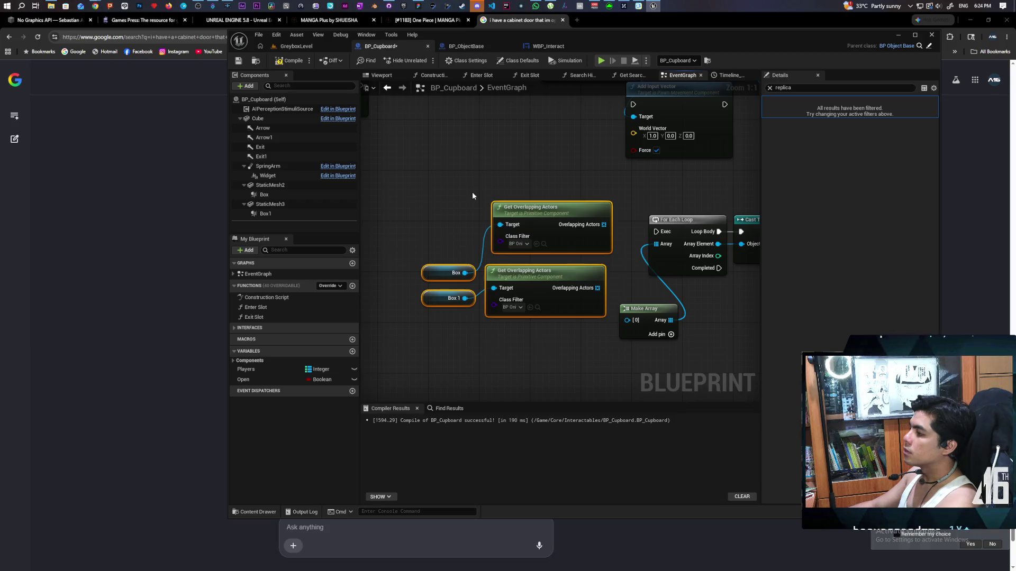
pyautogui.moveTo(473, 195); pyautogui.dragTo(442, 291)
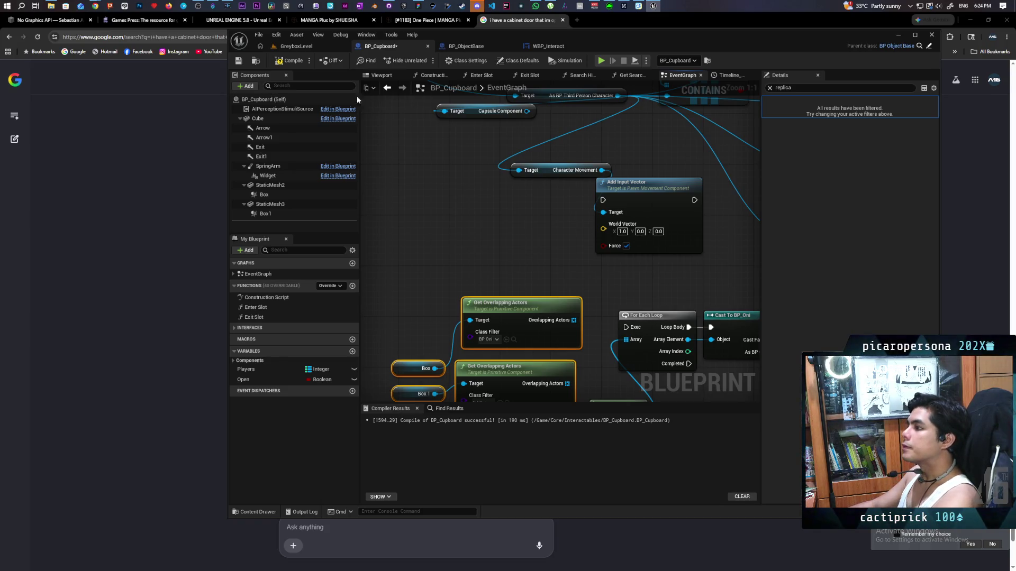
pyautogui.click(290, 61)
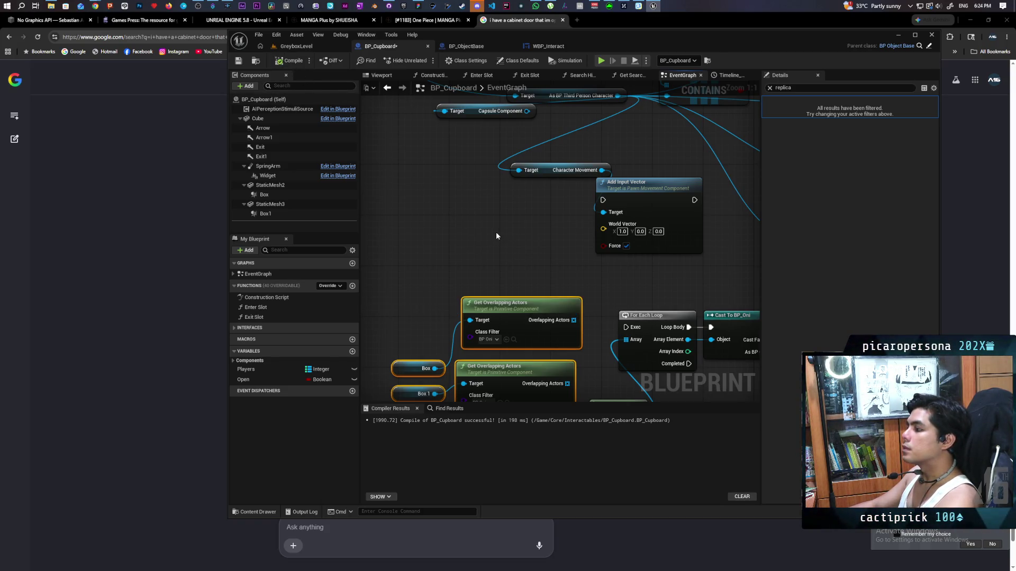
pyautogui.scroll(-2, 491, 229)
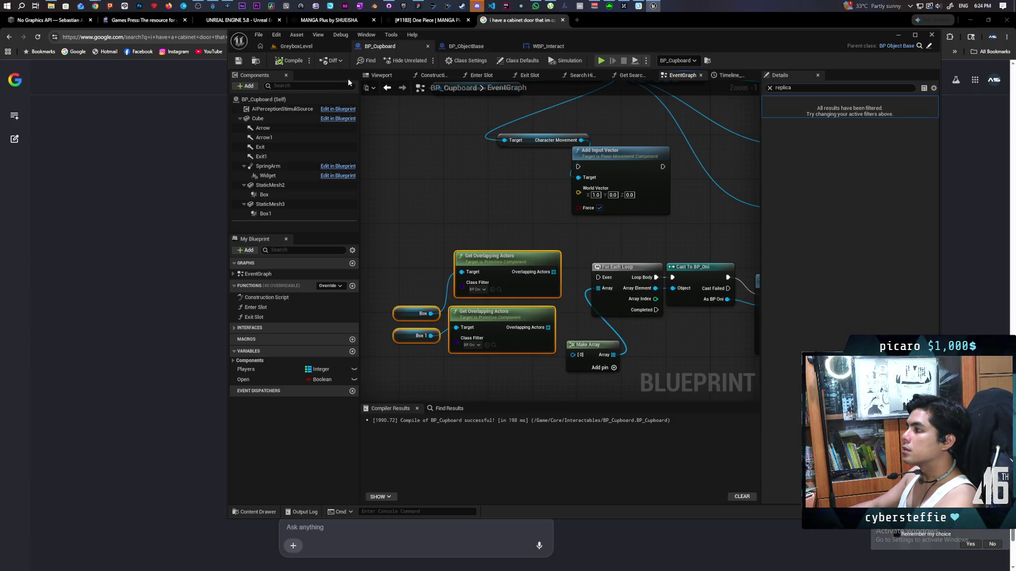
pyautogui.click(576, 20)
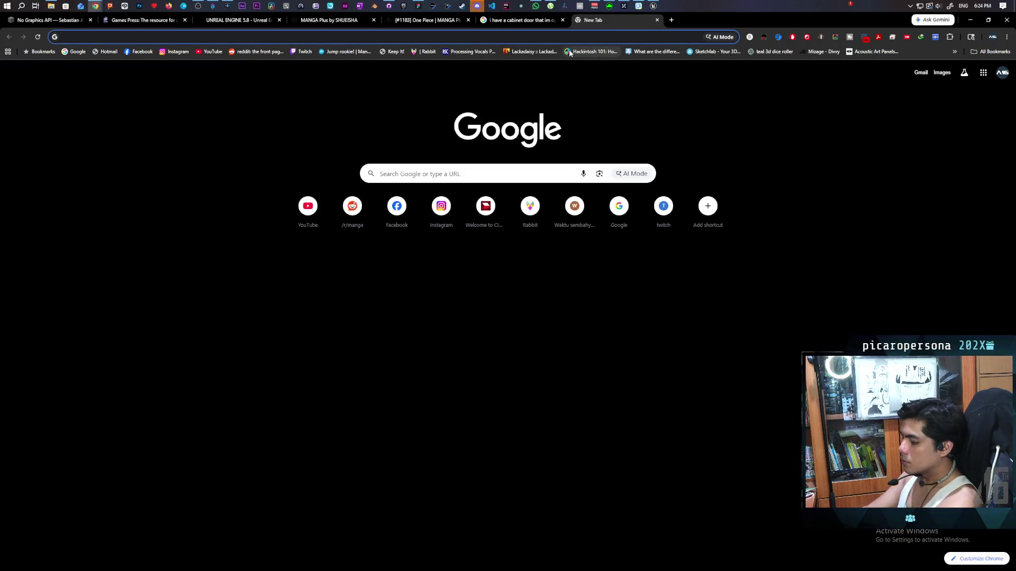
# Search Google for 'how to run for each loop on two arrays ue5', then close the results tab.
pyautogui.write('how to run fo')
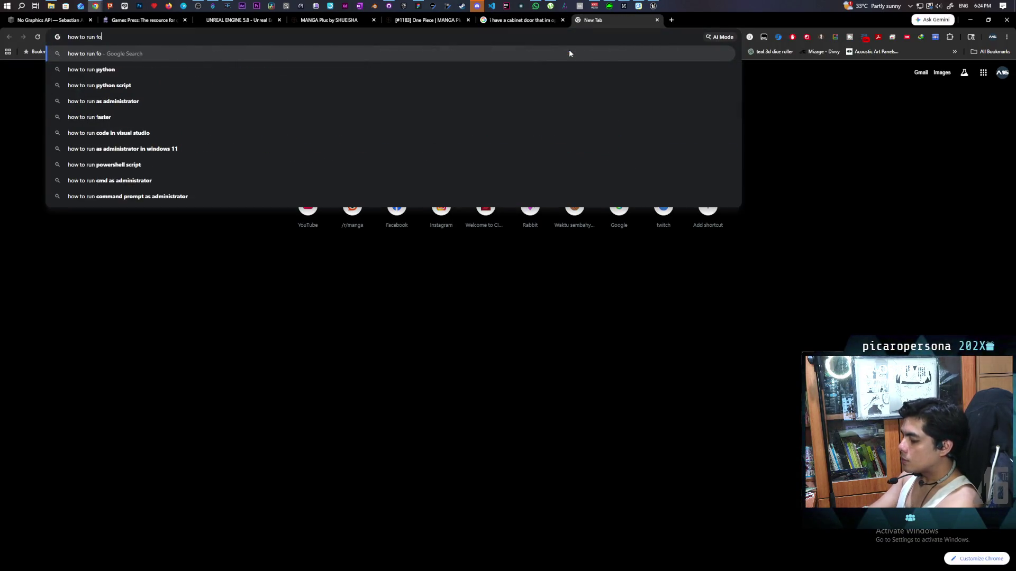
pyautogui.write('r ea')
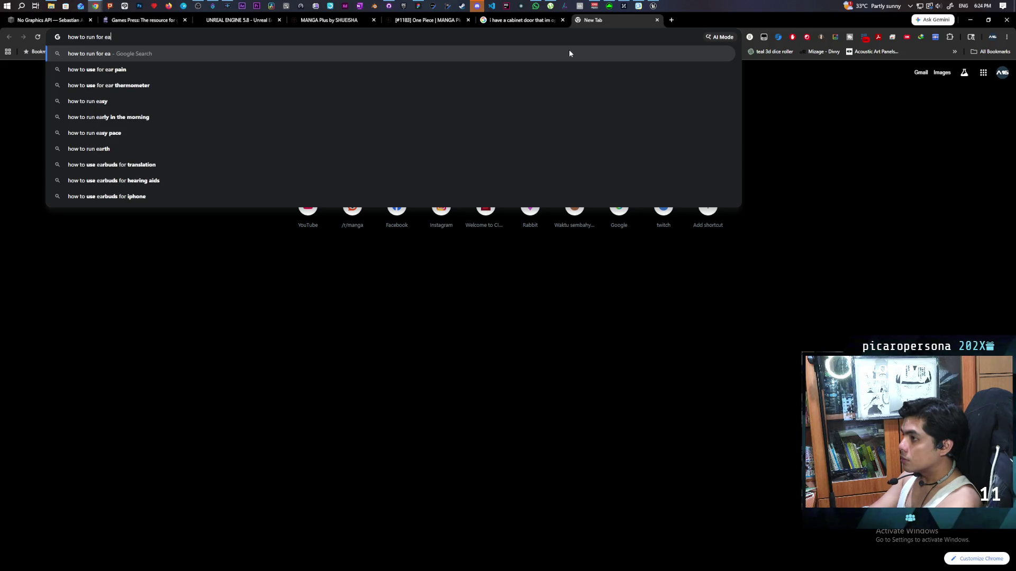
pyautogui.write('ch loop ')
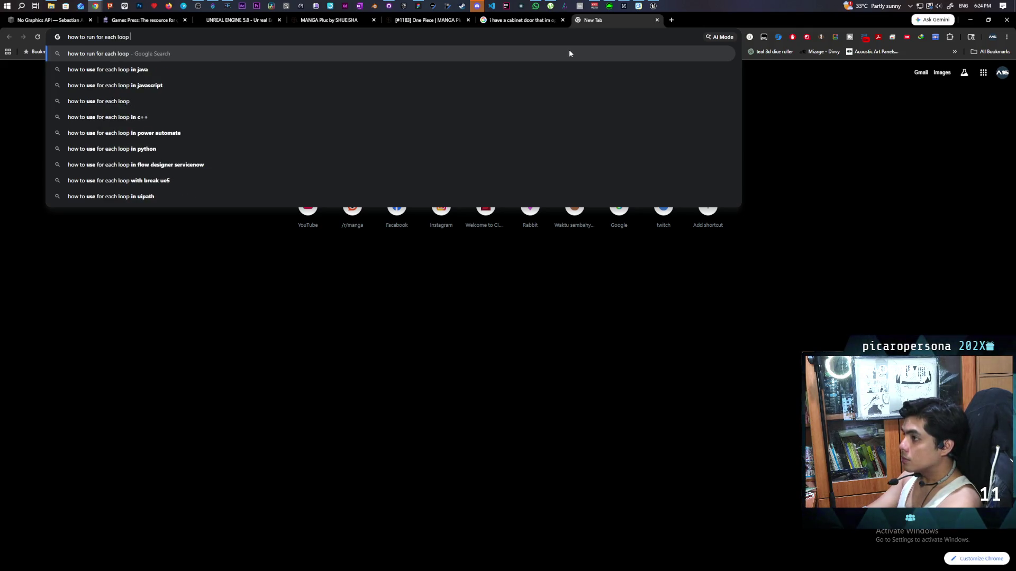
pyautogui.write('on tw')
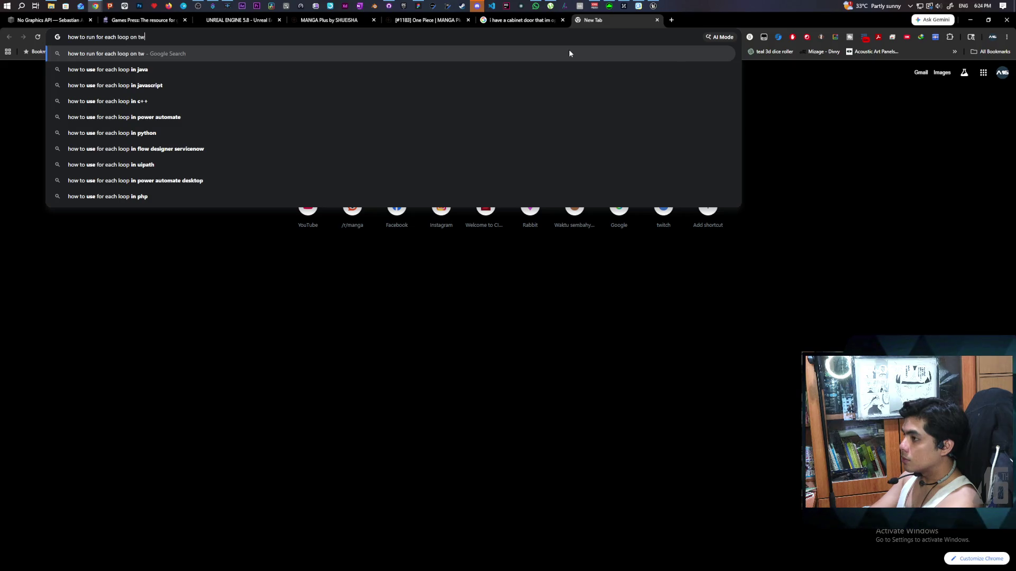
pyautogui.write('o arrays ue5')
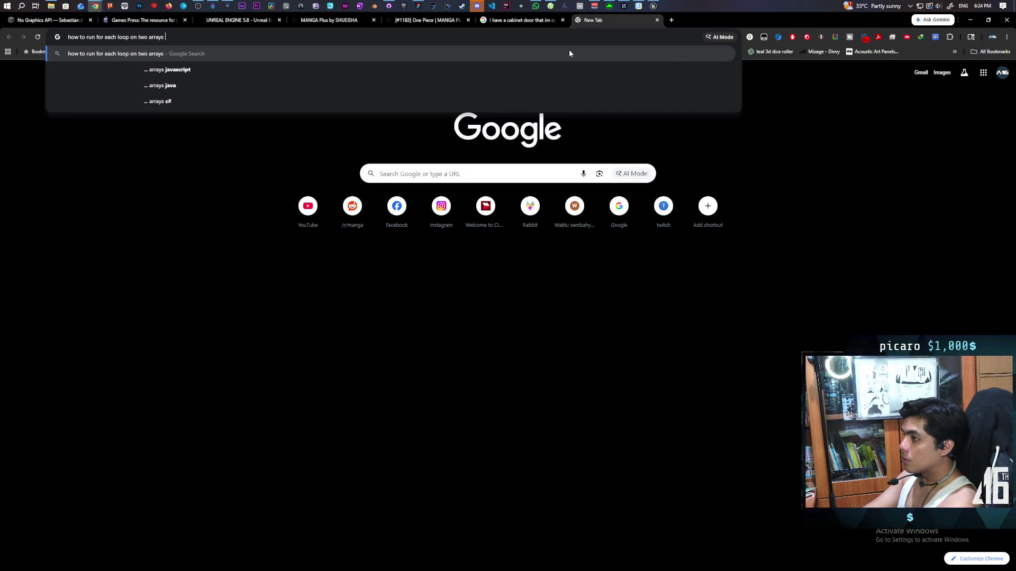
pyautogui.press('Return')
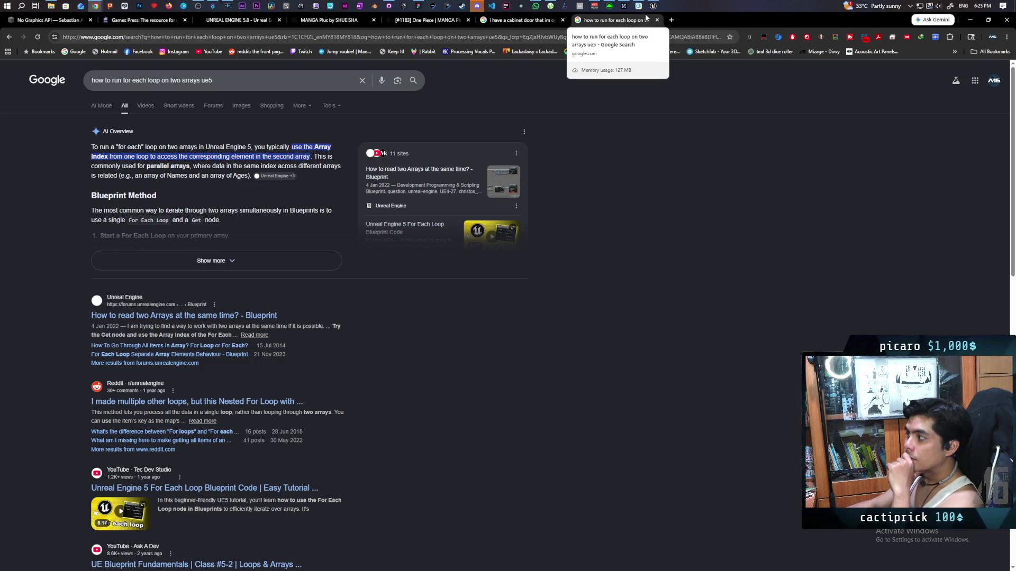
pyautogui.moveTo(653, 7)
pyautogui.middleClick(601, 25)
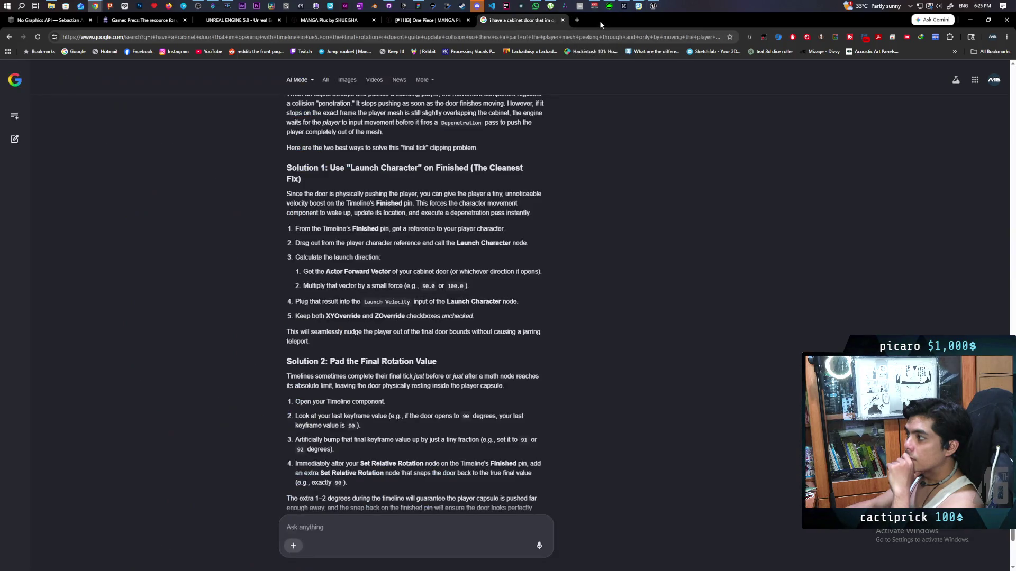
# Back in the Unreal editor, delete the Make Array node from BP_Cupboard's graph.
pyautogui.click(653, 6)
pyautogui.moveTo(651, 291); pyautogui.dragTo(602, 193)
pyautogui.click(521, 252)
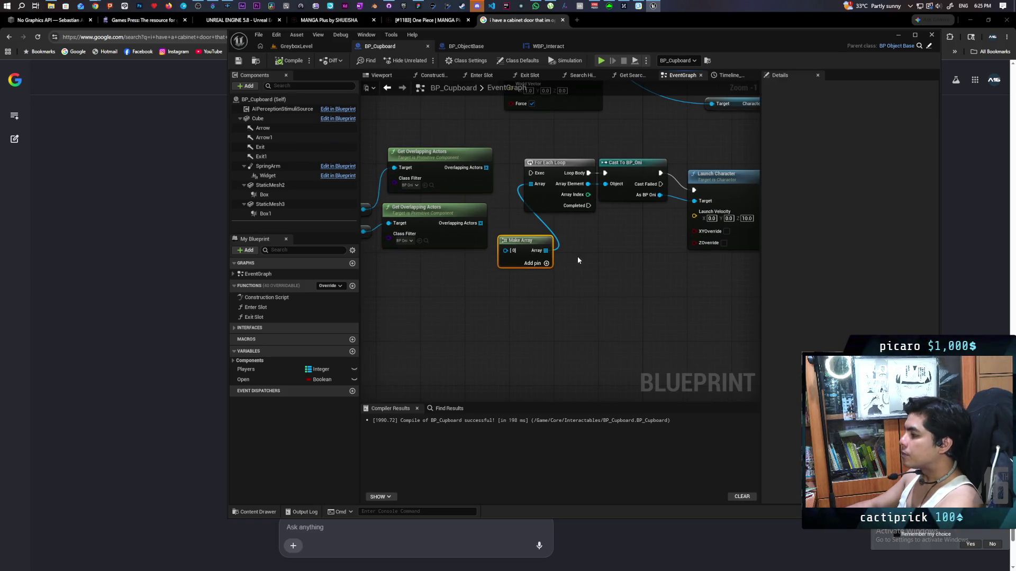
pyautogui.press('Delete')
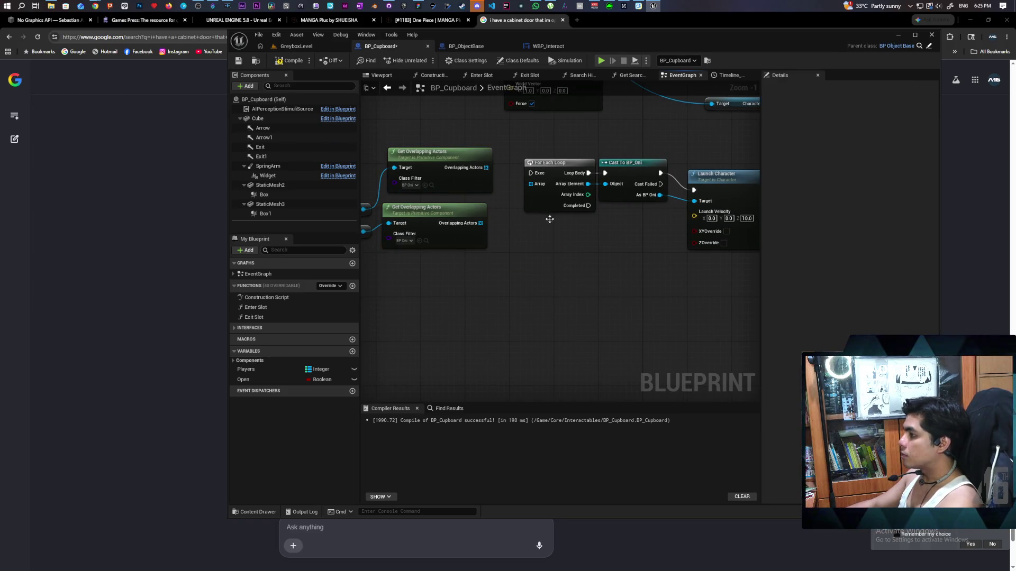
# Duplicate the loop, BP_Oni cast and Launch Character chain below the original.
pyautogui.moveTo(550, 219); pyautogui.dragTo(485, 204)
pyautogui.moveTo(522, 244); pyautogui.dragTo(630, 175)
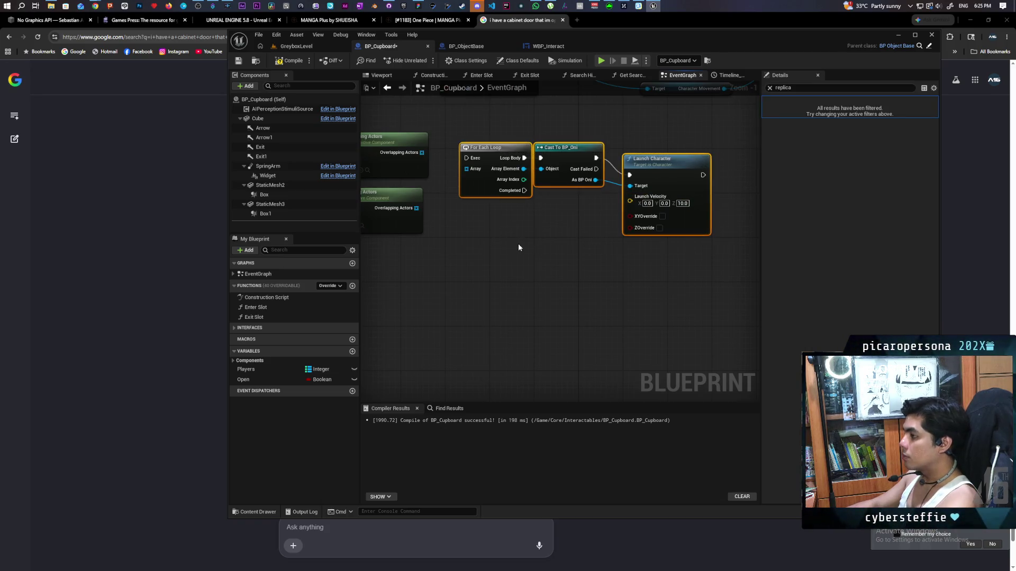
pyautogui.hotkey('ctrl', 'c')
pyautogui.hotkey('ctrl', 'v')
# Wire each Overlapping Actors list into its own loop, running the second after the first completes.
pyautogui.moveTo(418, 152); pyautogui.dragTo(465, 169)
pyautogui.moveTo(417, 208); pyautogui.dragTo(440, 264)
pyautogui.moveTo(525, 191)
pyautogui.mouseDown()
pyautogui.moveTo(438, 228)
pyautogui.moveTo(426, 243)
pyautogui.moveTo(441, 252)
pyautogui.mouseUp()
# Connect the timeline's finish to the launch loops, then start a GreyboxLevel test play.
pyautogui.scroll(-1, 557, 214)
pyautogui.scroll(-1, 558, 214)
pyautogui.moveTo(558, 215); pyautogui.dragTo(535, 275)
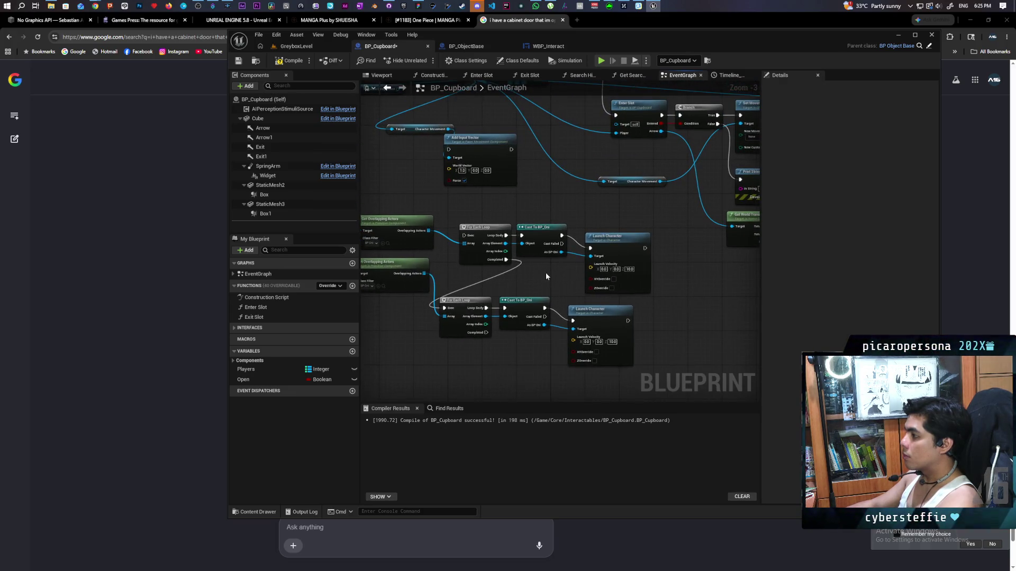
pyautogui.scroll(-2, 544, 286)
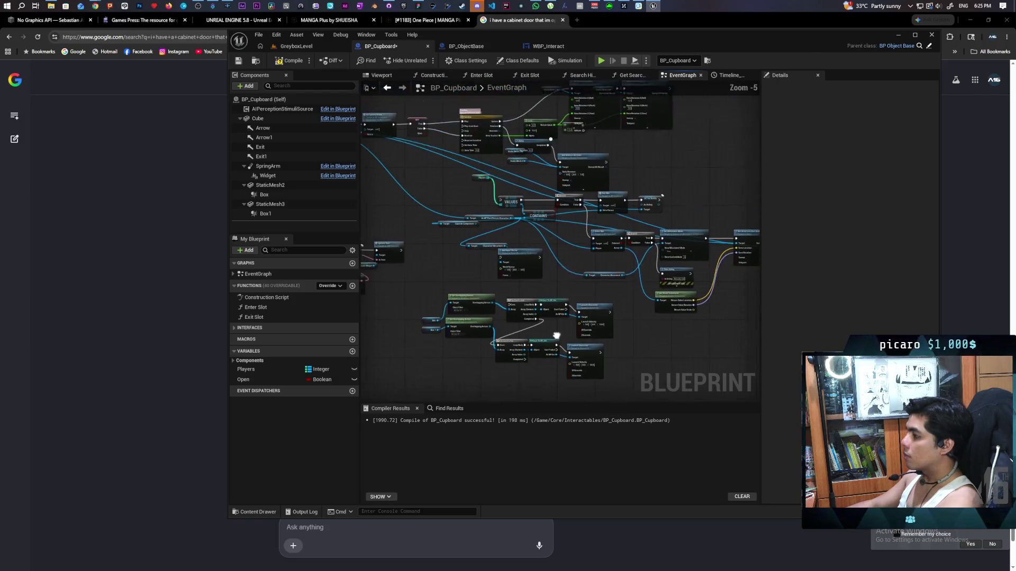
pyautogui.moveTo(505, 134); pyautogui.dragTo(512, 308)
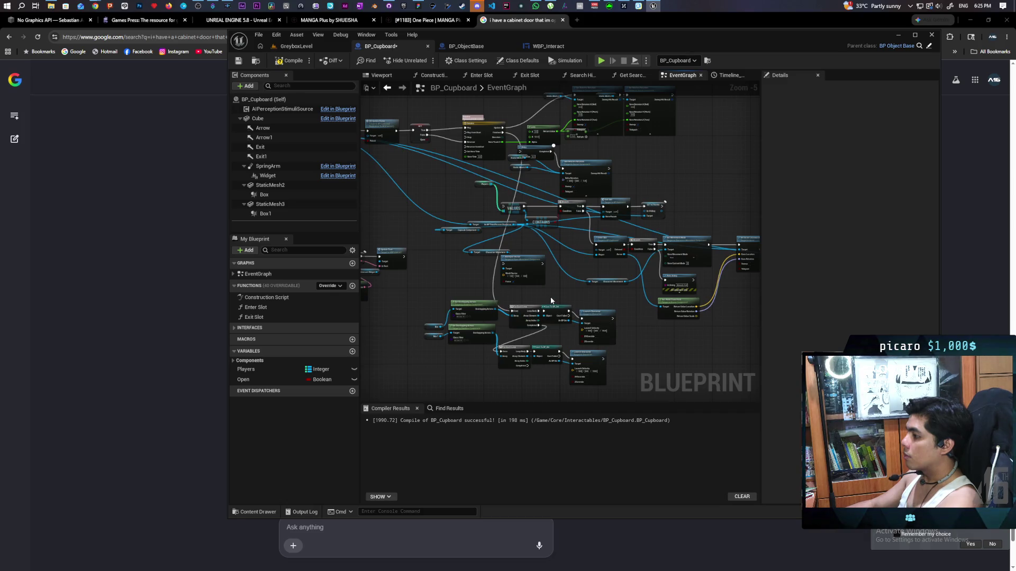
pyautogui.click(310, 48)
pyautogui.click(425, 60)
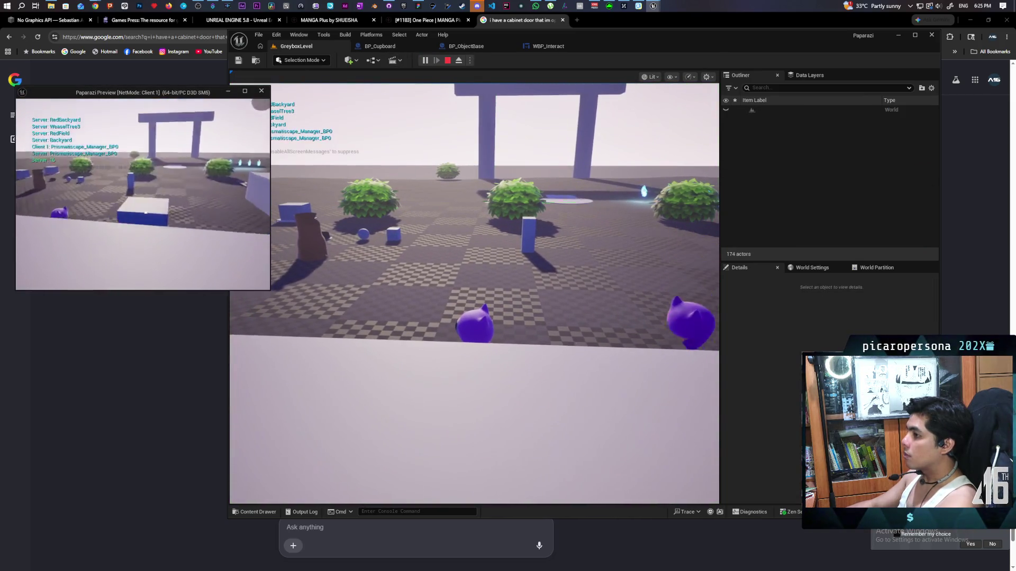
# Walk up to the cupboard, open it, step inside, and close the doors.
pyautogui.press('w')
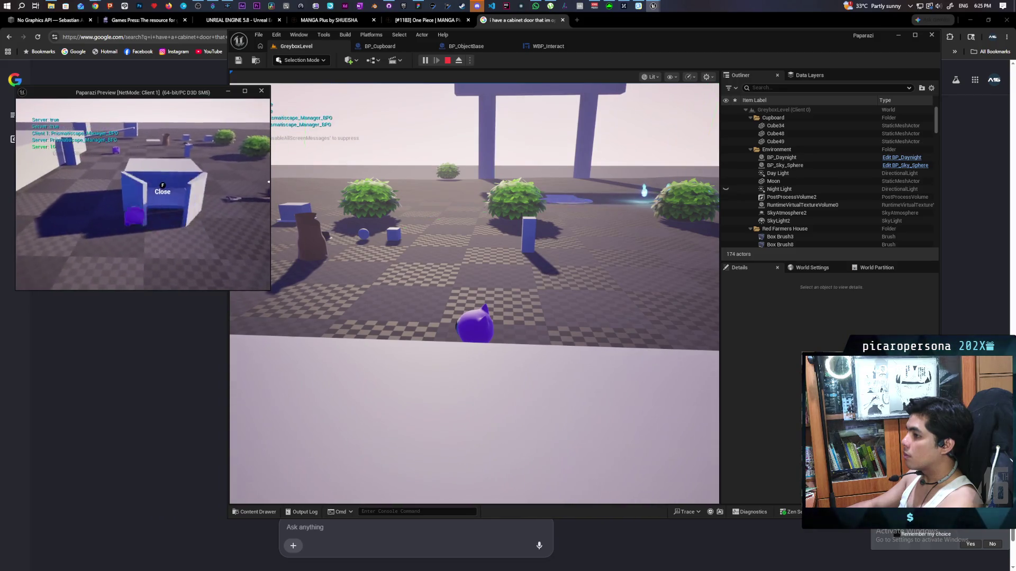
pyautogui.press('e')
pyautogui.press('w')
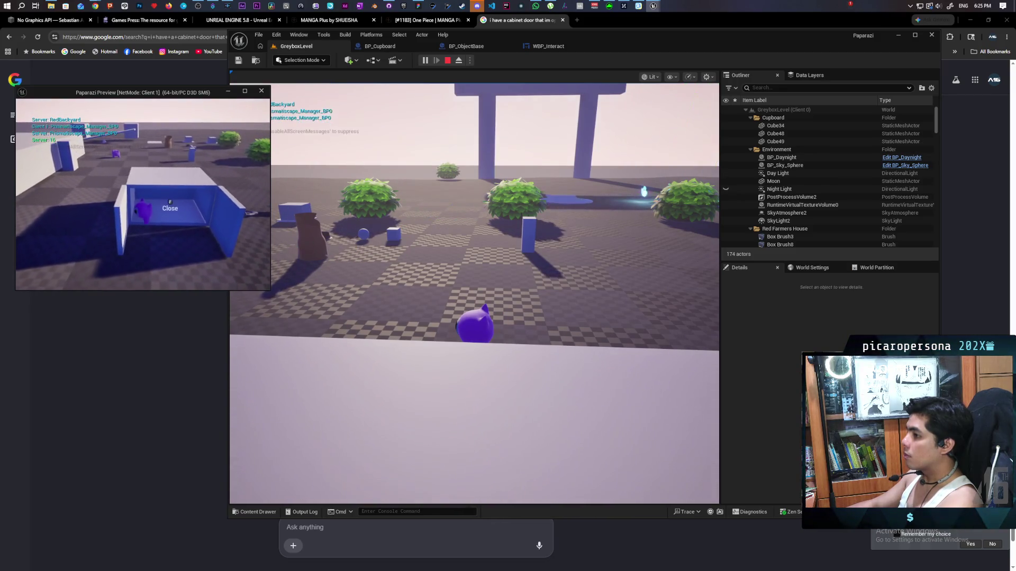
pyautogui.press('w')
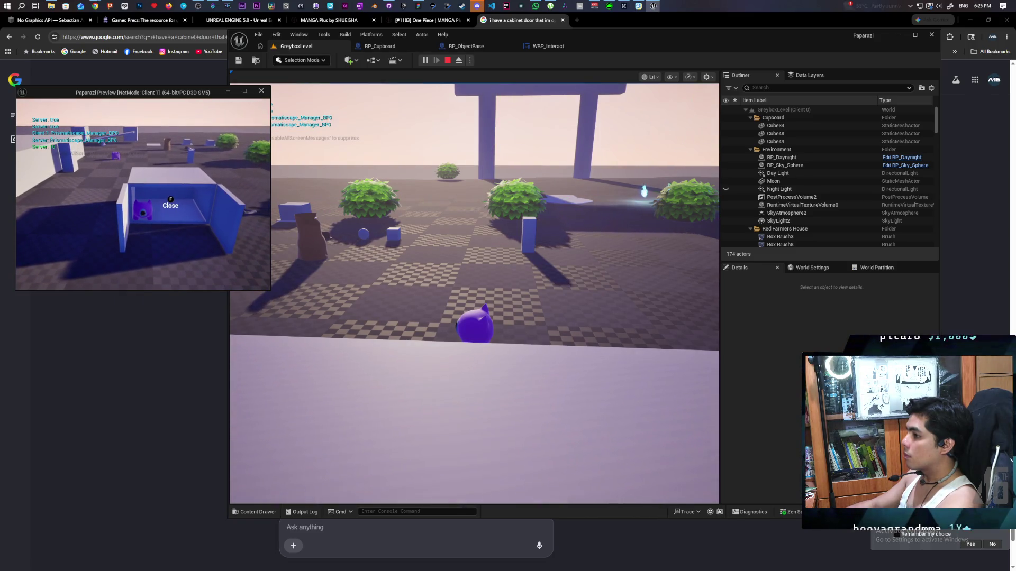
pyautogui.press('f')
pyautogui.press('s')
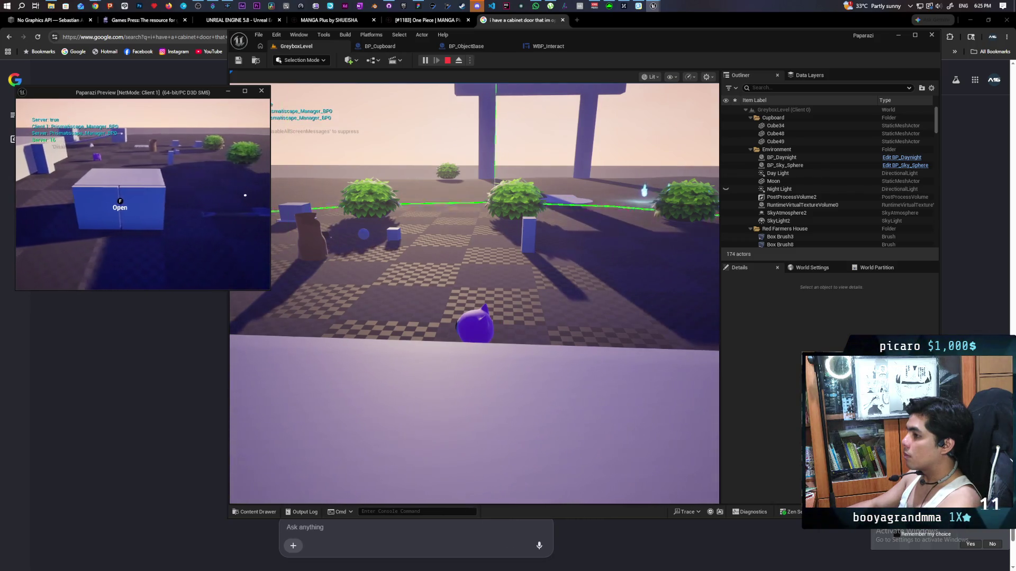
pyautogui.press('w')
pyautogui.press('s')
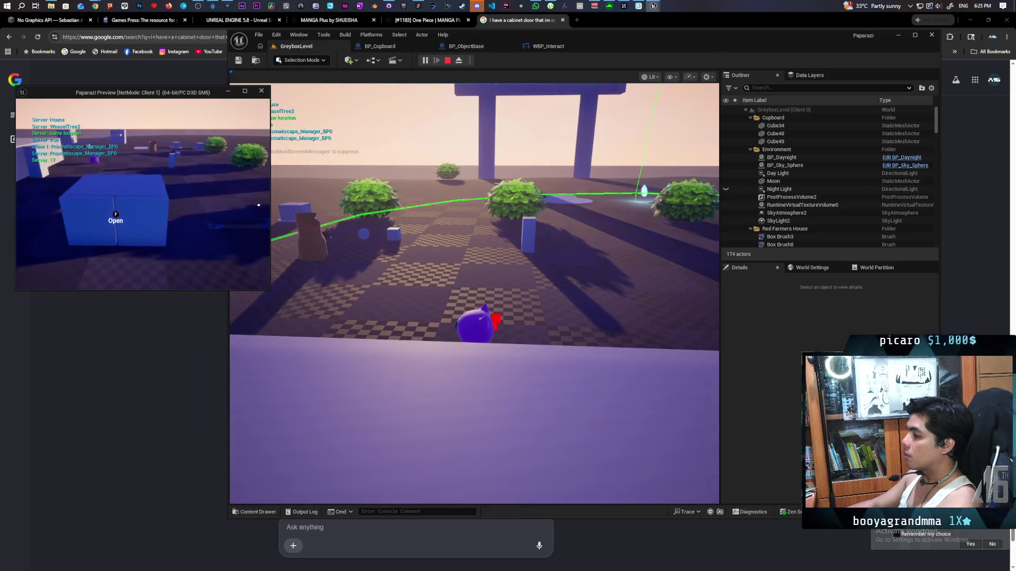
# Open and shut the cupboard a few more times from the front, then end the play session.
pyautogui.press('f')
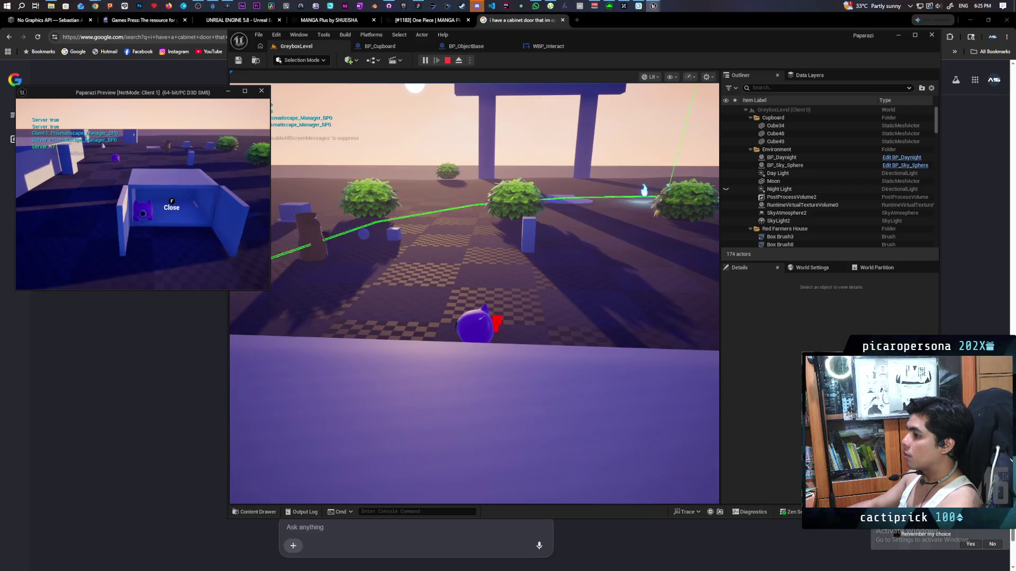
pyautogui.press('s')
pyautogui.press('w')
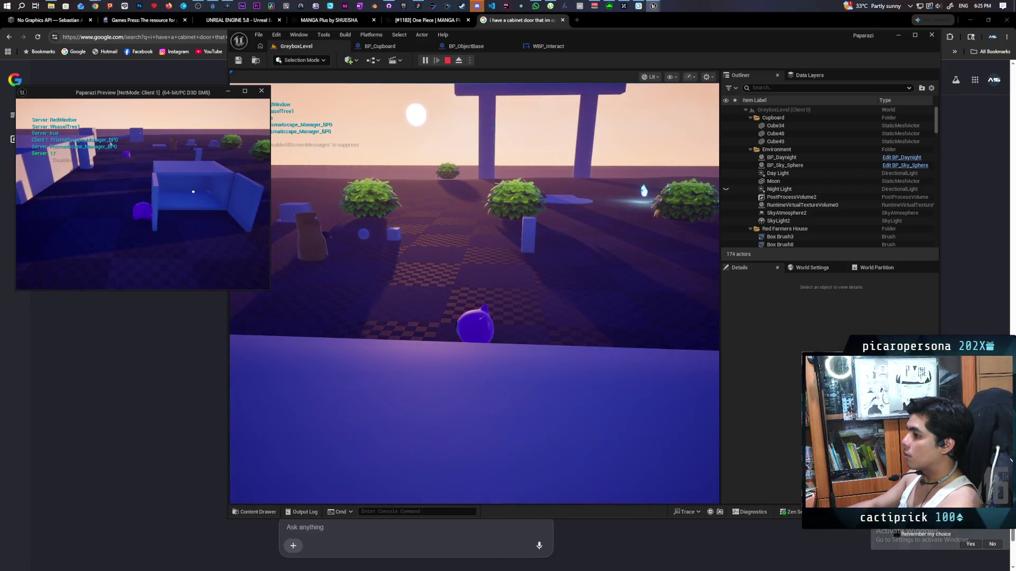
pyautogui.press('d')
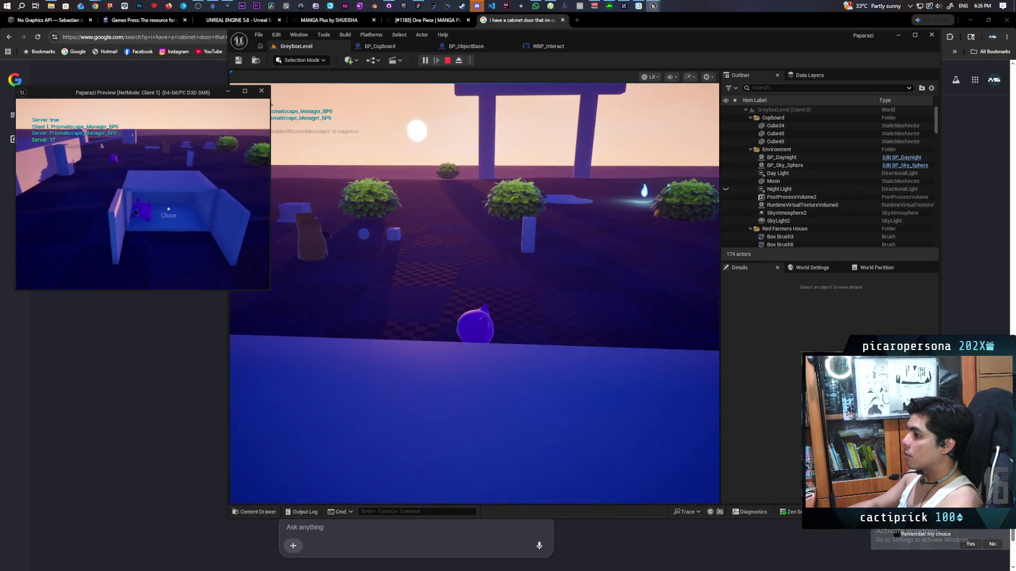
pyautogui.press('f')
pyautogui.press('f')
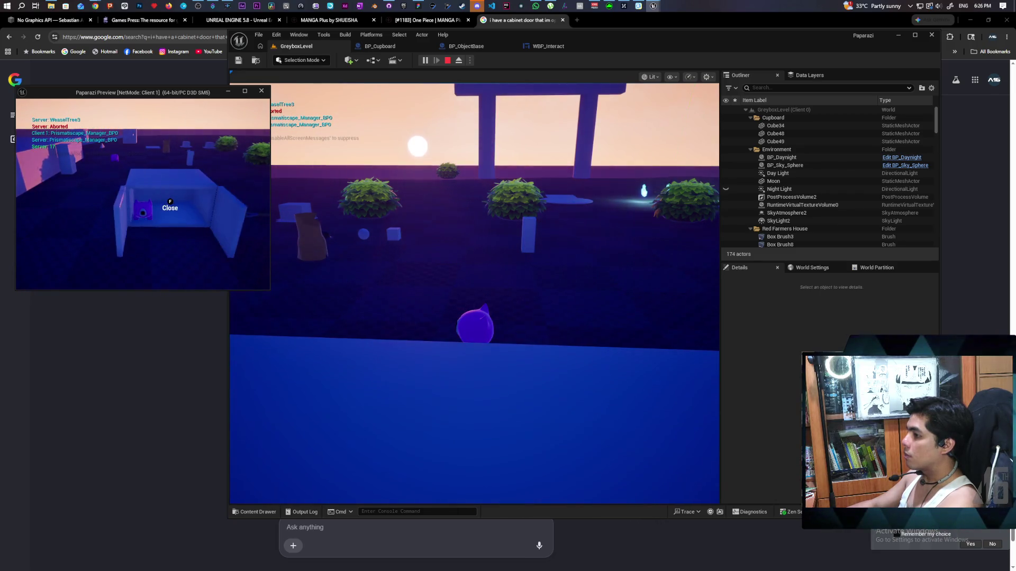
pyautogui.press('f')
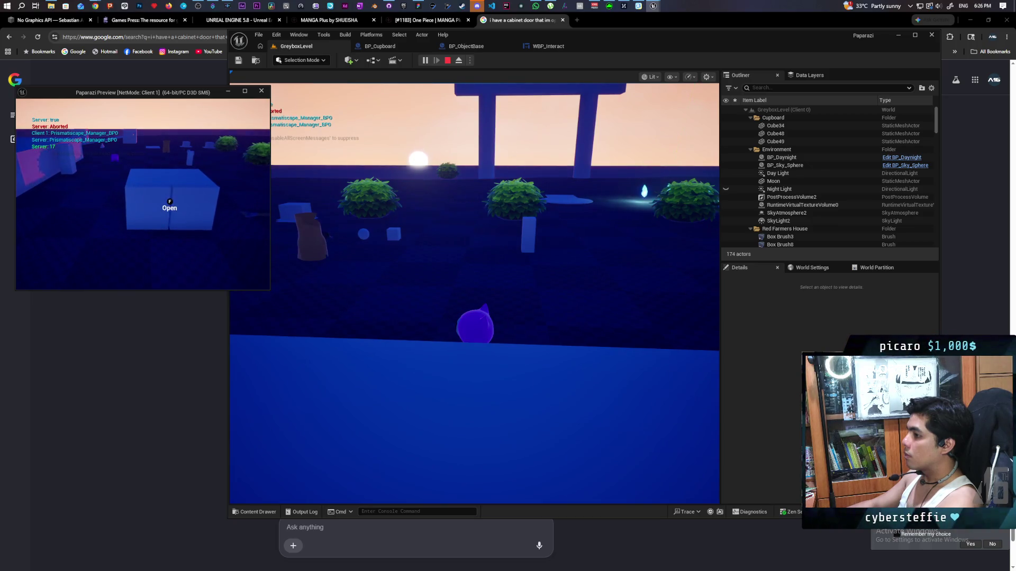
pyautogui.press('Escape')
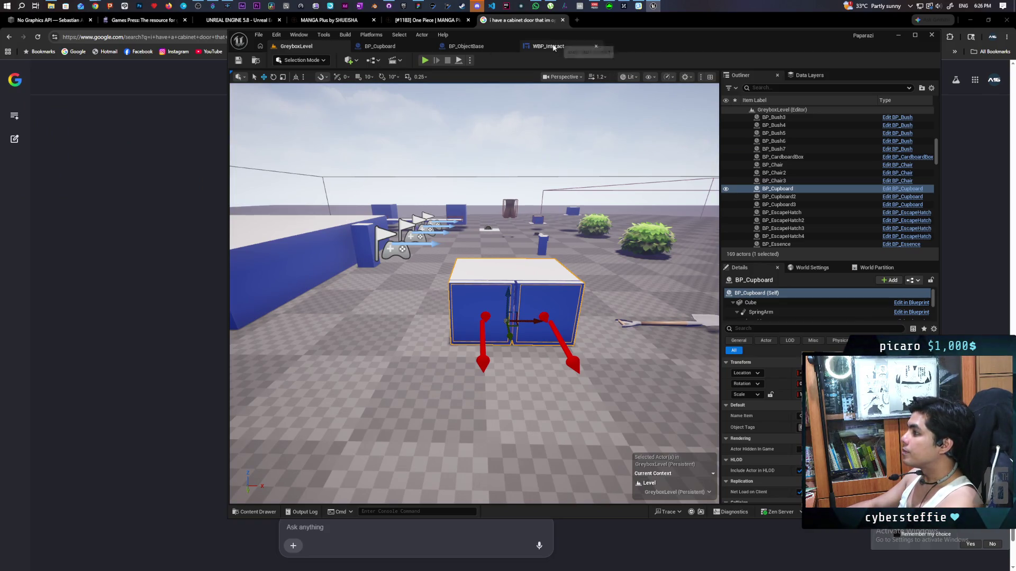
# Wrap BP_Cupboard's lower launch nodes in a 'Duct tape' comment about making overlaps update.
pyautogui.click(400, 49)
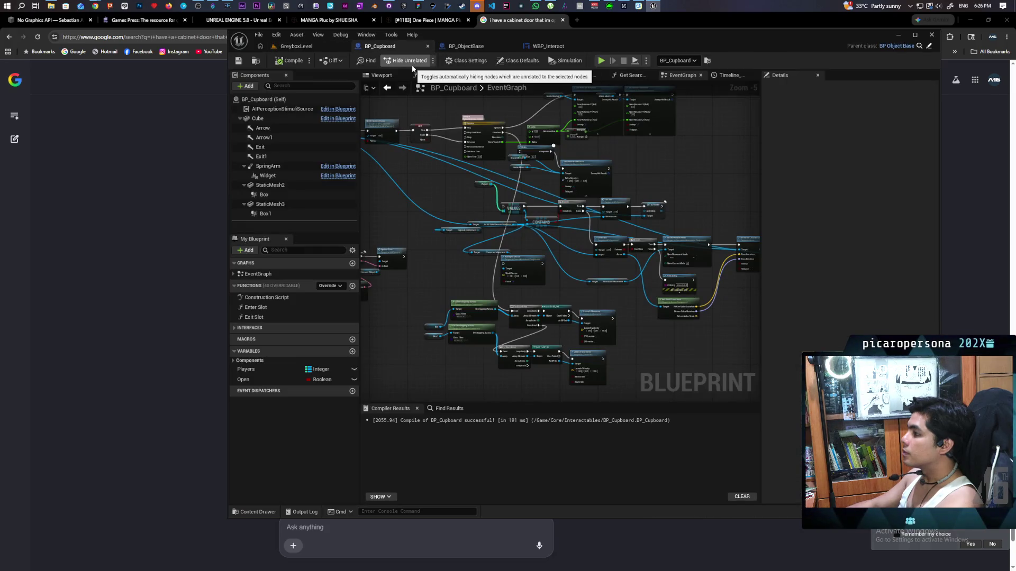
pyautogui.moveTo(428, 200)
pyautogui.mouseDown()
pyautogui.moveTo(496, 174)
pyautogui.moveTo(463, 129)
pyautogui.mouseUp()
pyautogui.moveTo(452, 223); pyautogui.dragTo(637, 319)
pyautogui.write('ca')
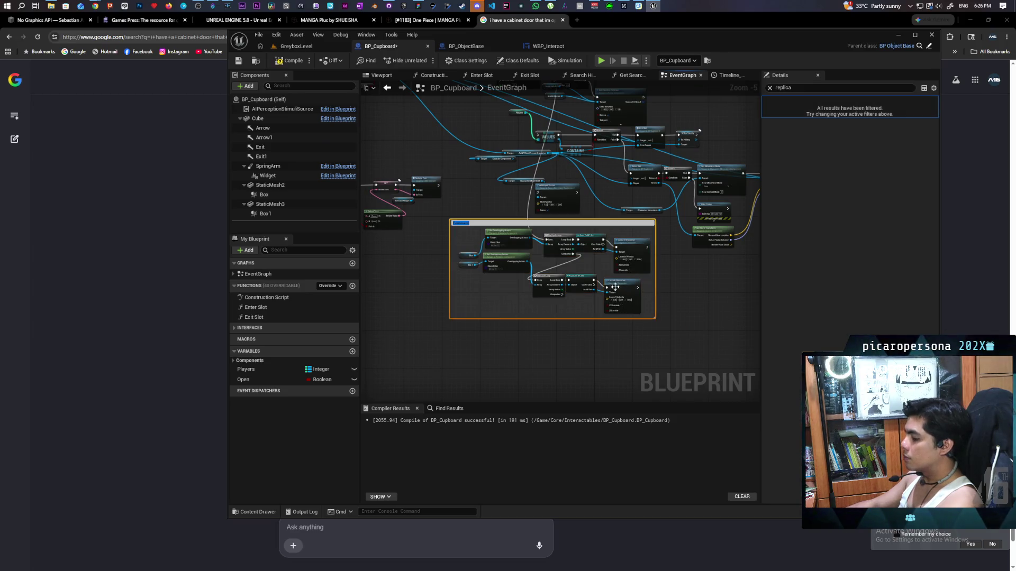
pyautogui.write('Duct tape to make i')
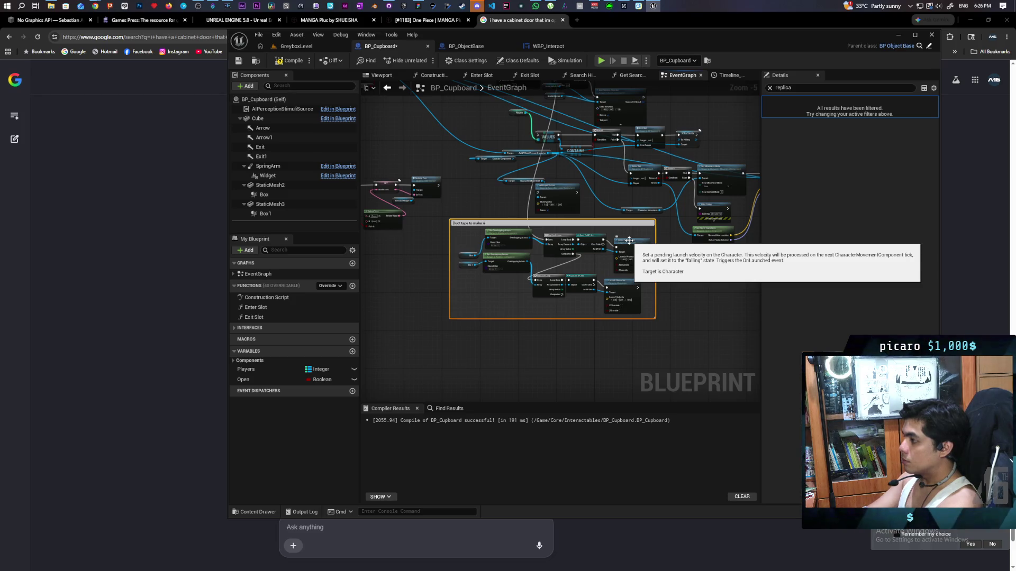
pyautogui.write('reoverlaps update')
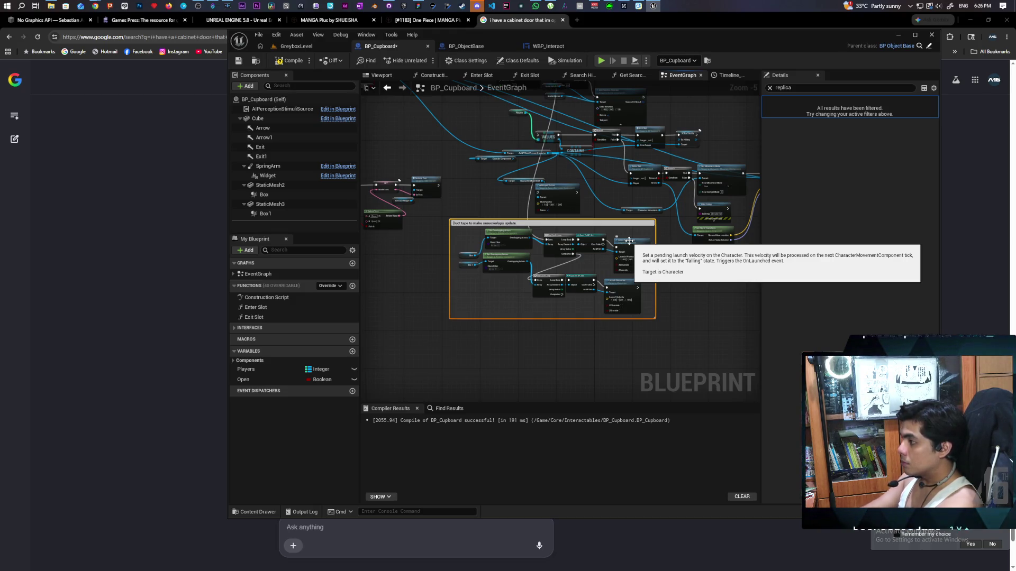
pyautogui.press('Return')
# Deselect the comment and save the BP_Cupboard blueprint.
pyautogui.click(434, 288)
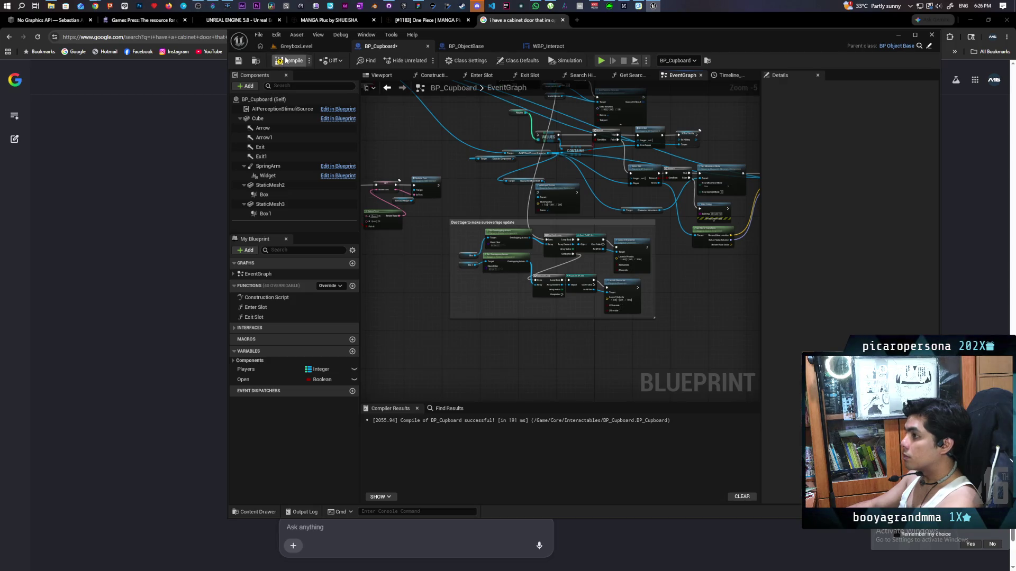
pyautogui.hotkey('ctrl', 's')
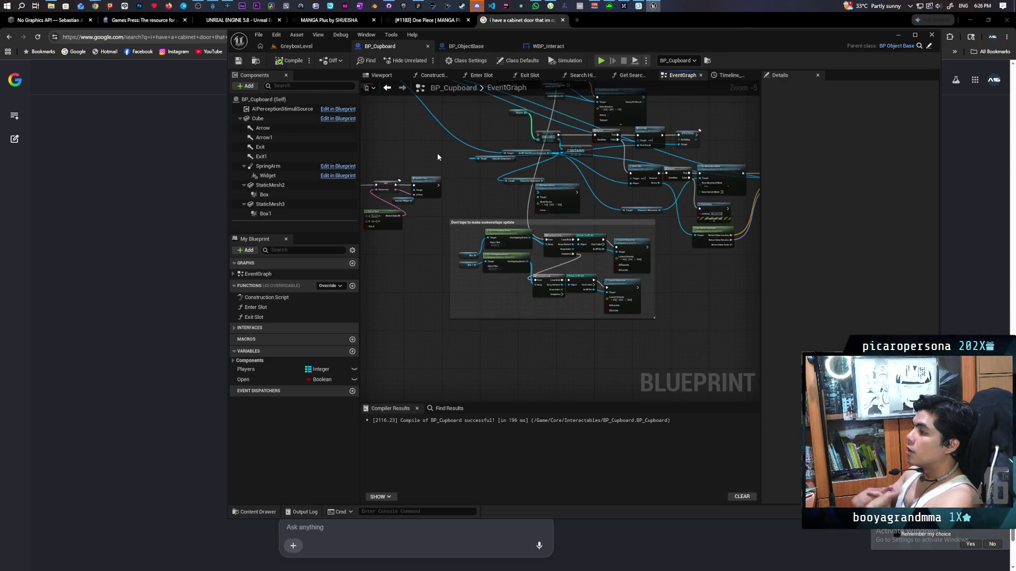
pyautogui.moveTo(388, 7)
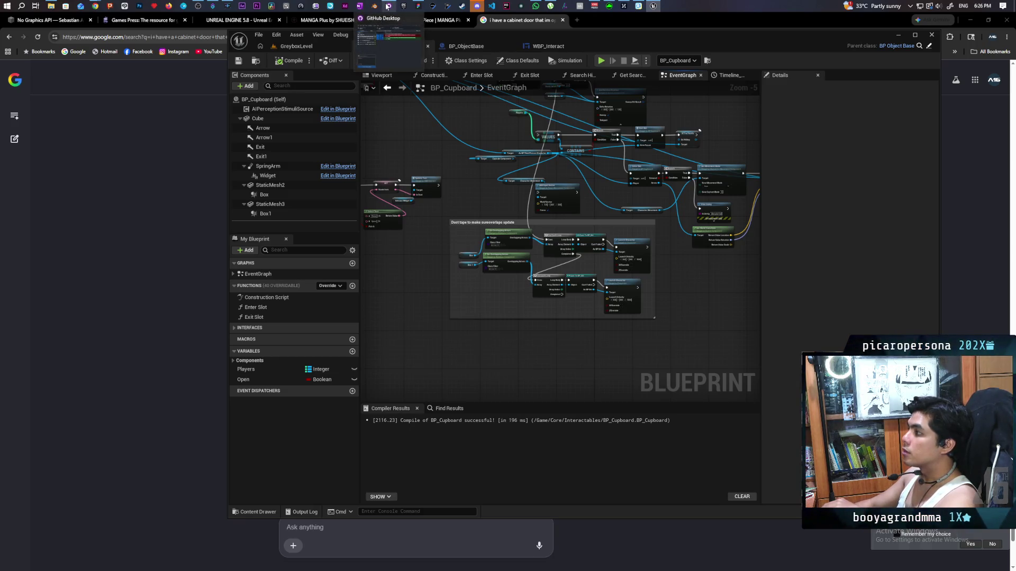
# Review the five changed files in GitHub Desktop, then return to BP_Cupboard's Get Search Delay function.
pyautogui.click(388, 7)
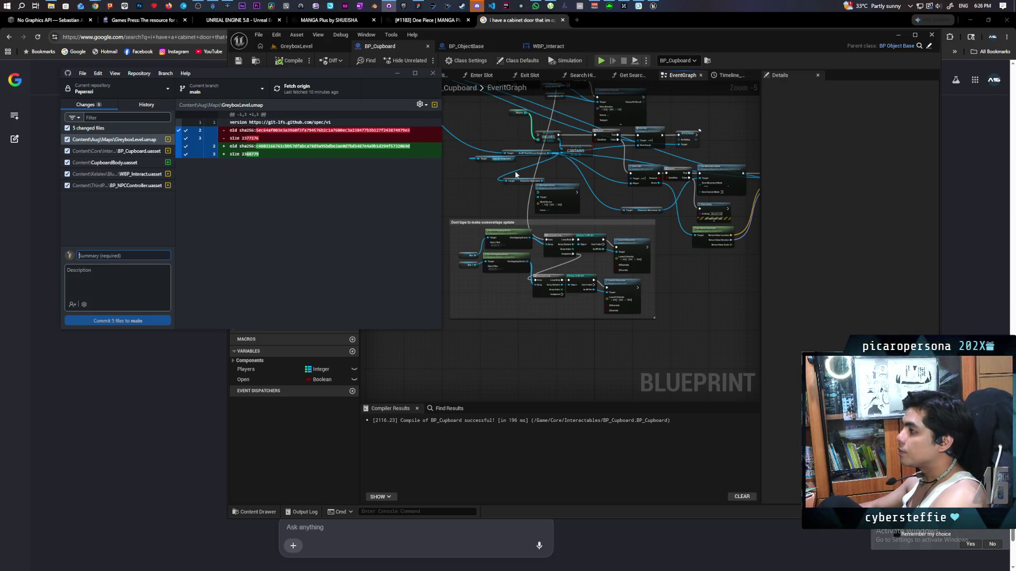
pyautogui.click(687, 297)
pyautogui.click(631, 77)
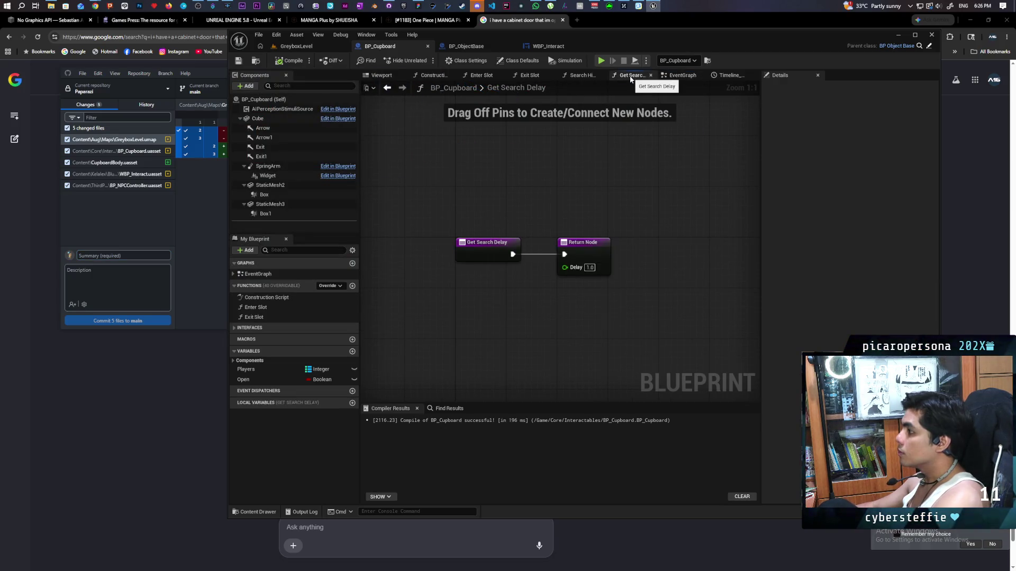
# In the Search Hiding graph, move the entry node left and add a Players getter.
pyautogui.click(581, 78)
pyautogui.moveTo(534, 145)
pyautogui.mouseDown()
pyautogui.moveTo(503, 143)
pyautogui.moveTo(619, 139)
pyautogui.moveTo(496, 147)
pyautogui.moveTo(703, 138)
pyautogui.mouseUp()
pyautogui.moveTo(444, 186)
pyautogui.mouseDown()
pyautogui.moveTo(522, 225)
pyautogui.moveTo(417, 214)
pyautogui.mouseUp()
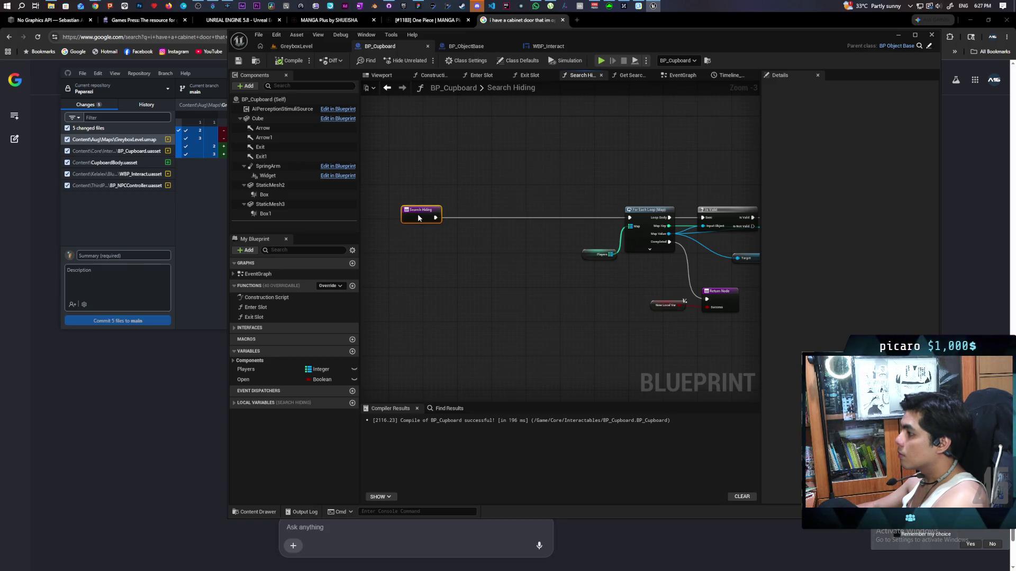
pyautogui.click(393, 312)
pyautogui.moveTo(269, 370)
pyautogui.mouseDown()
pyautogui.moveTo(407, 337)
pyautogui.moveTo(434, 247)
pyautogui.moveTo(447, 260)
pyautogui.moveTo(456, 189)
pyautogui.mouseUp()
# Convert the Open getter to a validated GET and wire its True output to the For Each Loop.
pyautogui.rightClick(448, 250)
pyautogui.click(476, 456)
pyautogui.scroll(3, 447, 249)
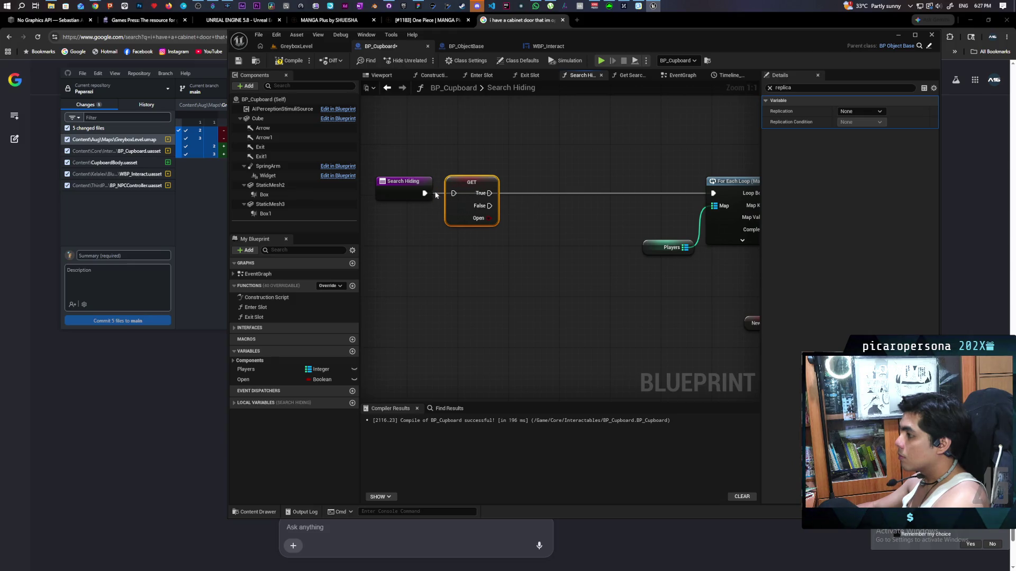
pyautogui.keyDown('alt'); pyautogui.click(490, 193); pyautogui.keyUp('alt')
pyautogui.moveTo(499, 238); pyautogui.dragTo(446, 277)
pyautogui.moveTo(412, 223)
pyautogui.mouseDown()
pyautogui.moveTo(521, 239)
pyautogui.moveTo(638, 223)
pyautogui.mouseUp()
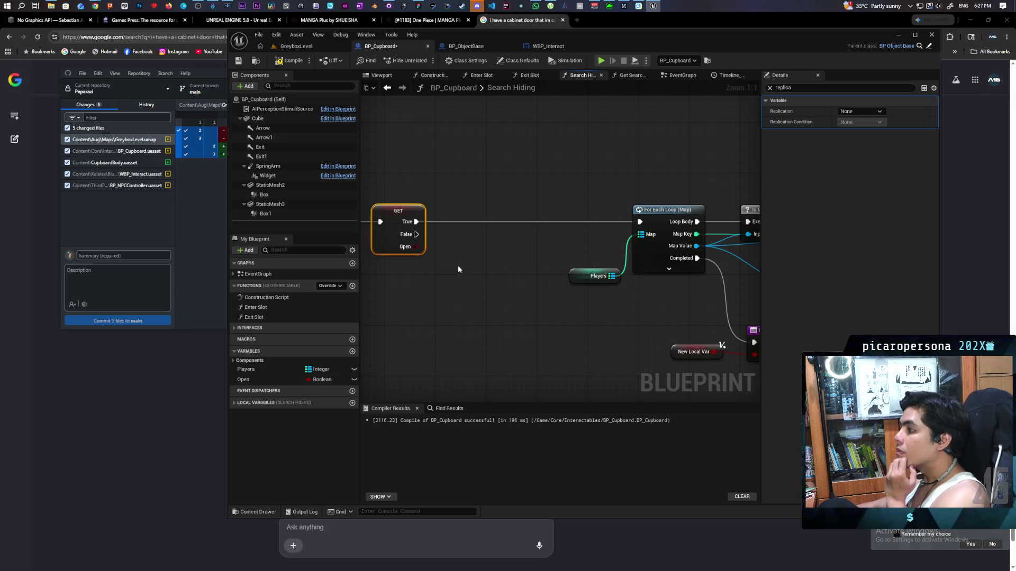
# Add an Interact node, route GET's True through it before the loop, and compile.
pyautogui.rightClick(460, 251)
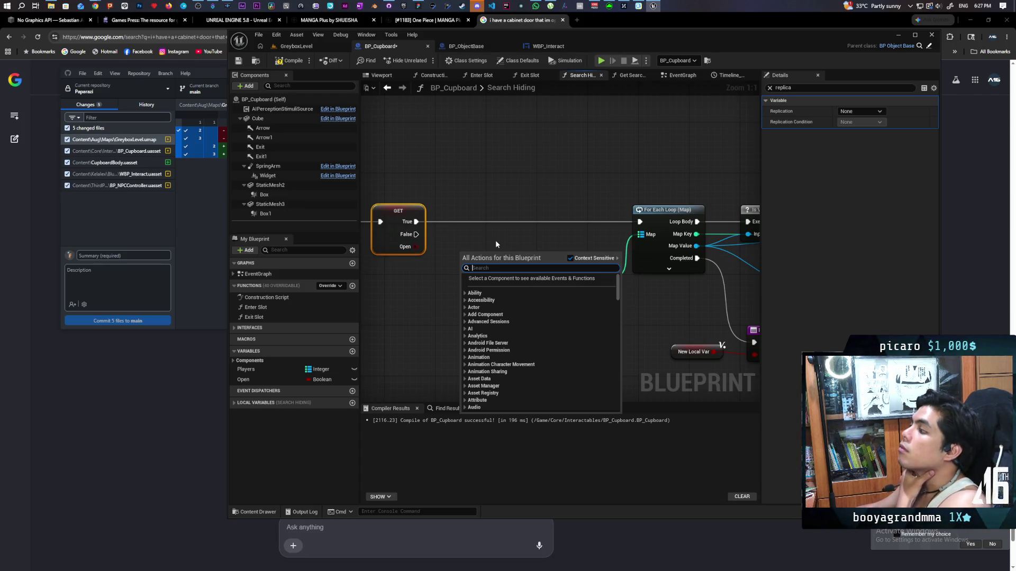
pyautogui.write('intera')
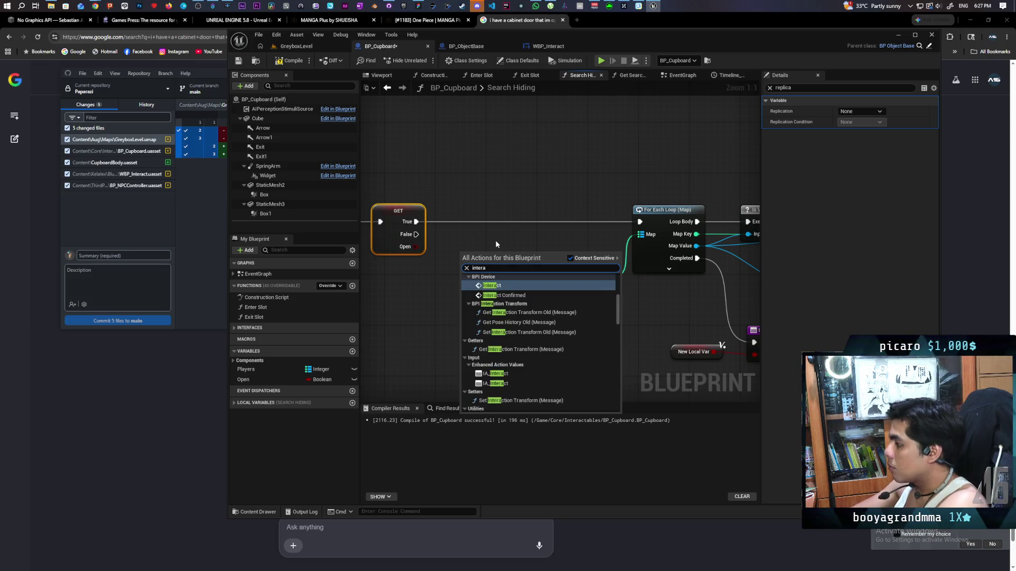
pyautogui.write('ct')
pyautogui.click(522, 304)
pyautogui.moveTo(487, 265); pyautogui.dragTo(481, 215)
pyautogui.moveTo(416, 221); pyautogui.dragTo(641, 222)
pyautogui.click(292, 60)
# Look over the SET nodes in Search Hiding, then show the cupboard's 3D viewport preview.
pyautogui.scroll(-2, 580, 191)
pyautogui.moveTo(558, 181)
pyautogui.mouseDown()
pyautogui.moveTo(448, 170)
pyautogui.moveTo(546, 159)
pyautogui.moveTo(529, 159)
pyautogui.mouseUp()
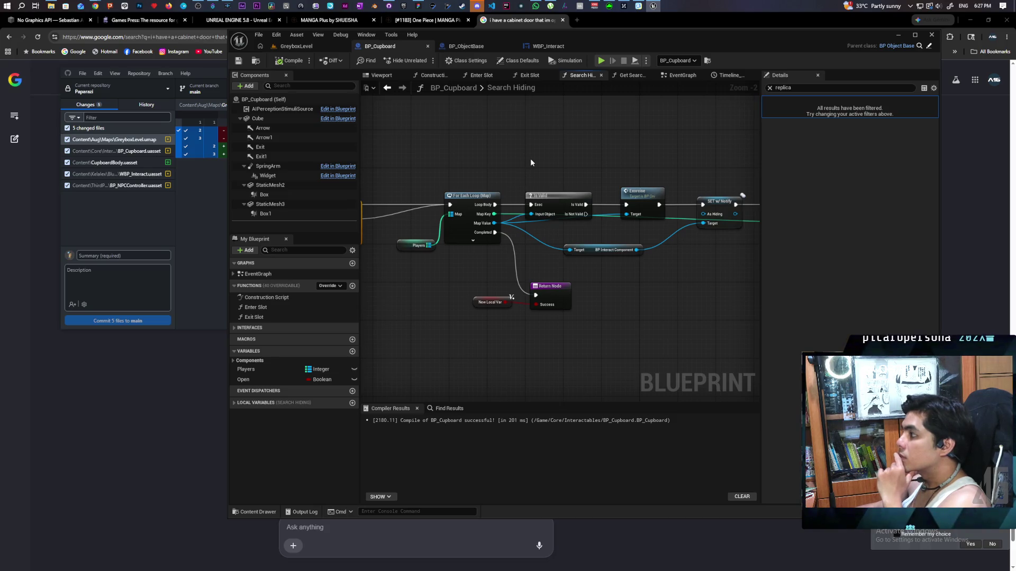
pyautogui.scroll(-1, 583, 149)
pyautogui.moveTo(609, 152)
pyautogui.mouseDown()
pyautogui.moveTo(416, 148)
pyautogui.moveTo(658, 112)
pyautogui.moveTo(511, 120)
pyautogui.moveTo(605, 109)
pyautogui.moveTo(590, 113)
pyautogui.mouseUp()
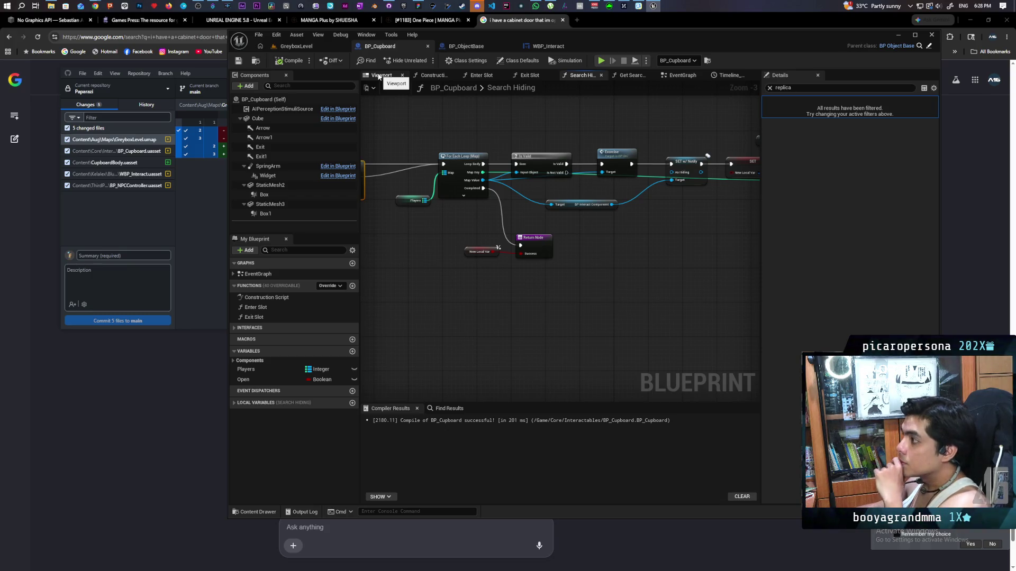
pyautogui.click(380, 76)
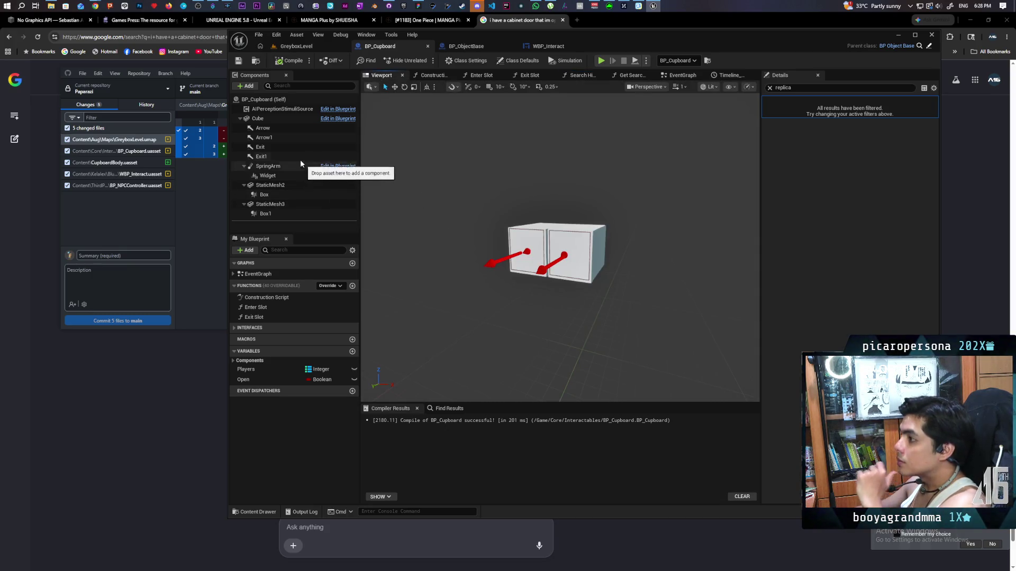
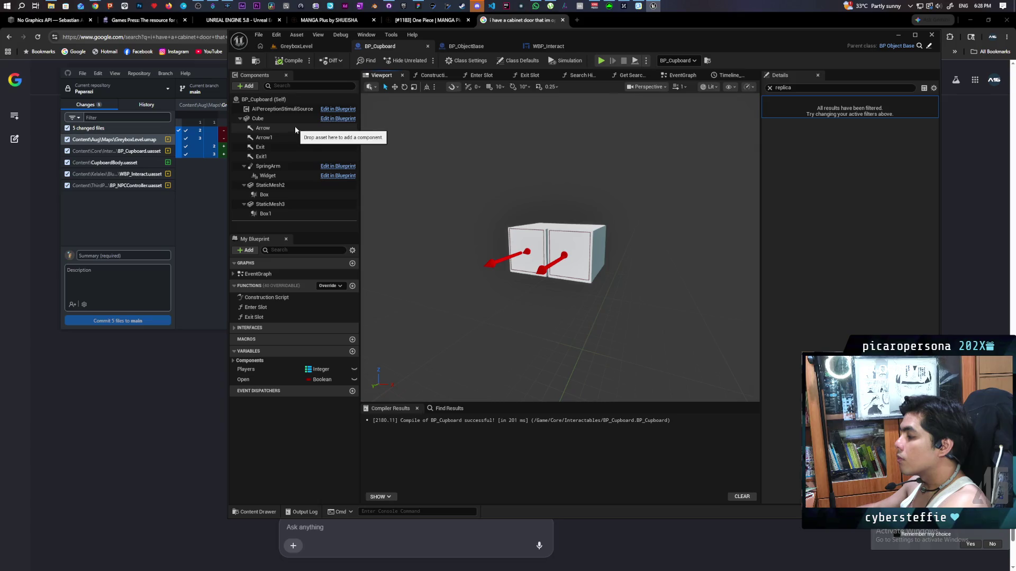
# Add a Box Collision component, Box2, under the Cube in BP_Cupboard.
pyautogui.click(262, 119)
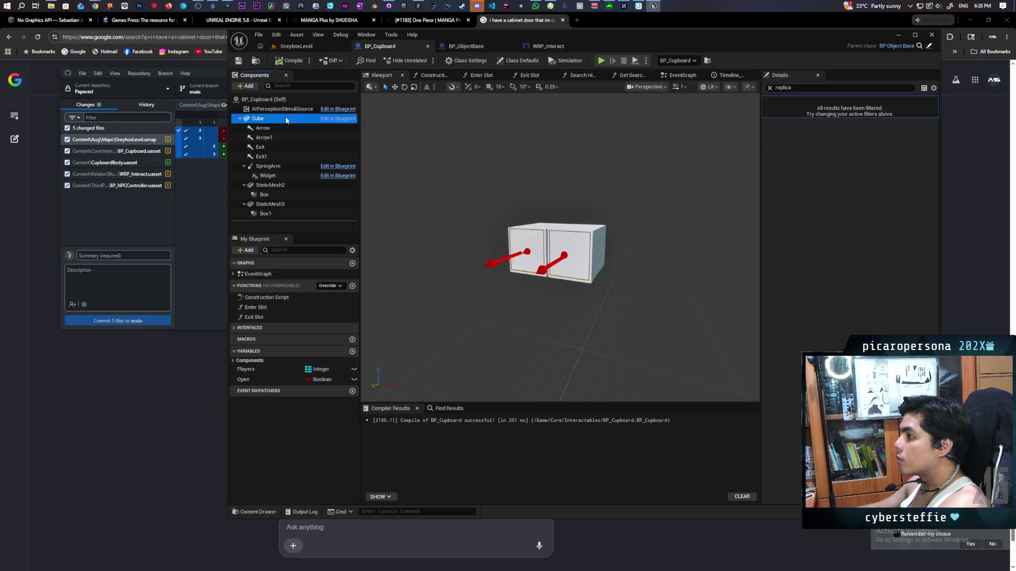
pyautogui.click(245, 86)
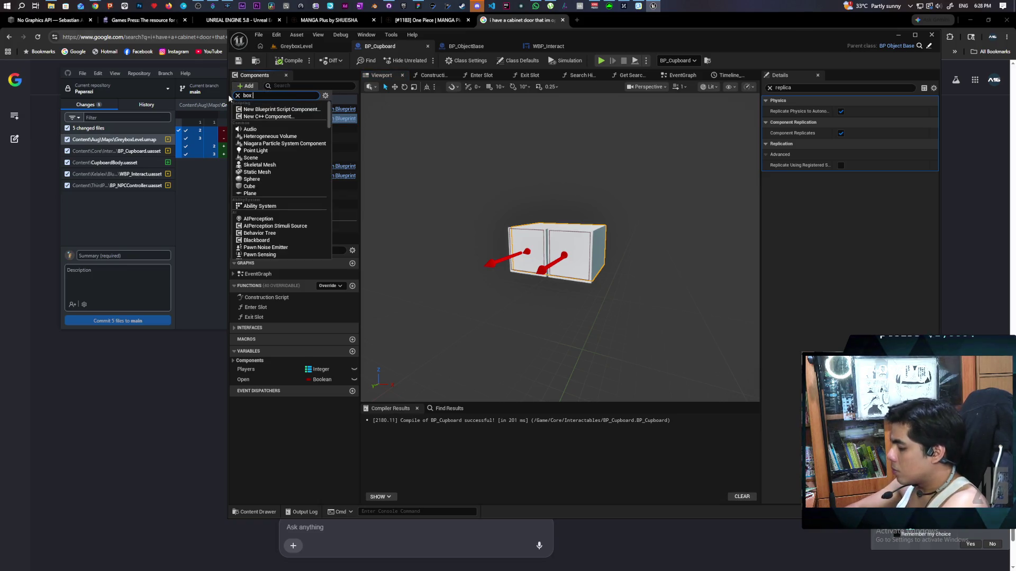
pyautogui.write('coll')
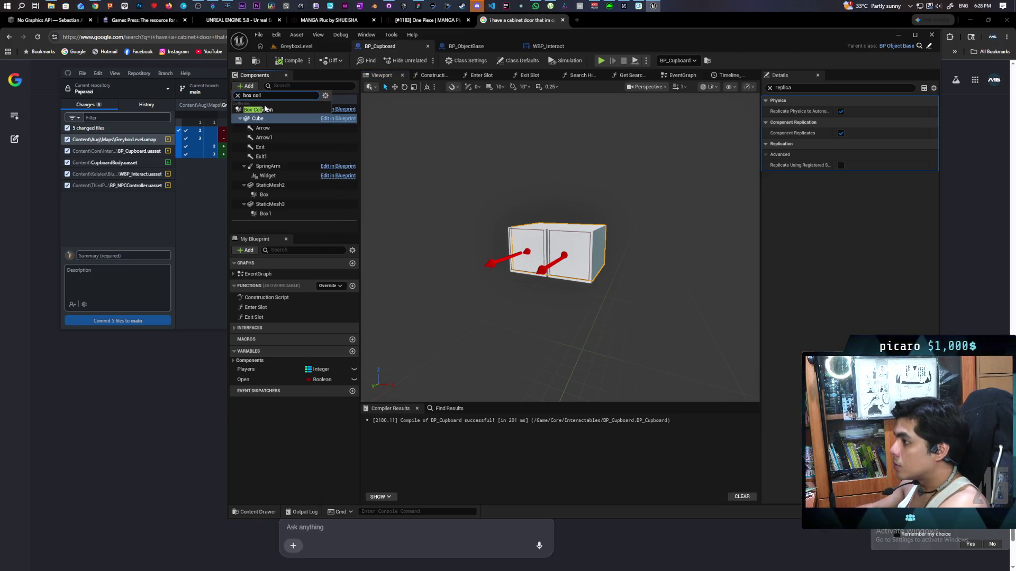
pyautogui.click(264, 109)
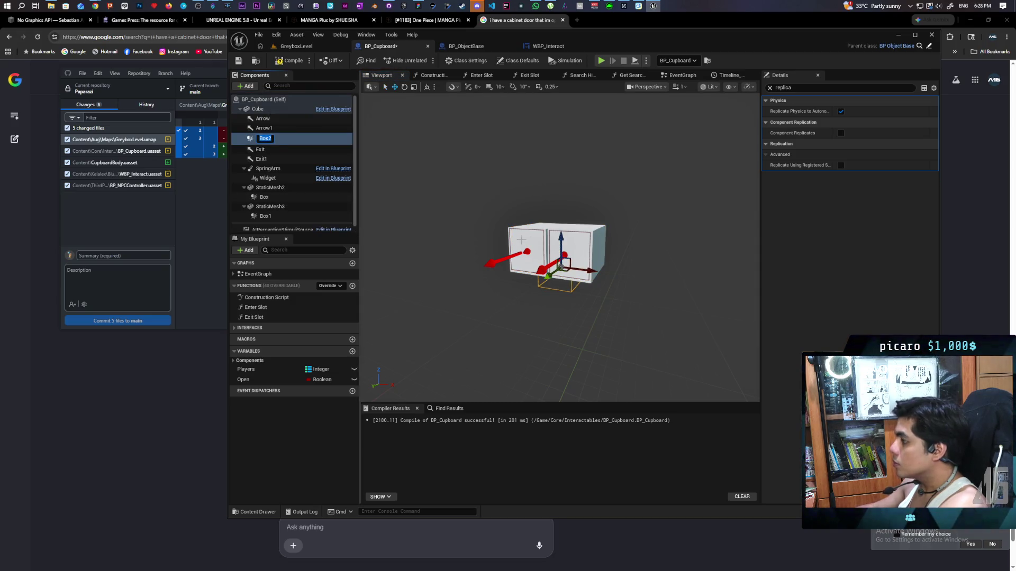
pyautogui.moveTo(586, 327); pyautogui.dragTo(622, 327)
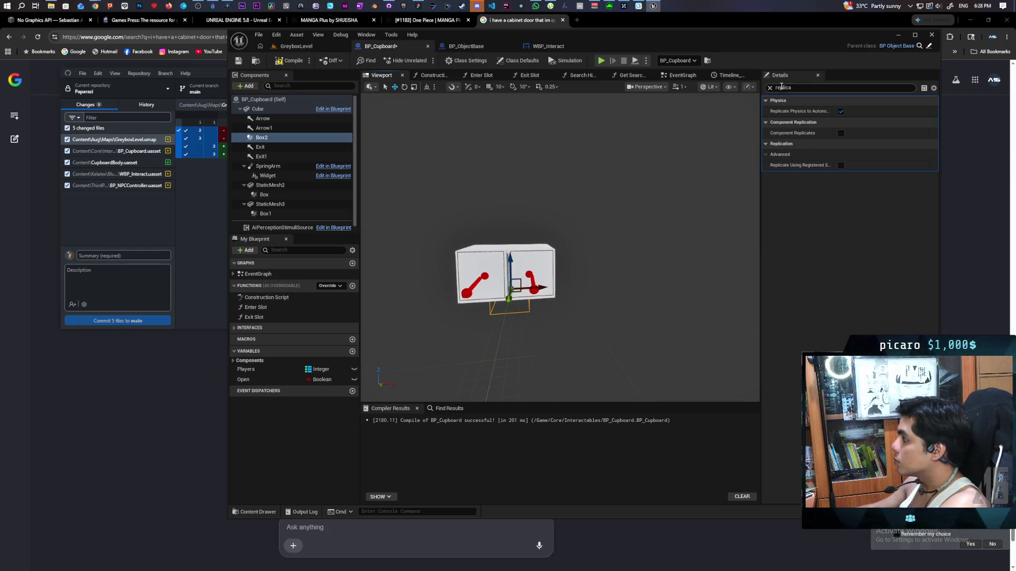
pyautogui.click(770, 88)
pyautogui.click(265, 118)
# Reset Box2's rotation to zero and raise it to height 38.
pyautogui.click(262, 138)
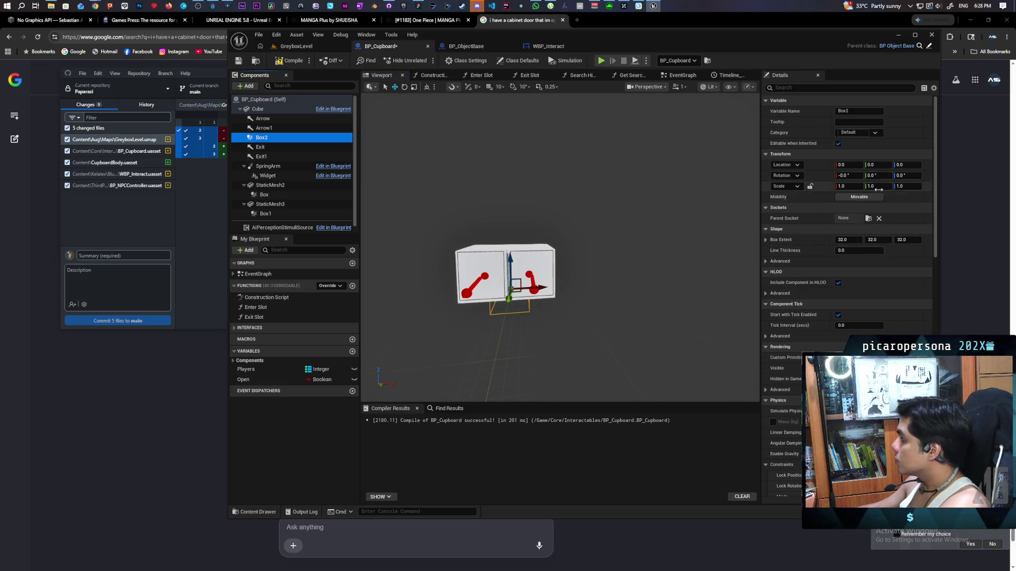
pyautogui.moveTo(905, 176)
pyautogui.mouseDown()
pyautogui.moveTo(899, 165)
pyautogui.moveTo(916, 164)
pyautogui.mouseUp()
pyautogui.click(928, 176)
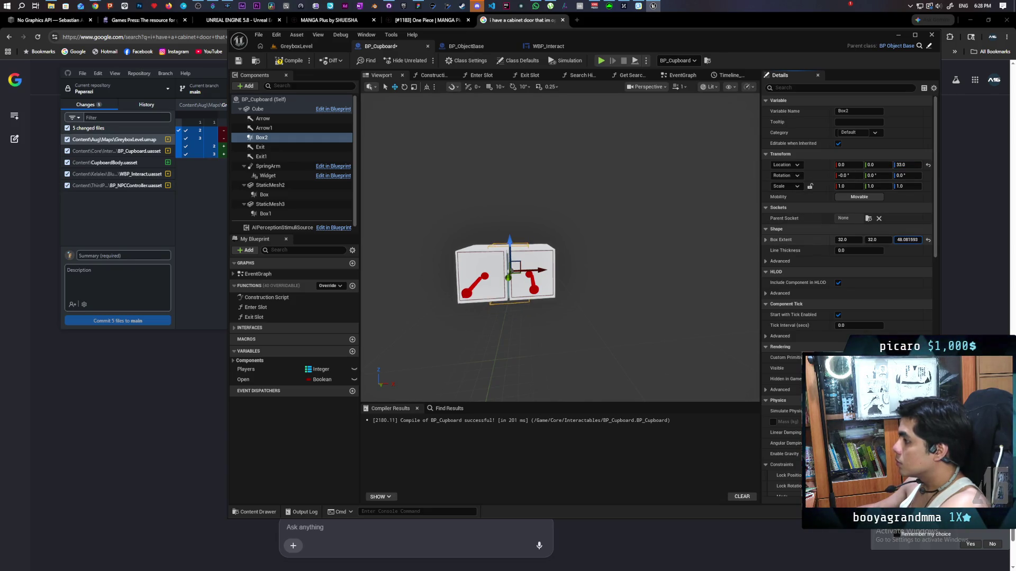
pyautogui.moveTo(529, 317); pyautogui.dragTo(529, 286)
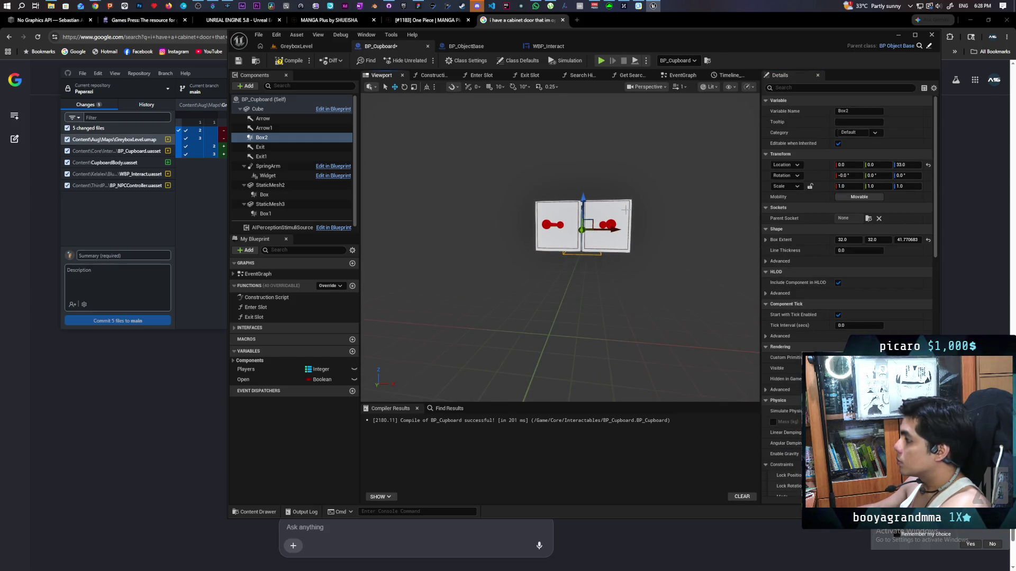
pyautogui.moveTo(907, 164); pyautogui.dragTo(912, 165)
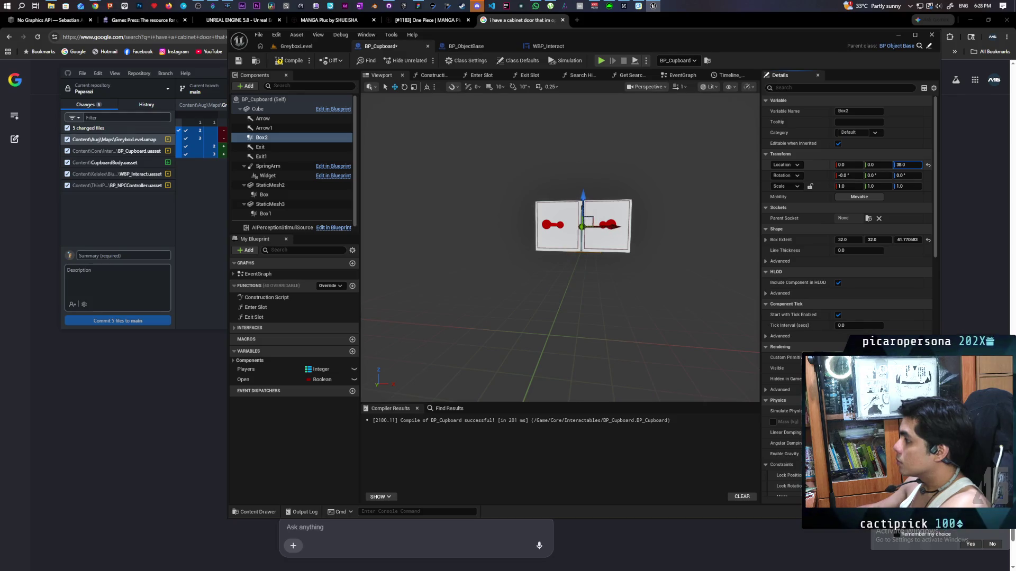
pyautogui.moveTo(661, 317); pyautogui.dragTo(661, 339)
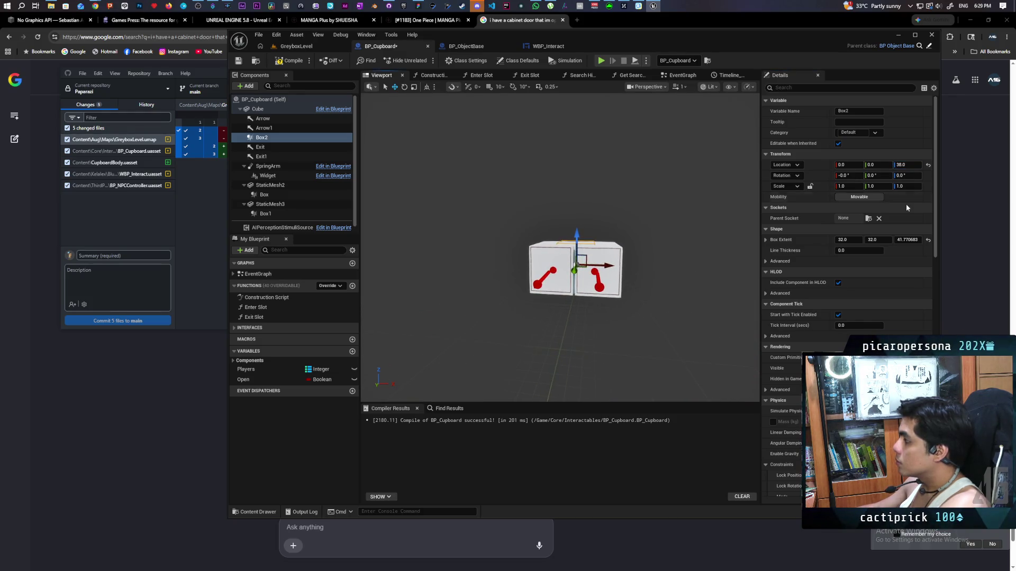
# Set Box2's Z extent to 38.
pyautogui.click(907, 240)
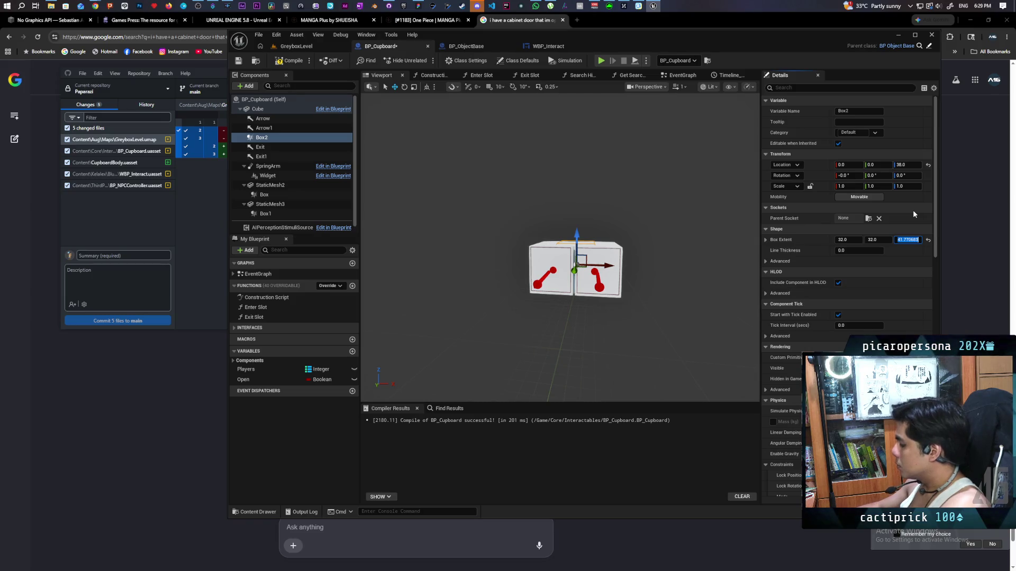
pyautogui.write('40')
pyautogui.press('Return')
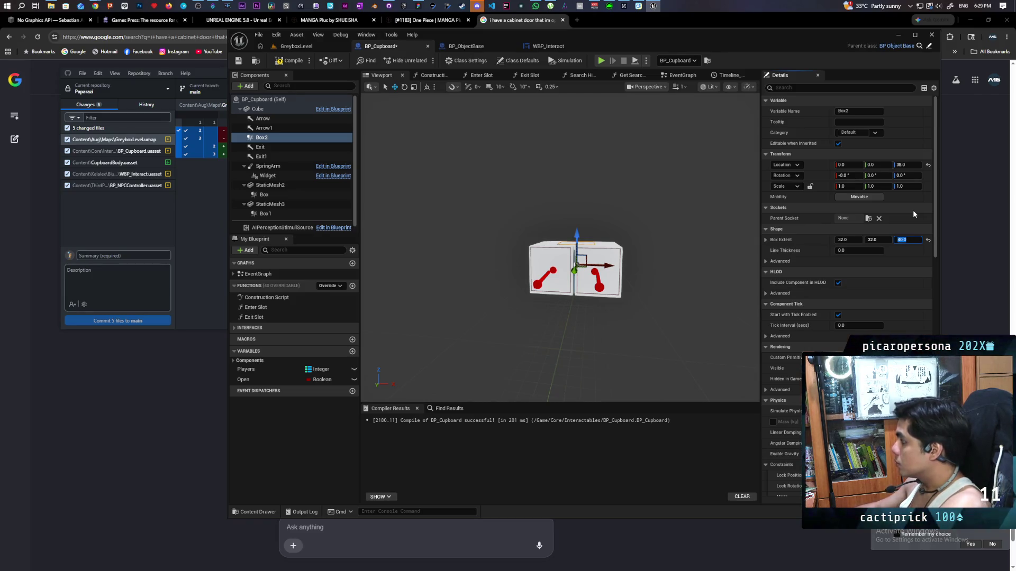
pyautogui.write('38')
pyautogui.press('Return')
pyautogui.scroll(5, 560, 311)
pyautogui.press('f')
pyautogui.scroll(-2, 650, 218)
# Set Box2's Y extent to 49.
pyautogui.moveTo(872, 239); pyautogui.dragTo(874, 239)
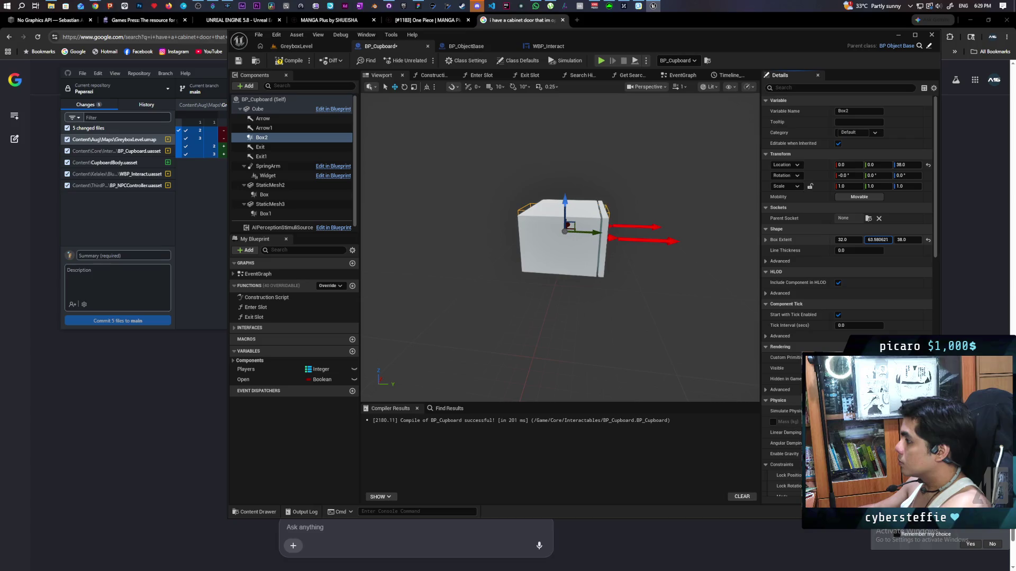
pyautogui.moveTo(593, 249); pyautogui.dragTo(552, 263)
pyautogui.click(891, 239)
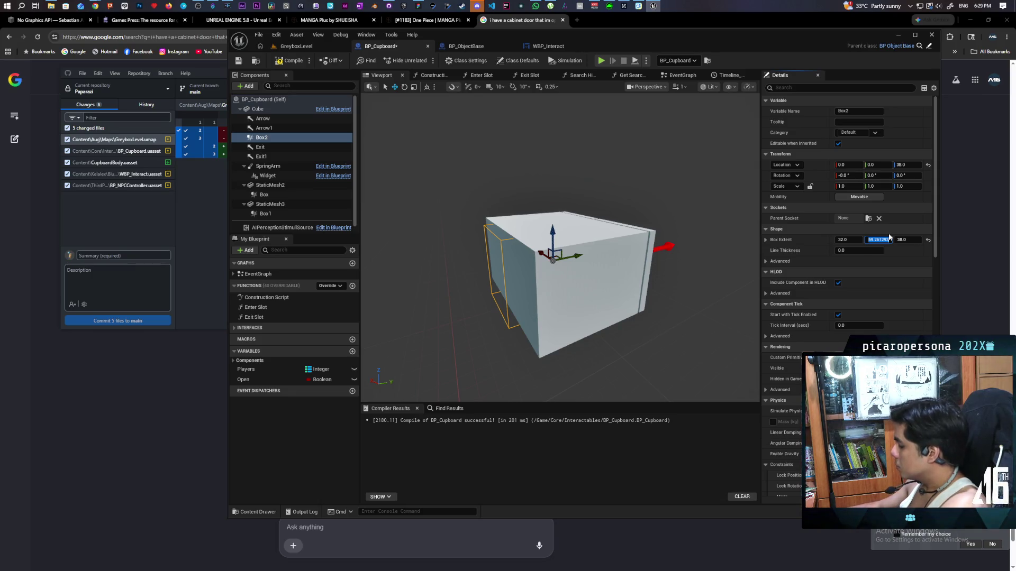
pyautogui.press('Return')
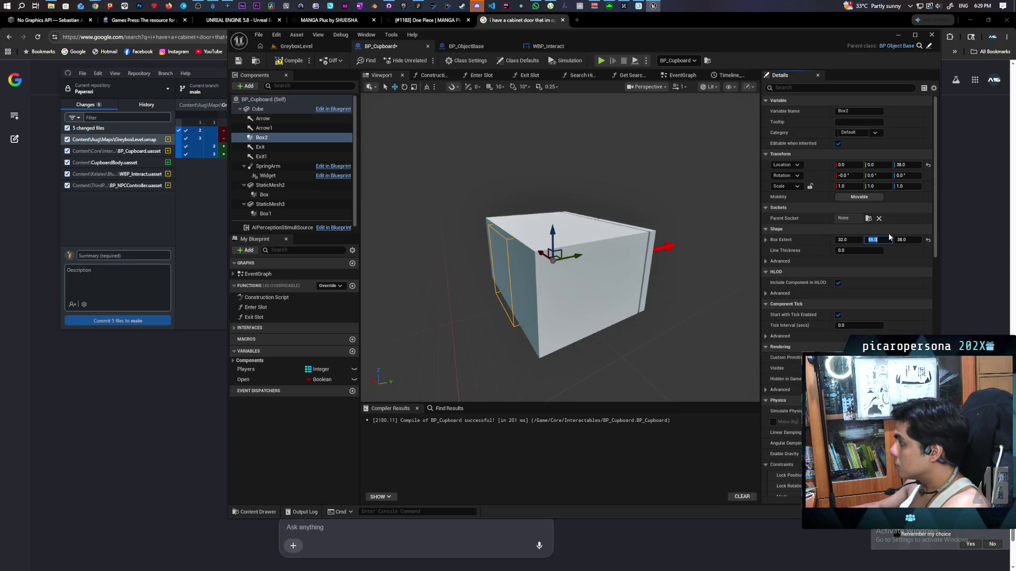
pyautogui.write('53')
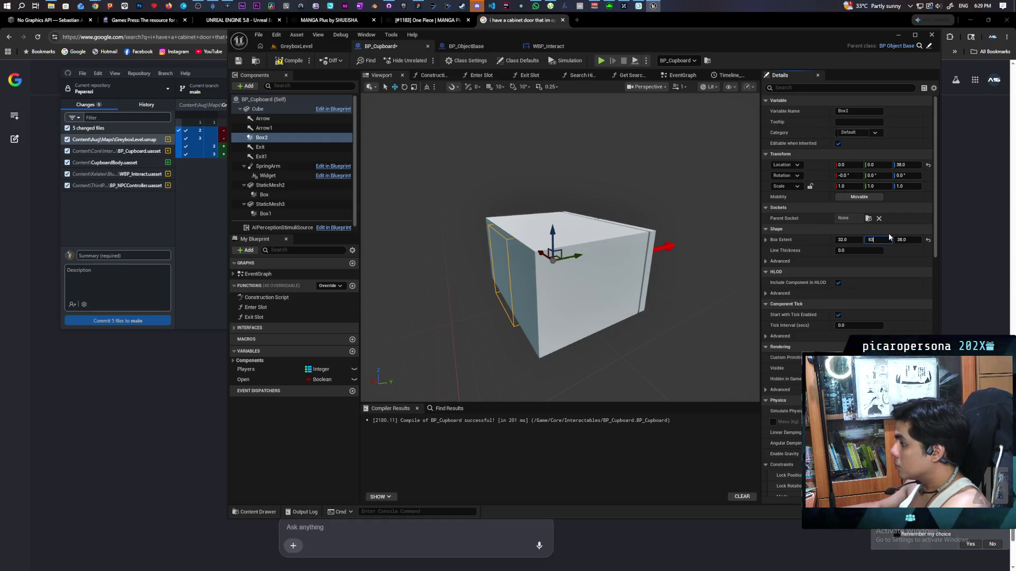
pyautogui.press('Return')
pyautogui.write('52')
pyautogui.press('Return')
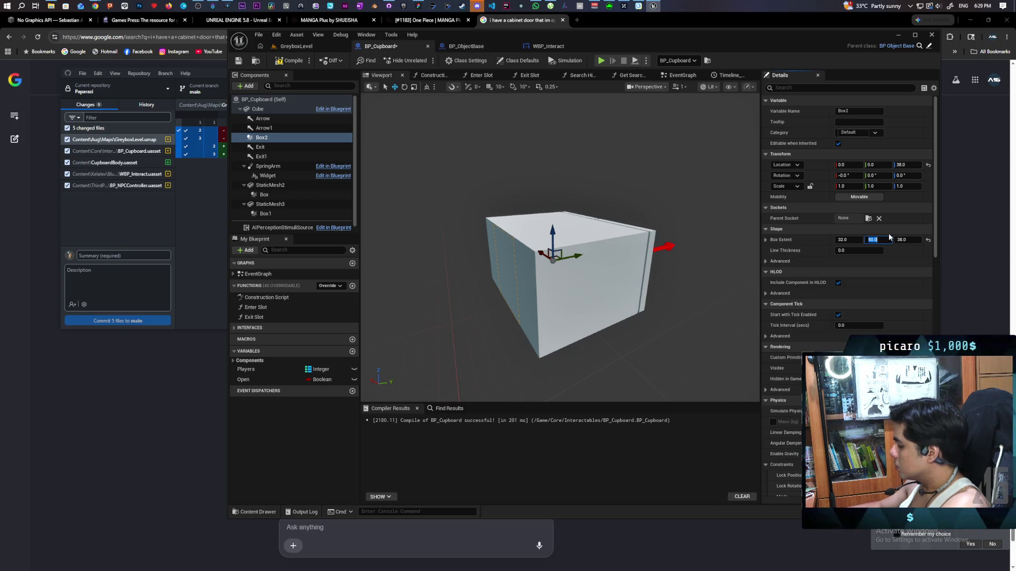
pyautogui.press('Return')
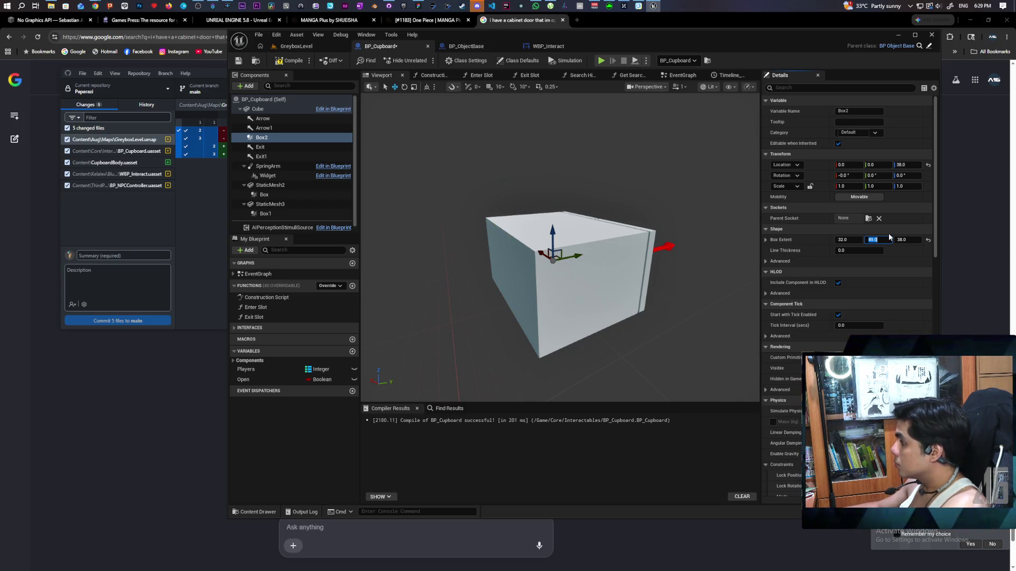
pyautogui.moveTo(639, 235)
pyautogui.mouseDown()
pyautogui.moveTo(508, 239)
pyautogui.moveTo(486, 222)
pyautogui.moveTo(450, 229)
pyautogui.moveTo(428, 219)
pyautogui.mouseUp()
# Set Box2's X extent to 65 and compile the cupboard blueprint.
pyautogui.moveTo(848, 239); pyautogui.dragTo(889, 239)
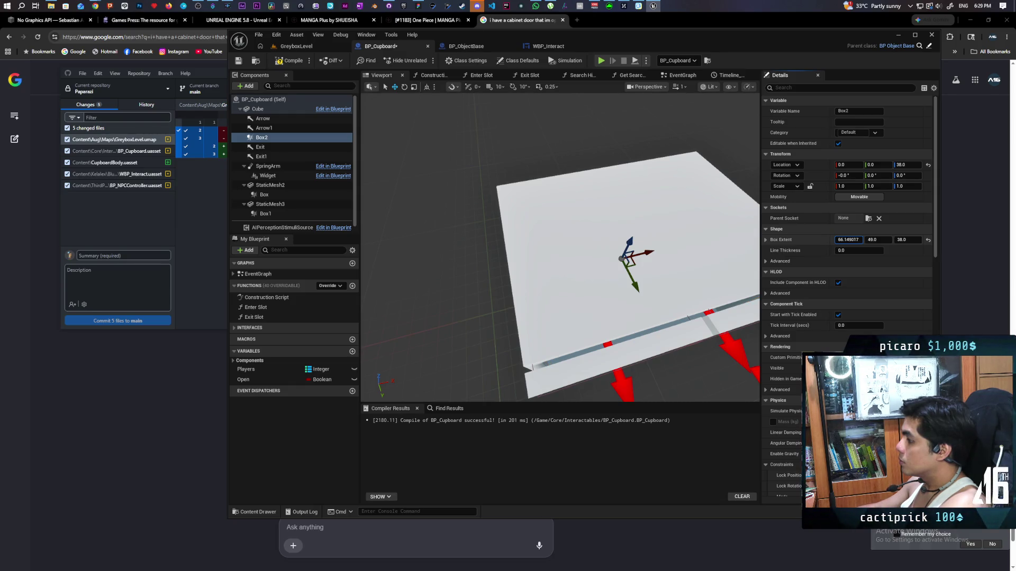
pyautogui.moveTo(529, 238)
pyautogui.mouseDown()
pyautogui.moveTo(516, 196)
pyautogui.moveTo(516, 217)
pyautogui.mouseUp()
pyautogui.write('65')
pyautogui.press('Return')
pyautogui.moveTo(529, 265)
pyautogui.mouseDown()
pyautogui.moveTo(534, 238)
pyautogui.moveTo(560, 239)
pyautogui.moveTo(560, 211)
pyautogui.moveTo(560, 238)
pyautogui.moveTo(545, 241)
pyautogui.moveTo(560, 227)
pyautogui.moveTo(615, 224)
pyautogui.mouseUp()
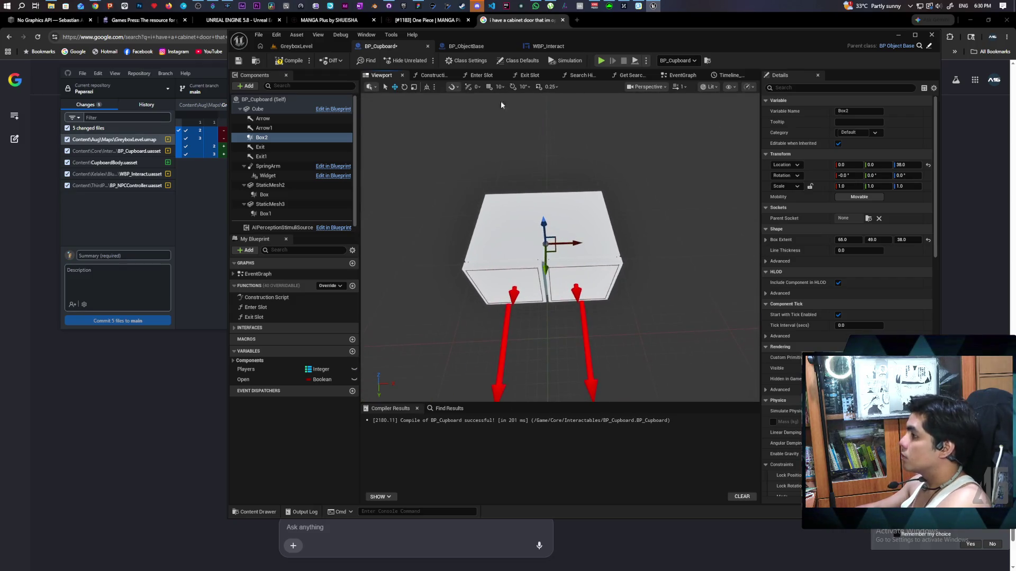
pyautogui.hotkey('ctrl', 's')
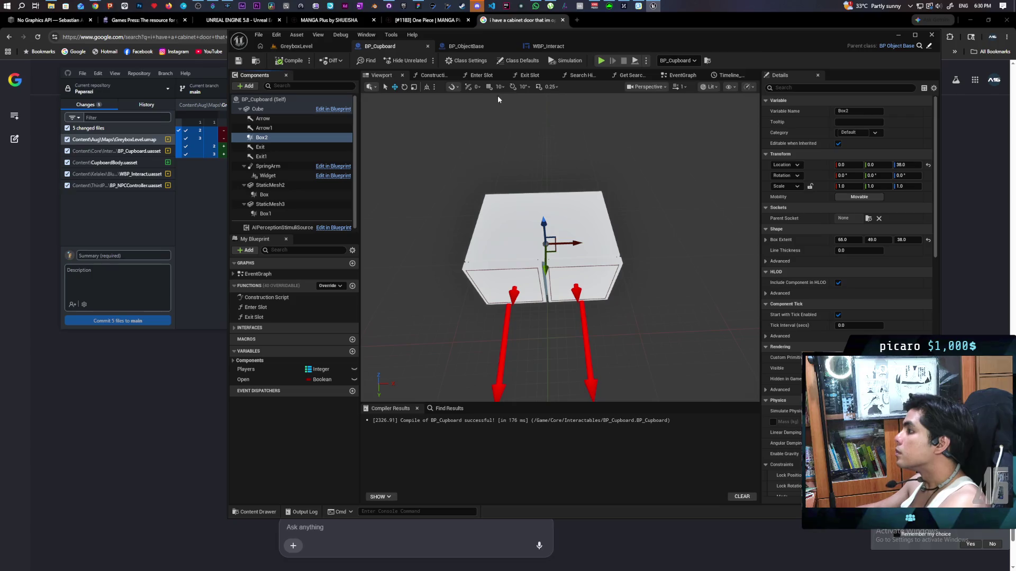
# In Search Hiding, get Box 2's overlapping actors filtered to class BP_Oni.
pyautogui.click(581, 78)
pyautogui.scroll(-2, 509, 131)
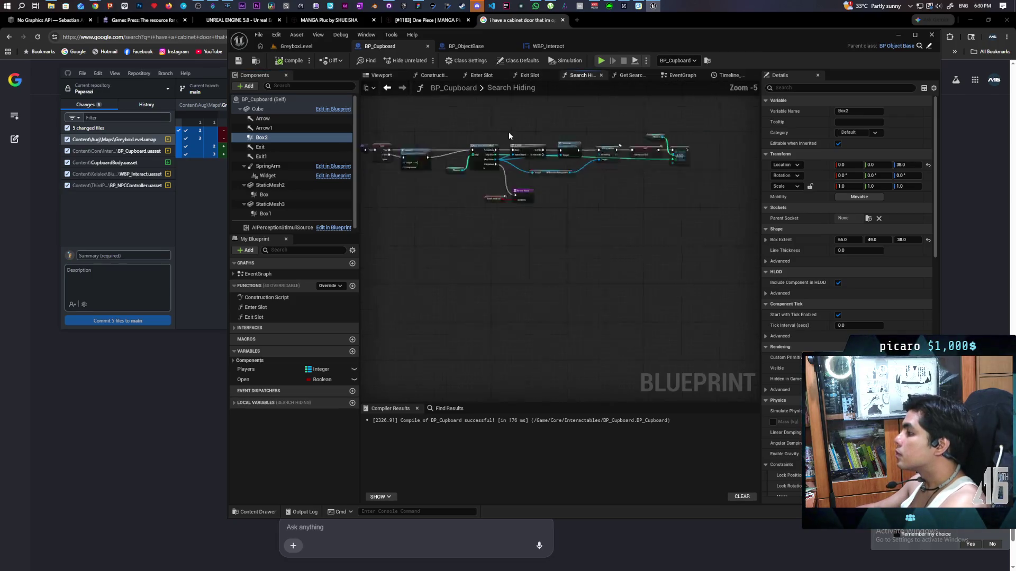
pyautogui.scroll(2, 541, 145)
pyautogui.moveTo(542, 144)
pyautogui.mouseDown()
pyautogui.moveTo(516, 119)
pyautogui.moveTo(522, 153)
pyautogui.moveTo(476, 118)
pyautogui.moveTo(537, 131)
pyautogui.moveTo(666, 130)
pyautogui.mouseUp()
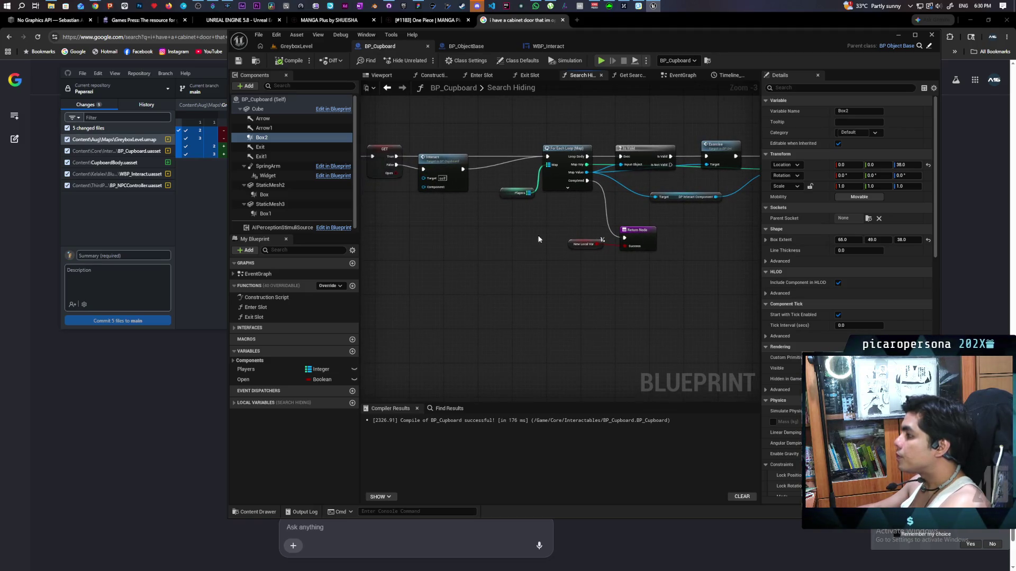
pyautogui.moveTo(262, 137)
pyautogui.mouseDown()
pyautogui.moveTo(433, 233)
pyautogui.moveTo(470, 273)
pyautogui.mouseUp()
pyautogui.write('get overlapp')
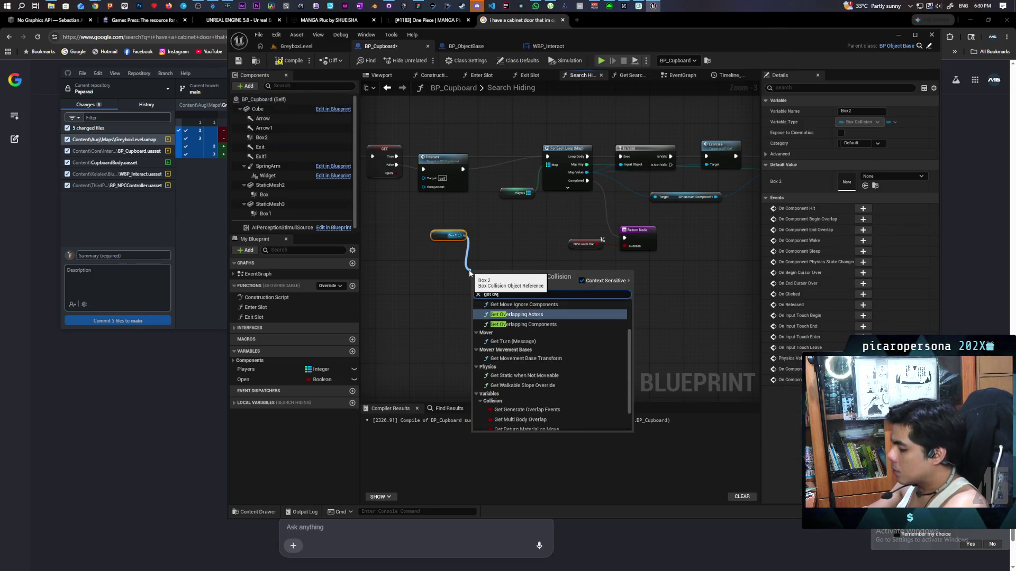
pyautogui.press('Return')
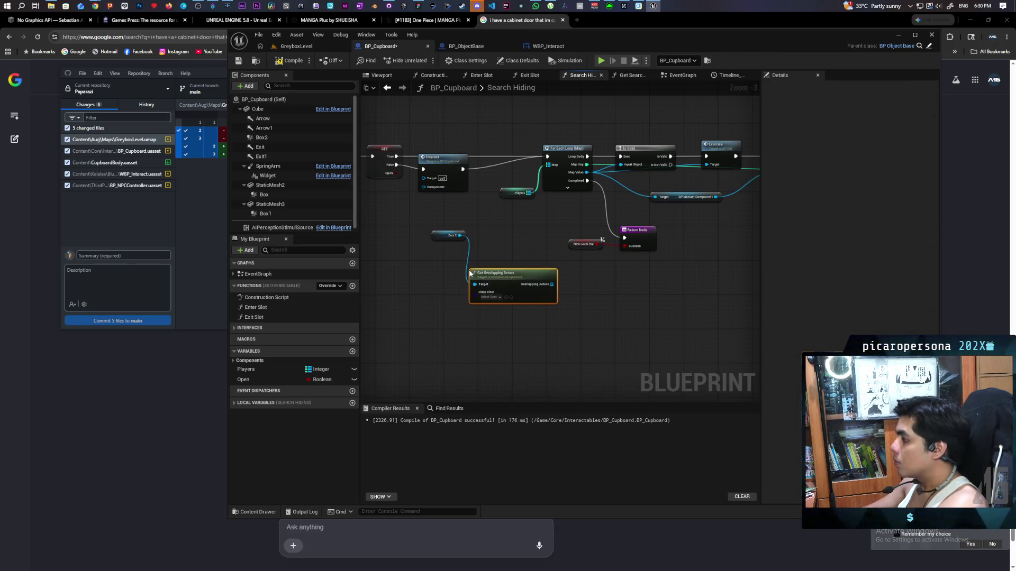
pyautogui.click(491, 297)
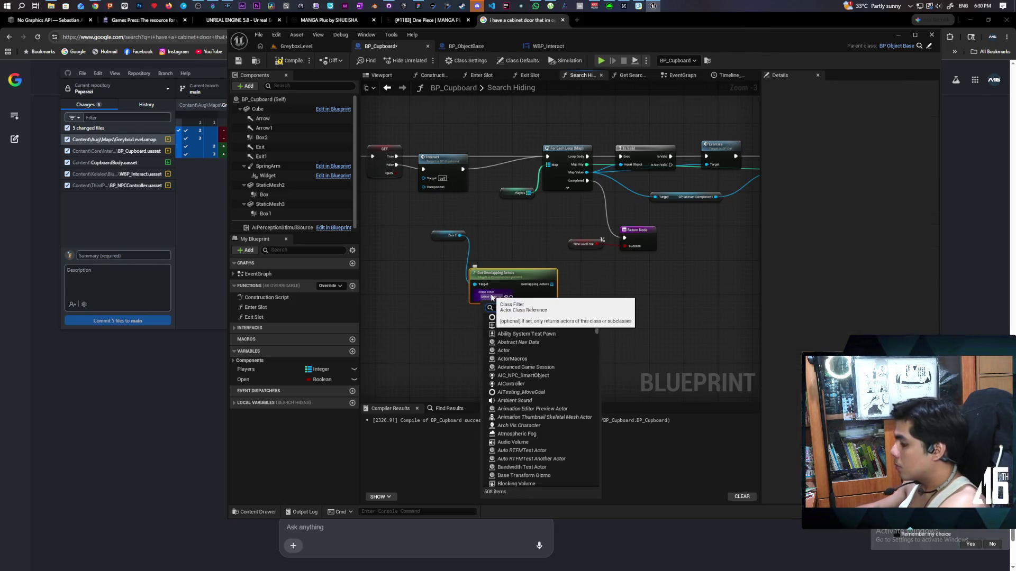
pyautogui.write('bp oni')
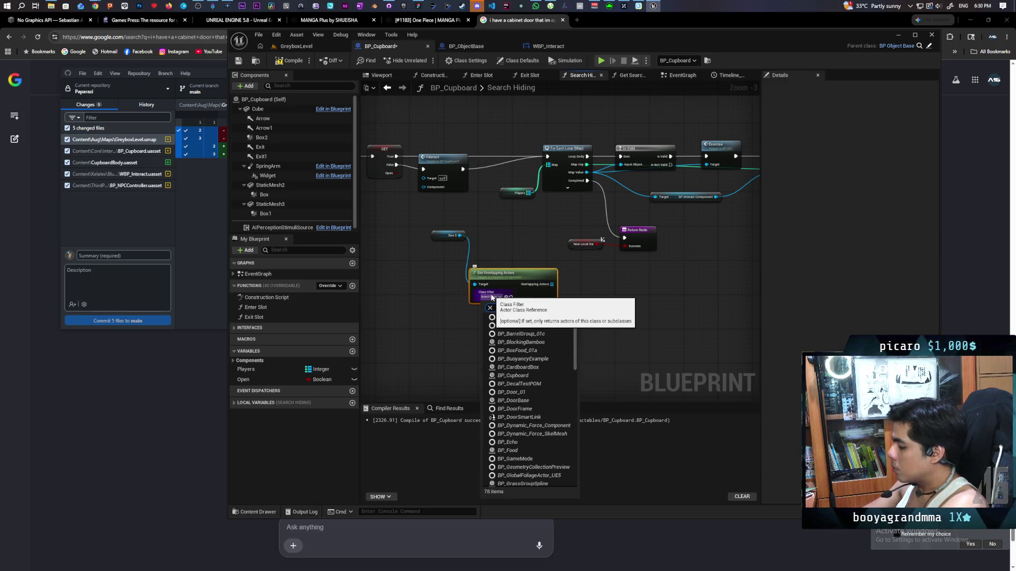
pyautogui.click(508, 325)
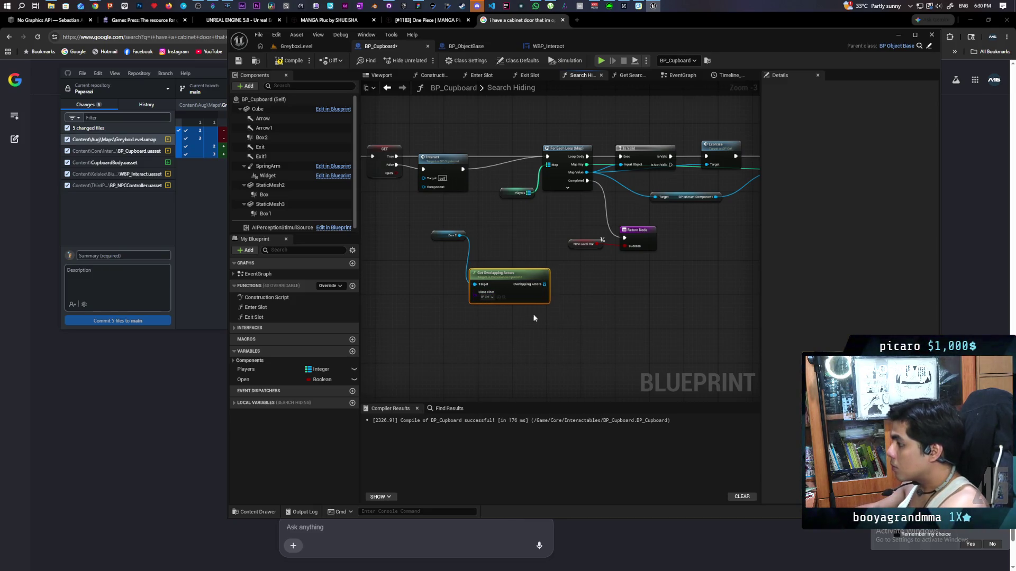
# Feed the overlapping actors array into a pasted For Each Loop.
pyautogui.scroll(2, 563, 244)
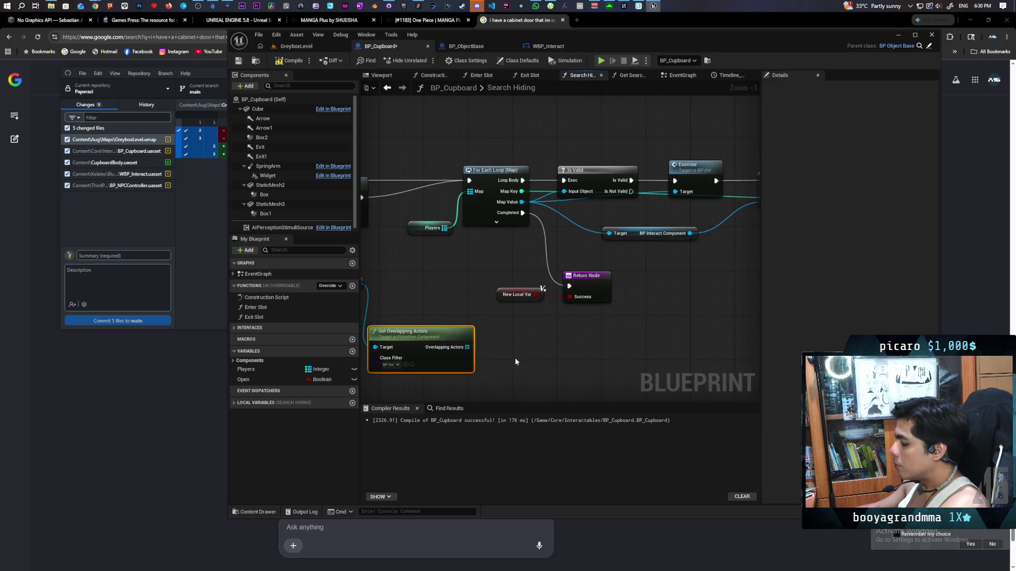
pyautogui.click(505, 337)
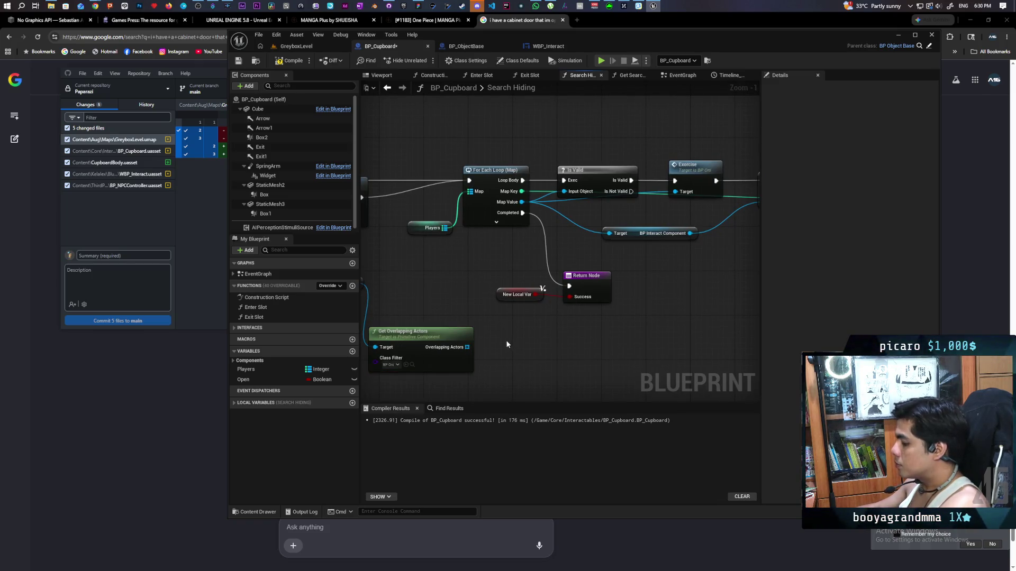
pyautogui.hotkey('ctrl', 'v')
pyautogui.moveTo(467, 347); pyautogui.dragTo(499, 360)
pyautogui.moveTo(591, 344)
pyautogui.mouseDown()
pyautogui.moveTo(608, 356)
pyautogui.moveTo(624, 351)
pyautogui.moveTo(604, 322)
pyautogui.moveTo(550, 327)
pyautogui.mouseUp()
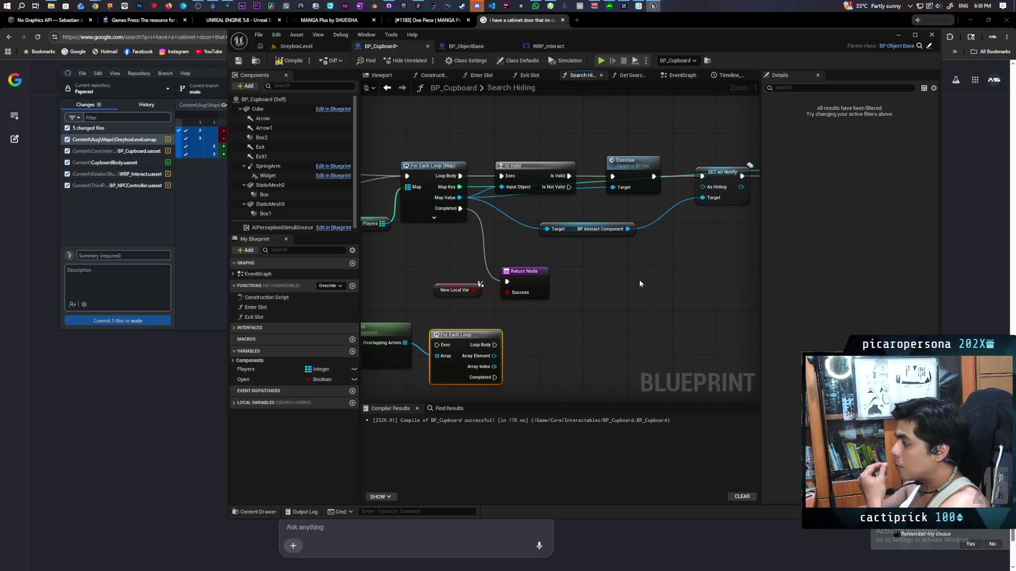
pyautogui.moveTo(640, 285); pyautogui.dragTo(625, 282)
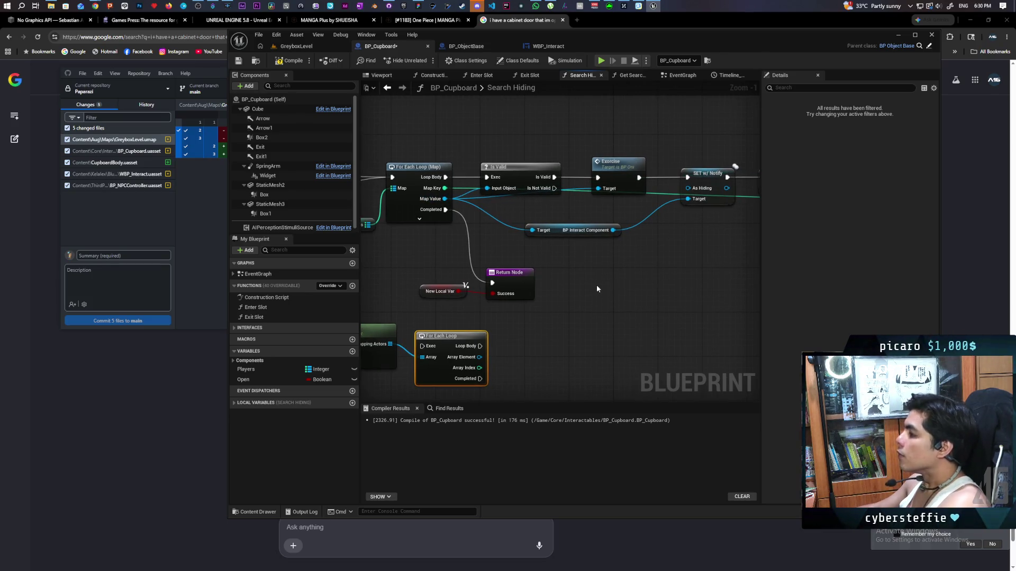
pyautogui.moveTo(479, 357)
pyautogui.mouseDown()
pyautogui.moveTo(518, 358)
pyautogui.moveTo(516, 349)
pyautogui.mouseUp()
# Cast each array element to BP_Oni, driving Exorcise and Is Valid from the cast result.
pyautogui.write('cas')
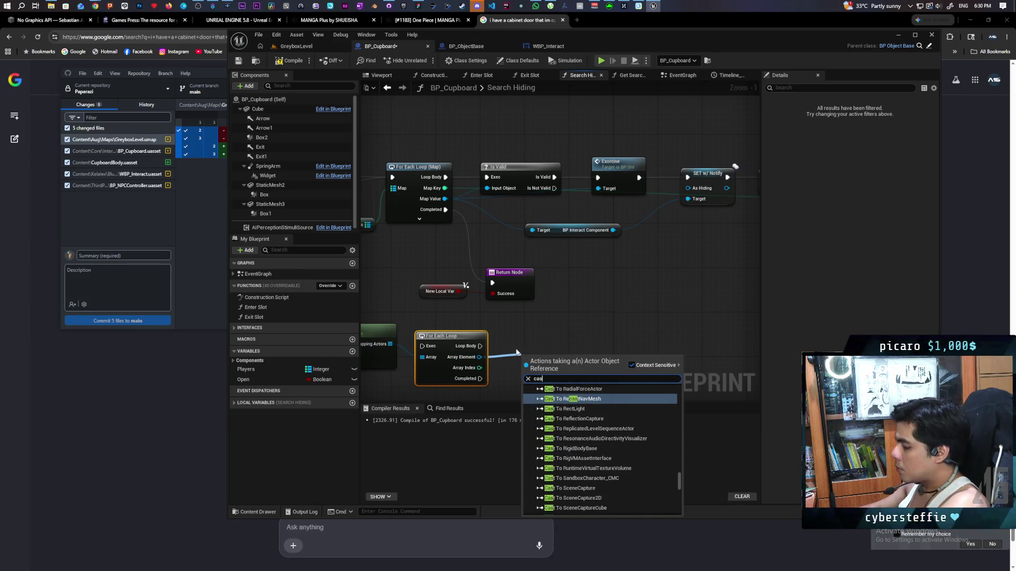
pyautogui.write('t to bp oni')
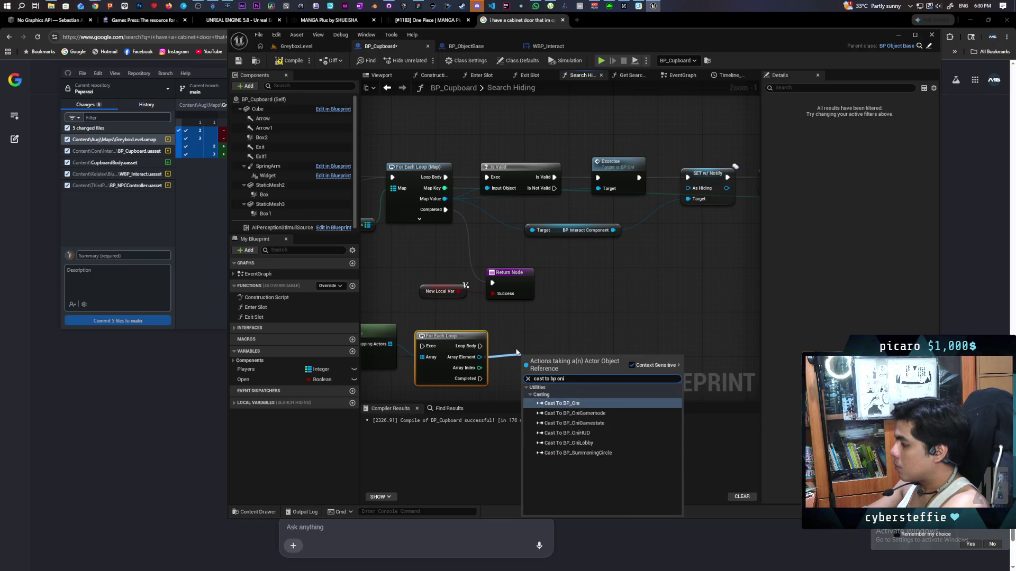
pyautogui.press('Return')
pyautogui.moveTo(547, 363)
pyautogui.mouseDown()
pyautogui.moveTo(535, 335)
pyautogui.moveTo(511, 344)
pyautogui.moveTo(529, 344)
pyautogui.moveTo(598, 178)
pyautogui.mouseUp()
pyautogui.moveTo(615, 279); pyautogui.dragTo(658, 257)
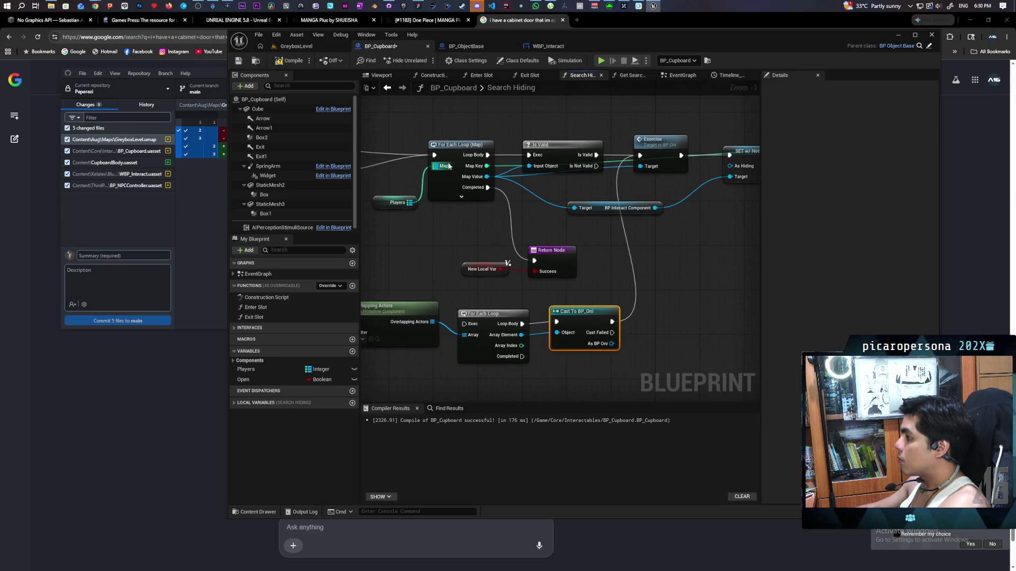
pyautogui.moveTo(434, 155)
pyautogui.mouseDown()
pyautogui.moveTo(458, 344)
pyautogui.moveTo(466, 324)
pyautogui.mouseUp()
pyautogui.moveTo(627, 311); pyautogui.dragTo(577, 317)
pyautogui.moveTo(437, 182)
pyautogui.mouseDown()
pyautogui.moveTo(521, 228)
pyautogui.moveTo(561, 350)
pyautogui.mouseUp()
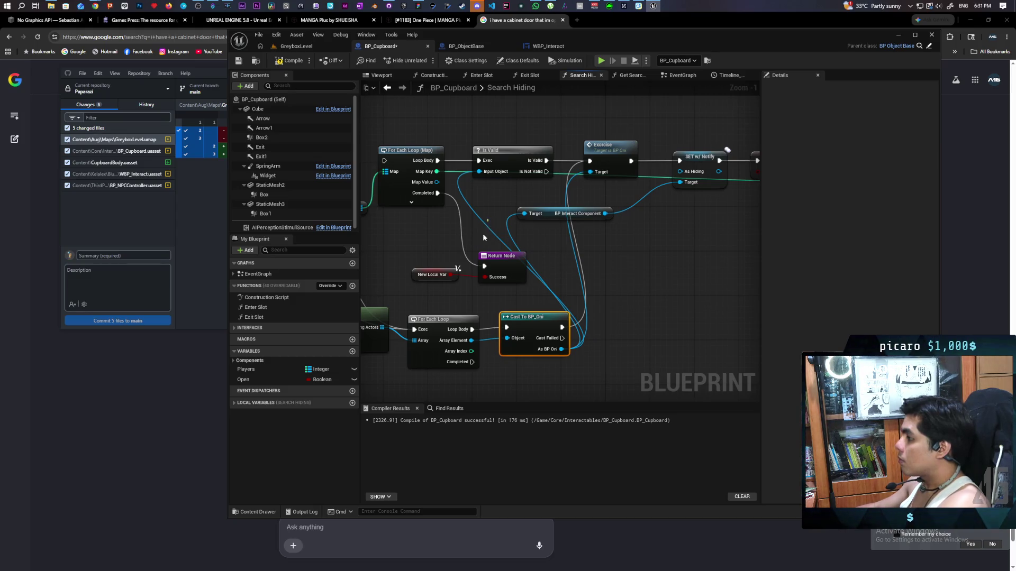
# Connect the loop's Completed pin to the Return Node and compile BP_Cupboard.
pyautogui.moveTo(630, 280)
pyautogui.mouseDown()
pyautogui.moveTo(476, 294)
pyautogui.moveTo(544, 290)
pyautogui.moveTo(484, 319)
pyautogui.mouseUp()
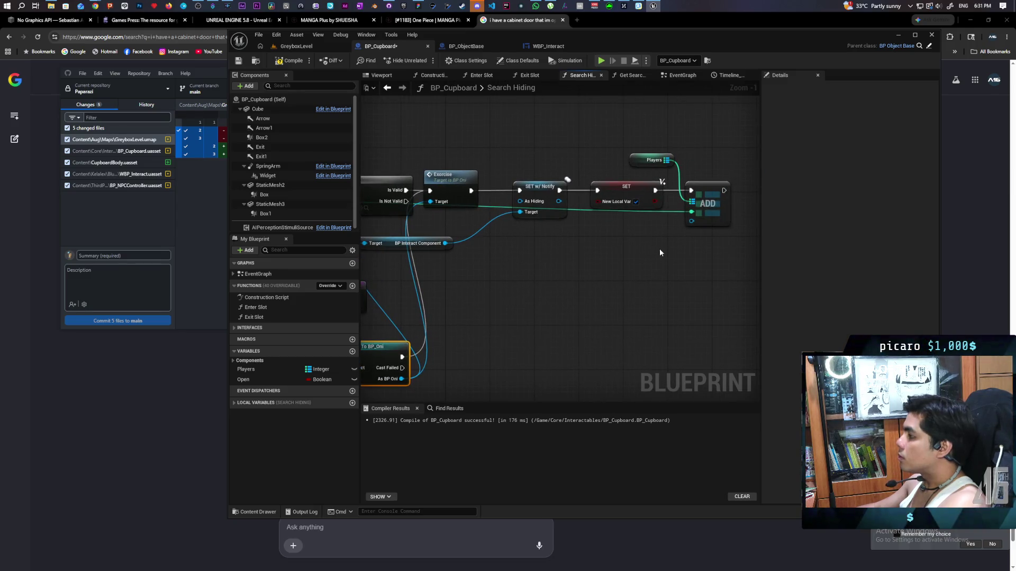
pyautogui.scroll(-1, 622, 241)
pyautogui.moveTo(605, 242); pyautogui.dragTo(696, 193)
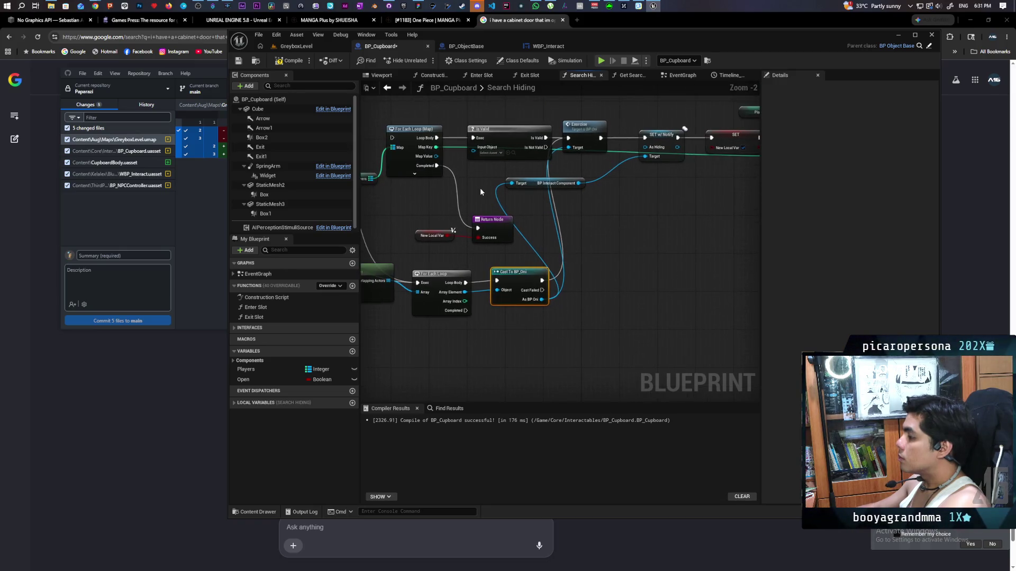
pyautogui.moveTo(464, 312)
pyautogui.mouseDown()
pyautogui.moveTo(472, 227)
pyautogui.moveTo(585, 232)
pyautogui.mouseUp()
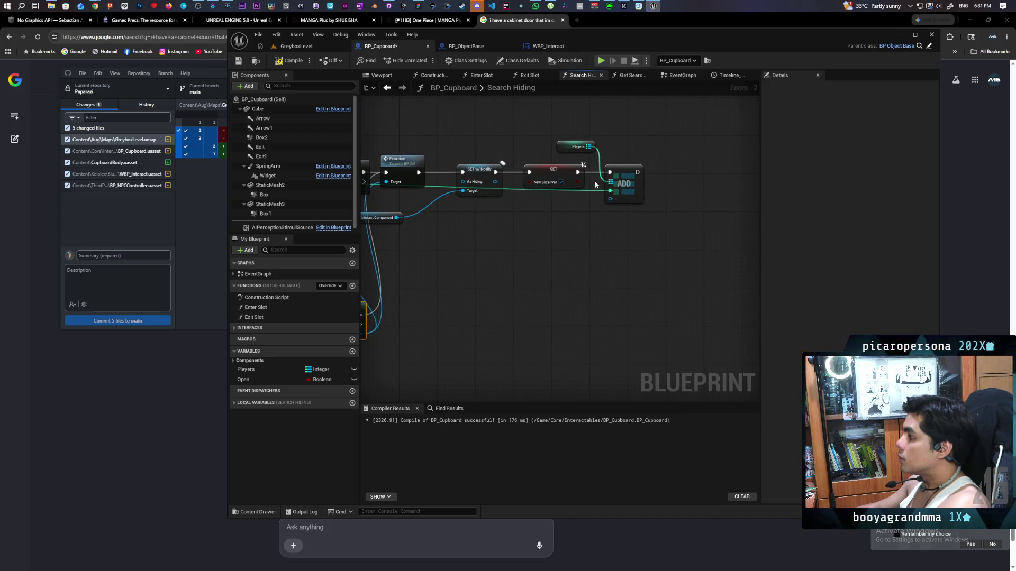
pyautogui.scroll(-1, 589, 184)
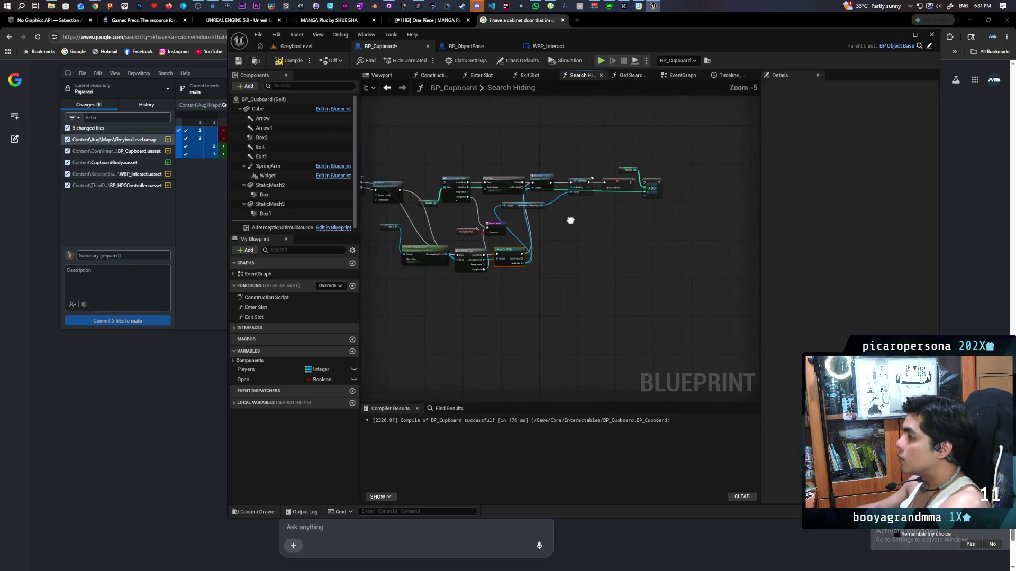
pyautogui.moveTo(569, 220); pyautogui.dragTo(611, 219)
pyautogui.click(291, 61)
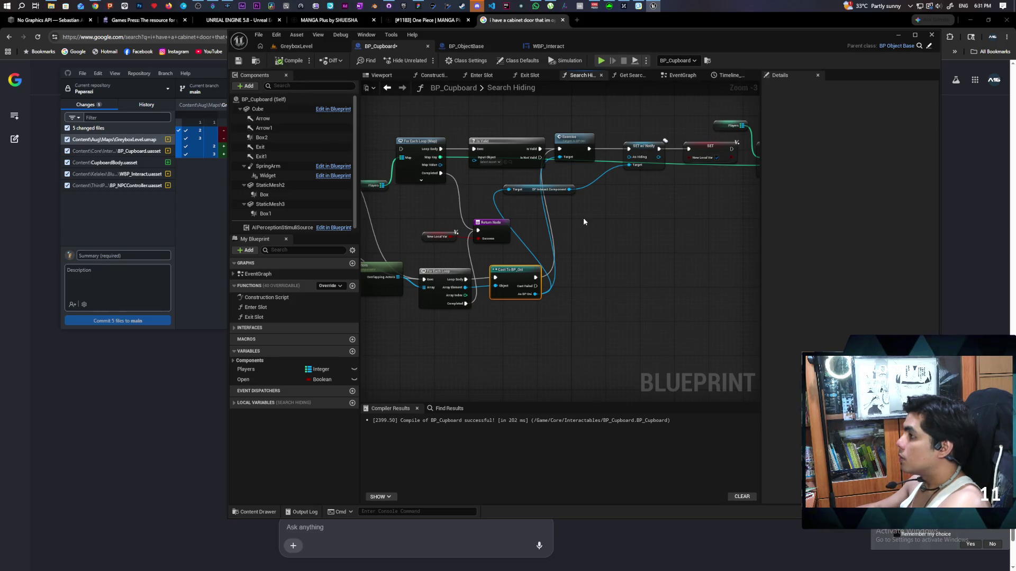
# Open the Interact function's graph from its call node.
pyautogui.scroll(-3, 583, 218)
pyautogui.scroll(3, 579, 225)
pyautogui.moveTo(553, 221); pyautogui.dragTo(511, 199)
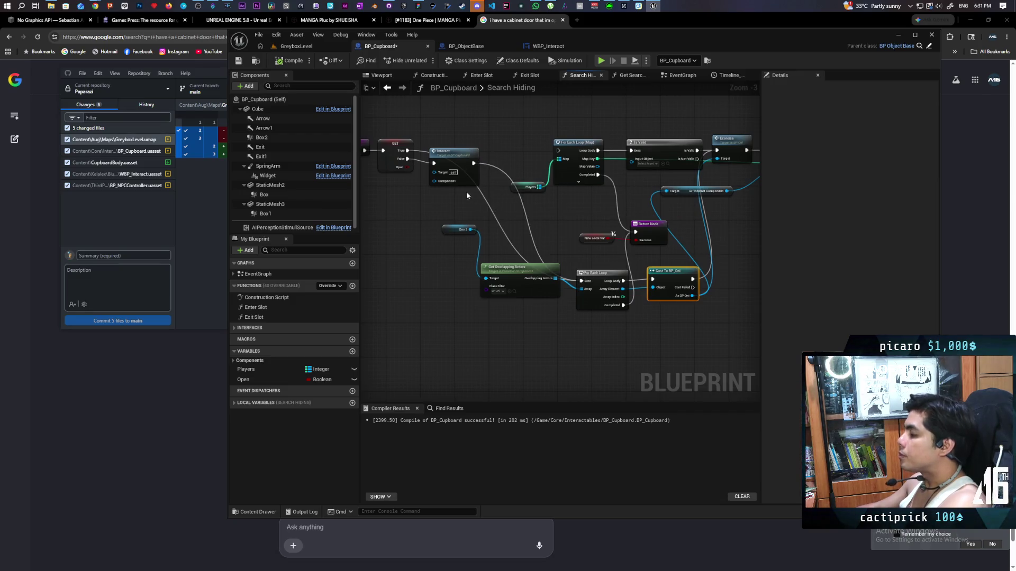
pyautogui.doubleClick(449, 164)
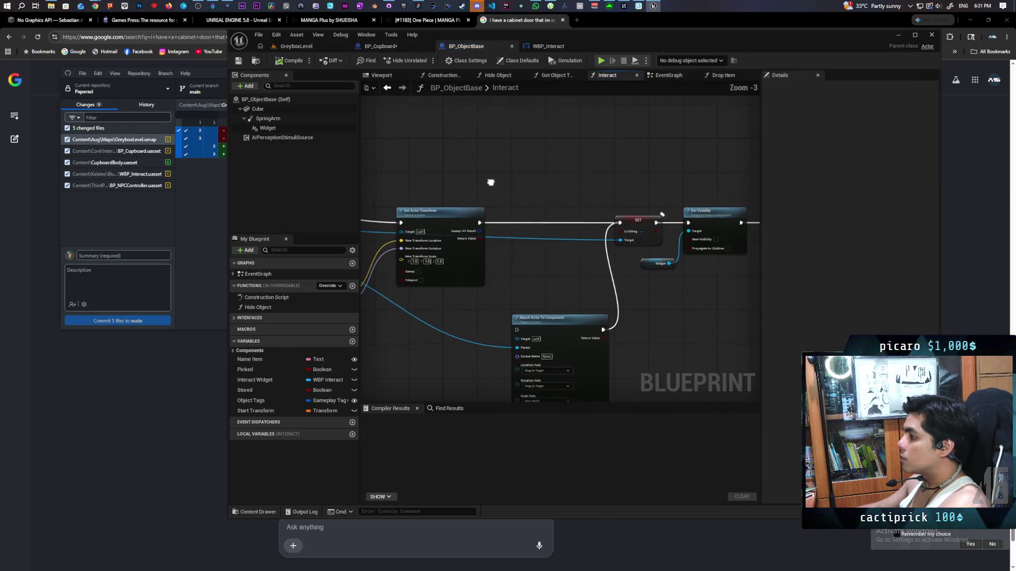
pyautogui.moveTo(729, 171)
pyautogui.mouseDown()
pyautogui.moveTo(602, 209)
pyautogui.moveTo(699, 204)
pyautogui.moveTo(606, 202)
pyautogui.moveTo(660, 195)
pyautogui.moveTo(563, 199)
pyautogui.moveTo(544, 179)
pyautogui.moveTo(368, 223)
pyautogui.mouseUp()
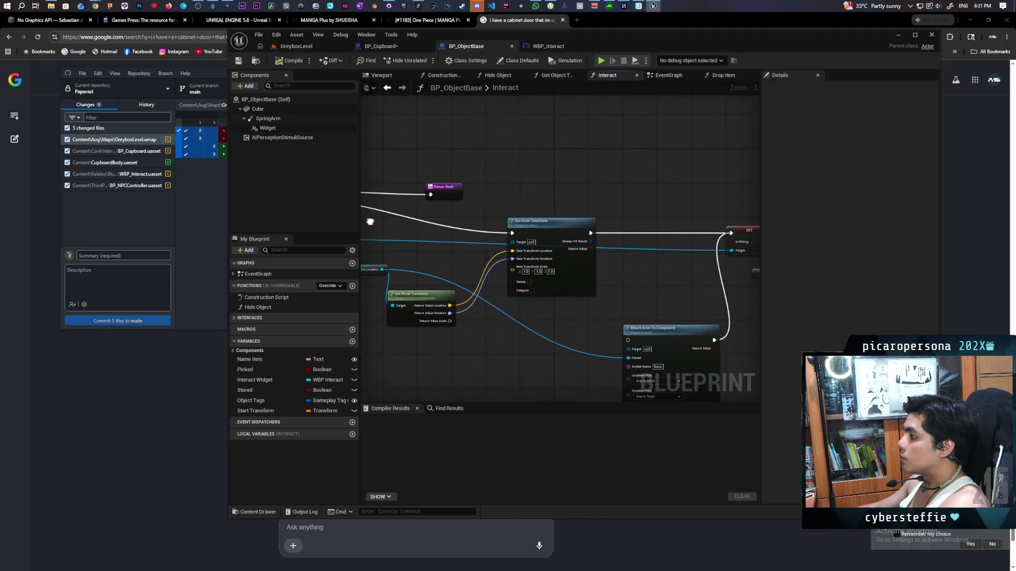
pyautogui.scroll(-2, 462, 187)
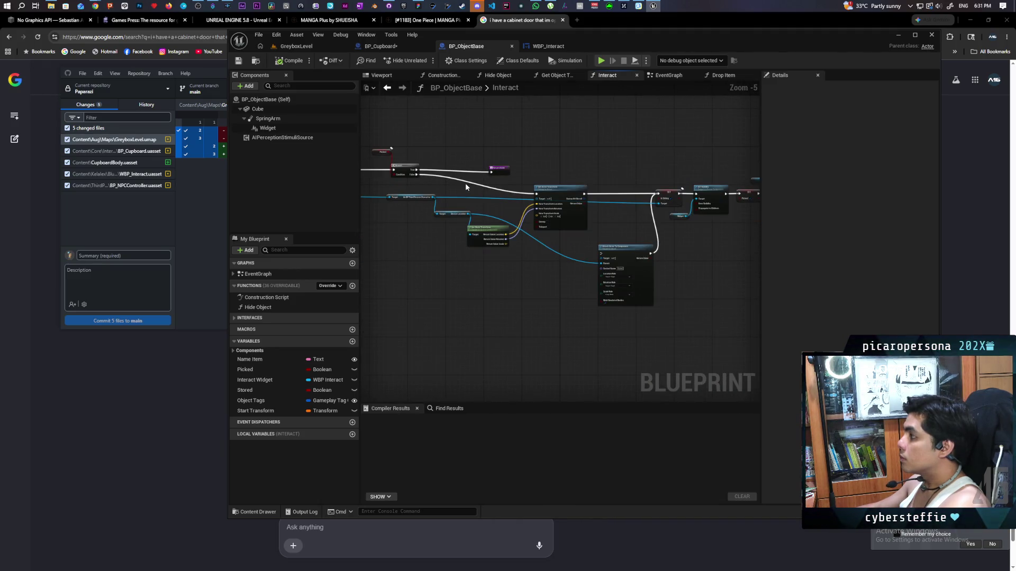
pyautogui.moveTo(465, 183); pyautogui.dragTo(551, 174)
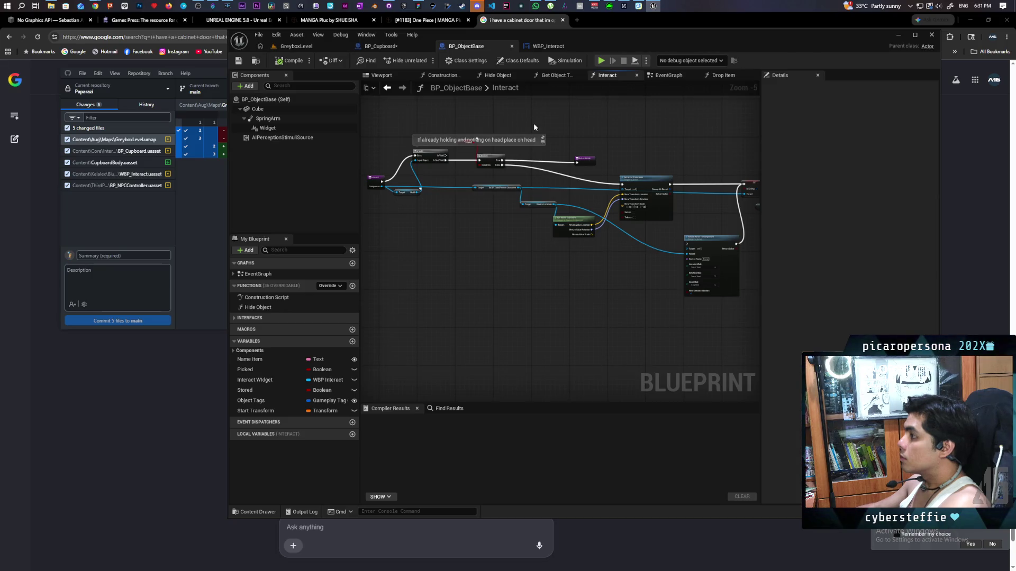
pyautogui.click(380, 46)
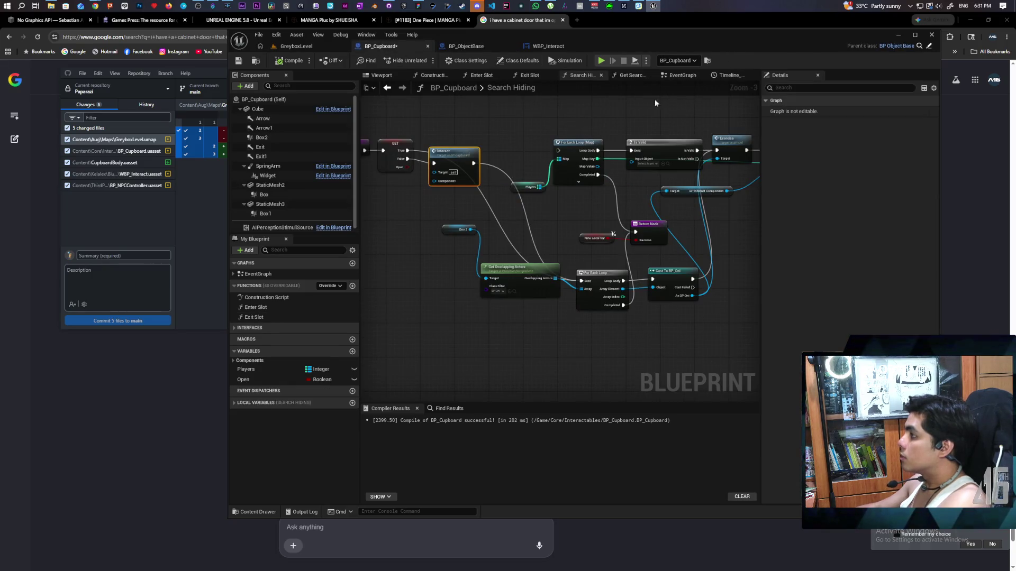
# Review the cupboard's event graph, then switch to GreyboxLevel and Play In Editor with Alt+P.
pyautogui.click(683, 76)
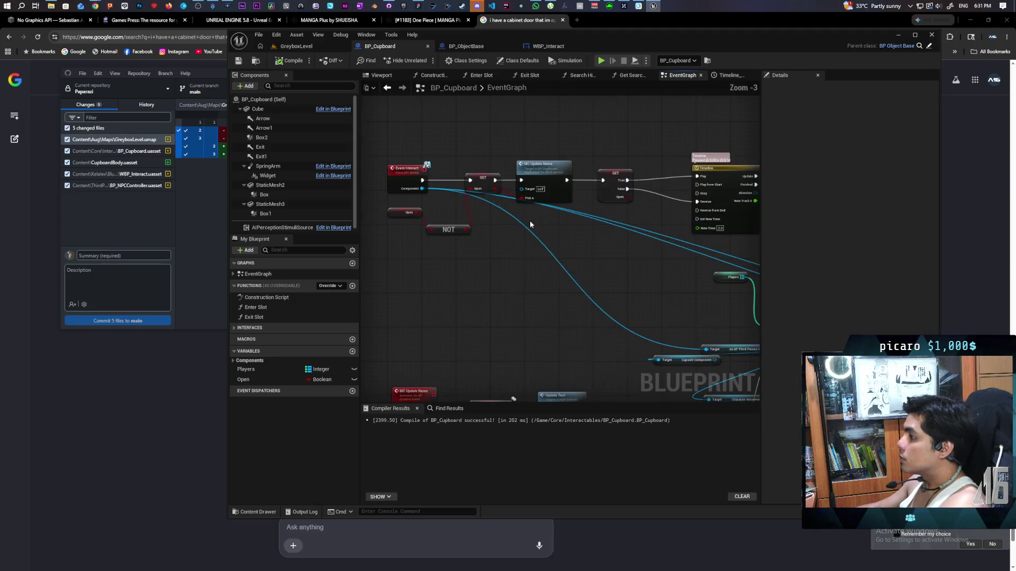
pyautogui.scroll(-1, 440, 189)
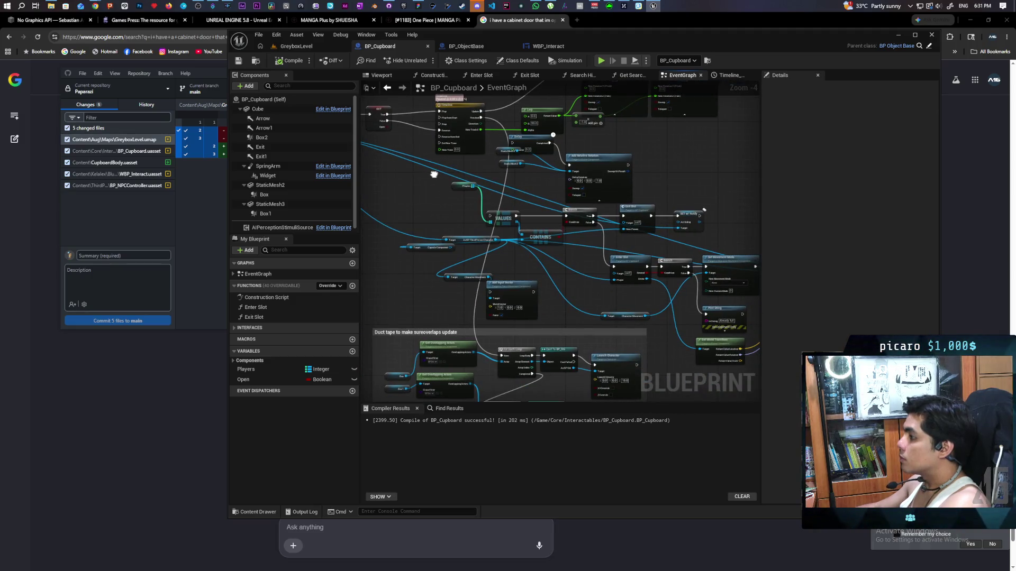
pyautogui.moveTo(426, 177)
pyautogui.mouseDown()
pyautogui.moveTo(422, 188)
pyautogui.moveTo(452, 222)
pyautogui.moveTo(601, 215)
pyautogui.mouseUp()
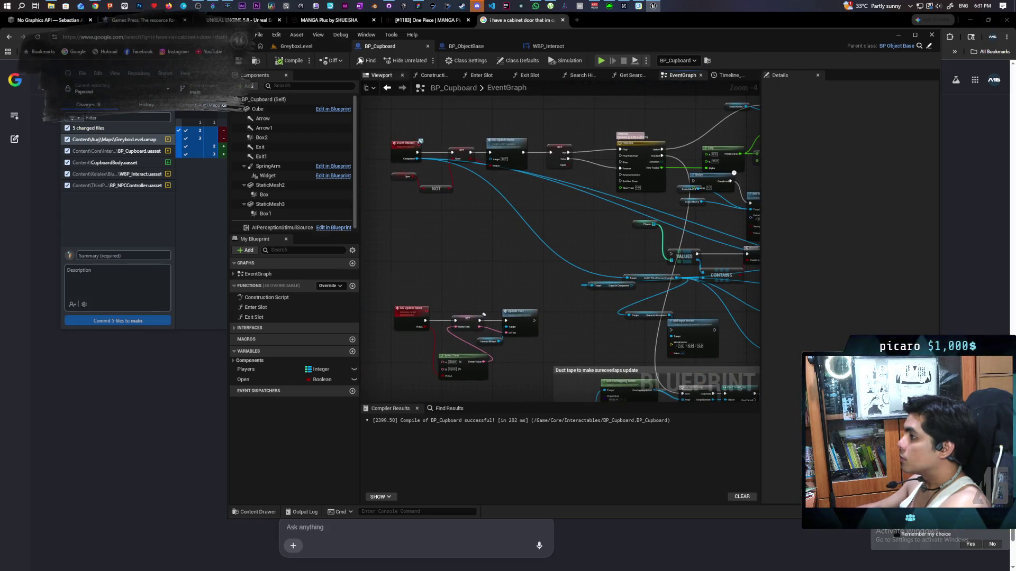
pyautogui.click(297, 46)
pyautogui.hotkey('alt', 'p')
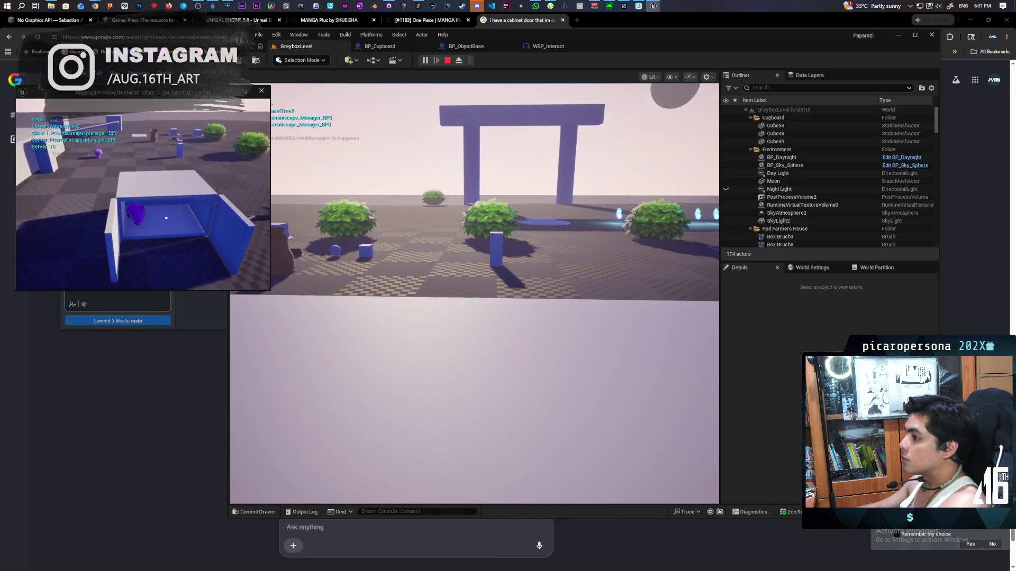
# In game, close the cabinet door, walk to the NPC, and hide in the box beside it.
pyautogui.press('f')
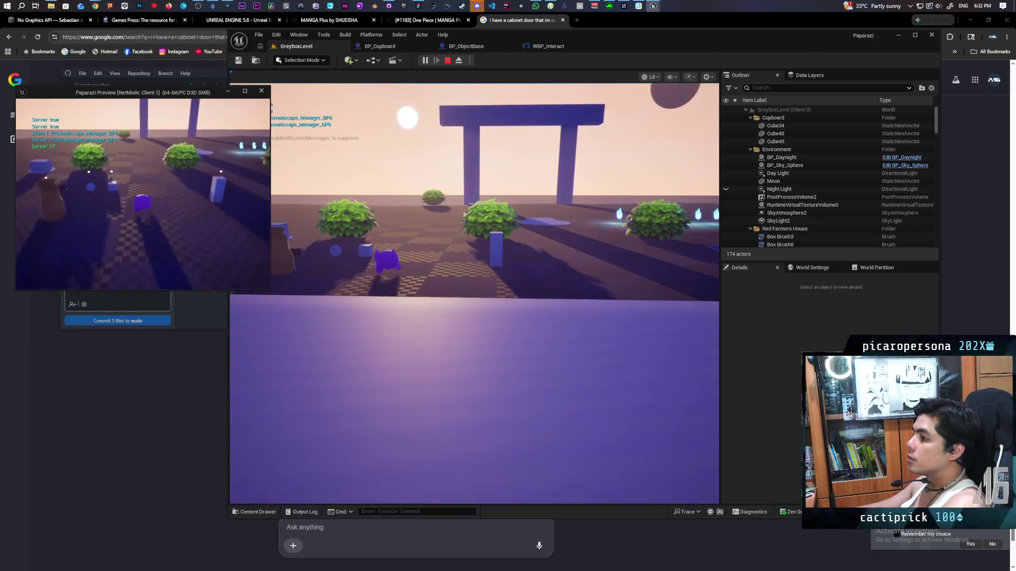
pyautogui.press('w')
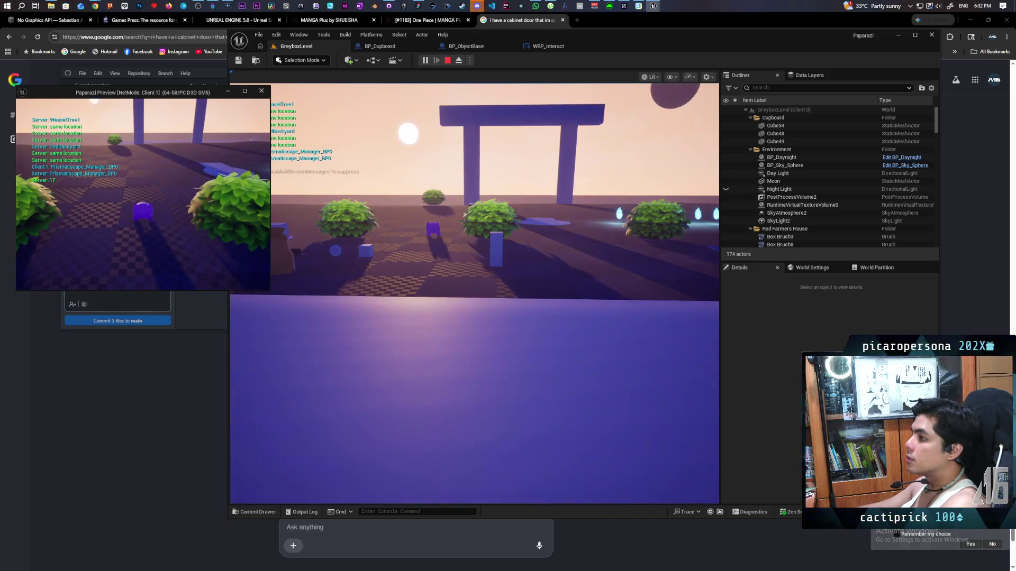
pyautogui.hotkey('alt', 'Tab')
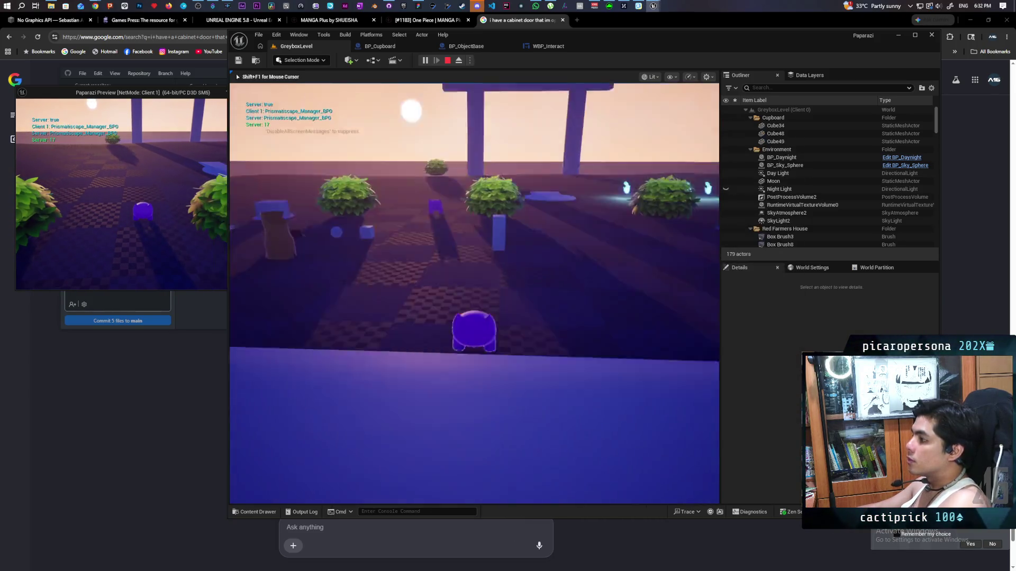
pyautogui.press('w')
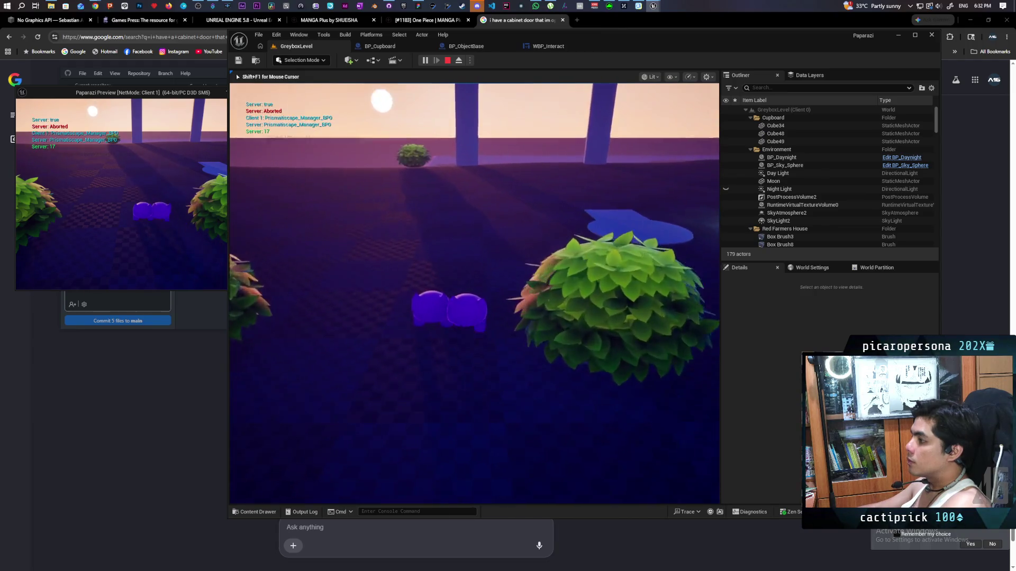
pyautogui.press('w')
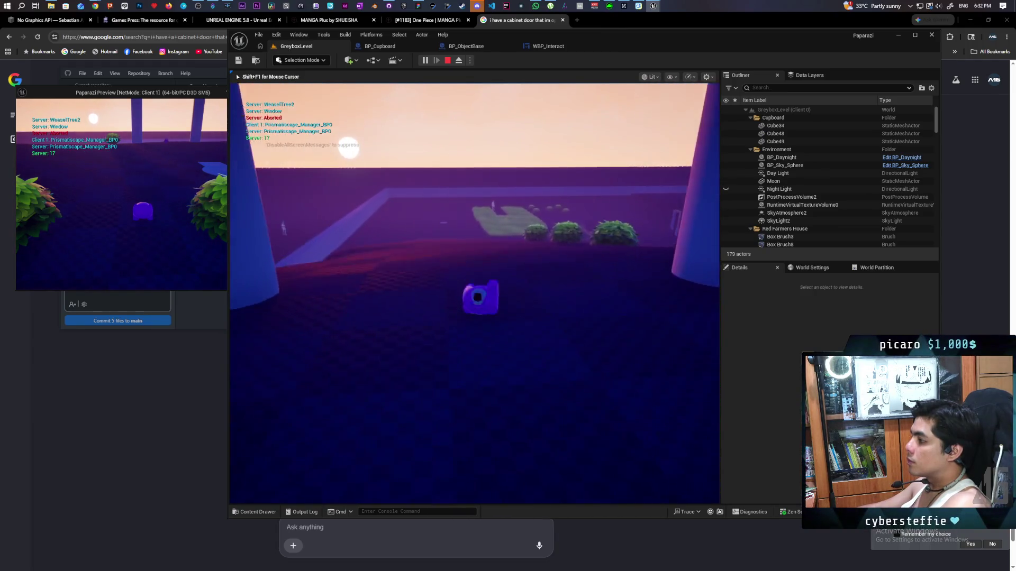
pyautogui.press('w')
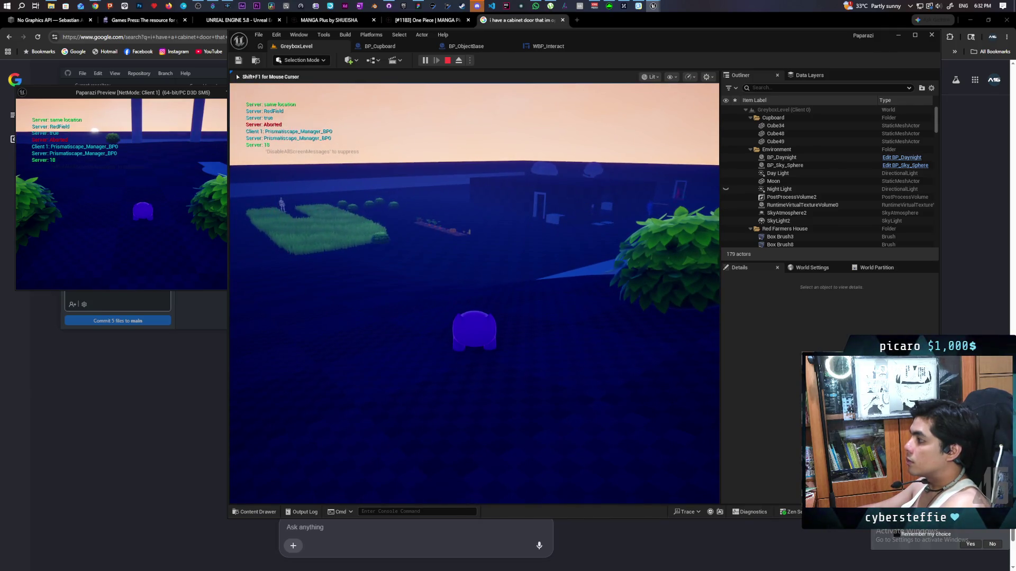
pyautogui.press('w')
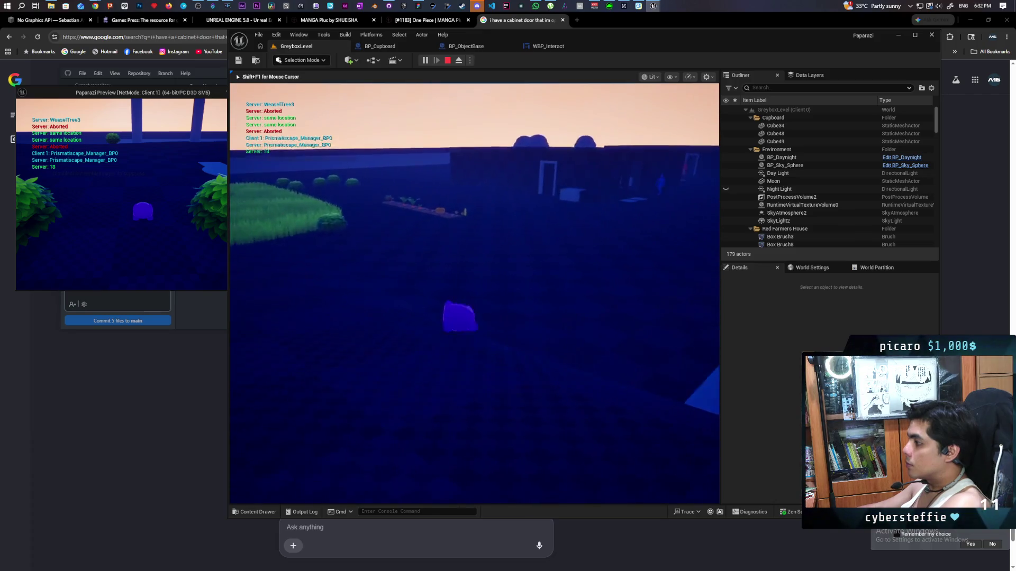
pyautogui.press('w')
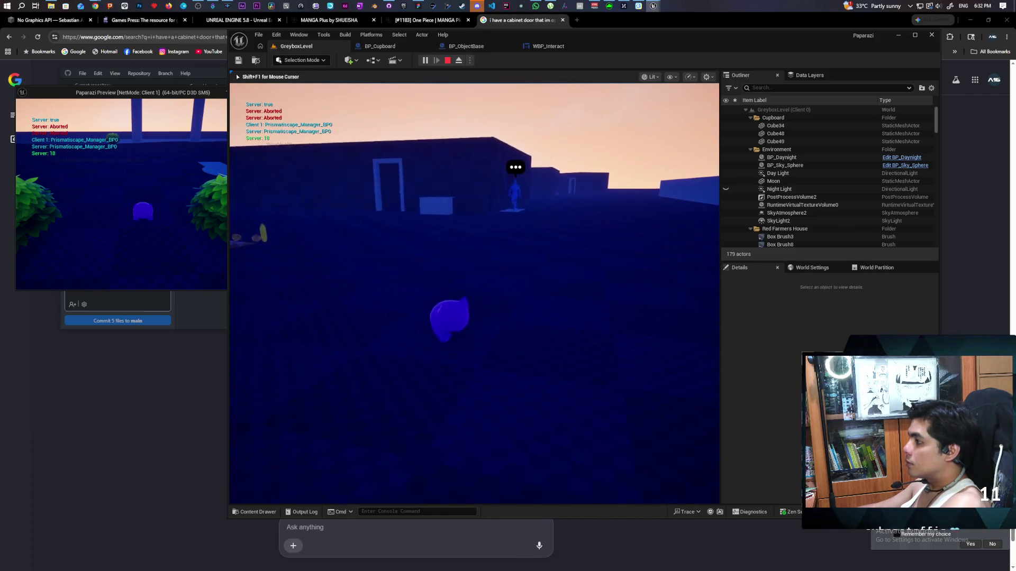
pyautogui.press('w')
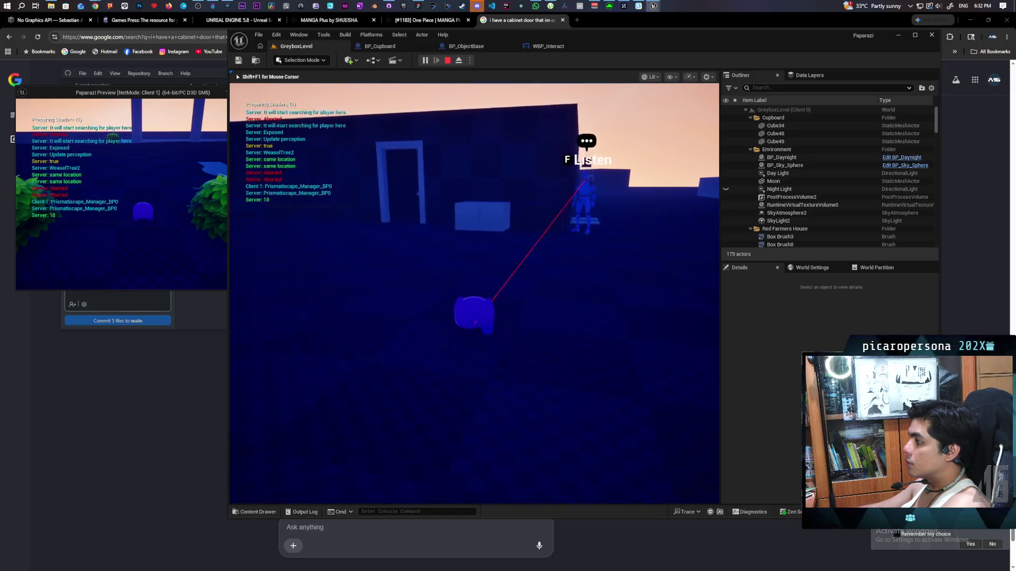
pyautogui.press('w')
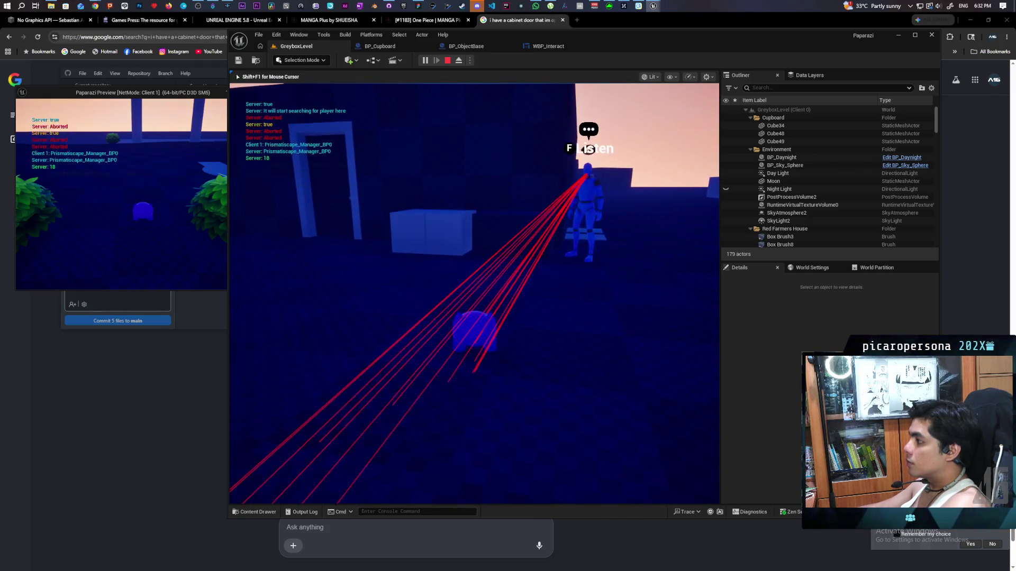
pyautogui.press('w')
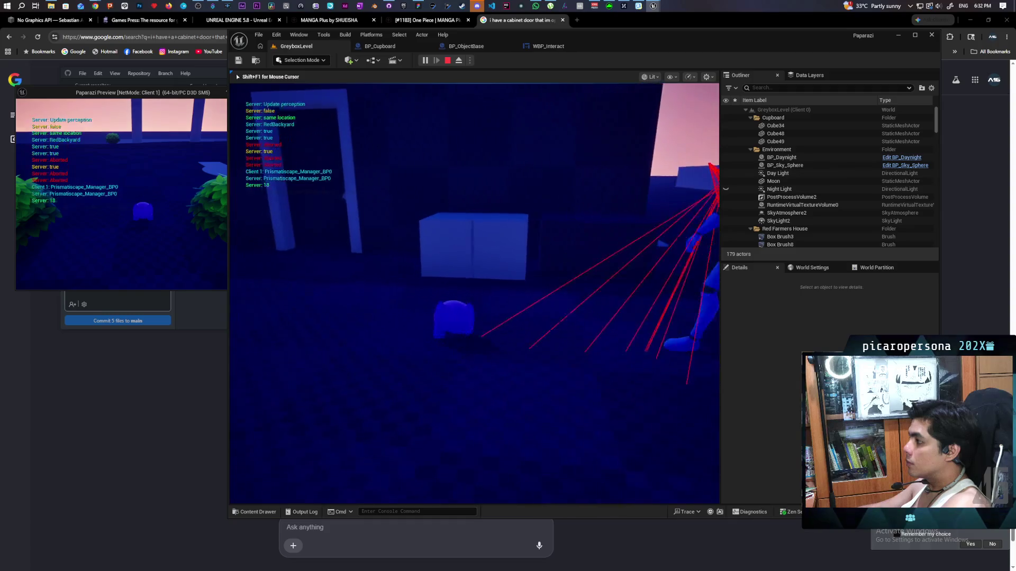
pyautogui.press('w')
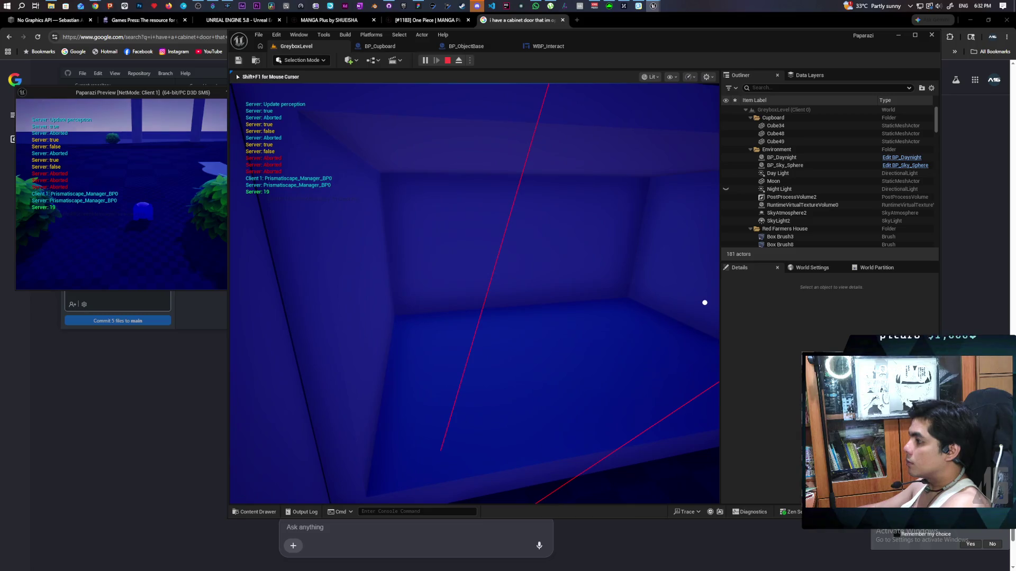
# Stop the play session and bring up the play settings menu.
pyautogui.press('Escape')
pyautogui.click(470, 61)
pyautogui.scroll(-1, 550, 208)
pyautogui.moveTo(560, 227)
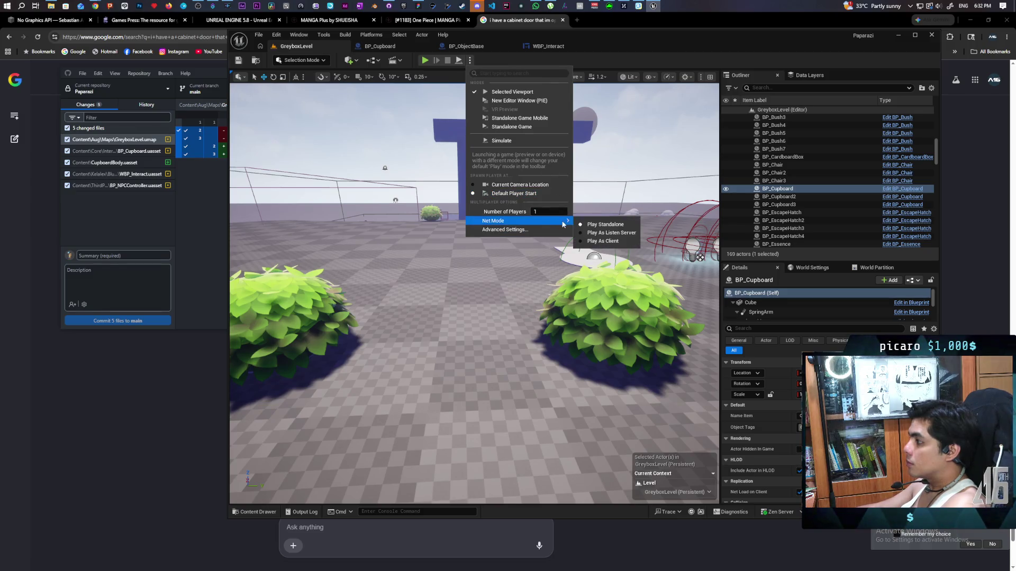
# Play as one player, walk toward the NPC, show the navmesh with P, then stop.
pyautogui.click(425, 61)
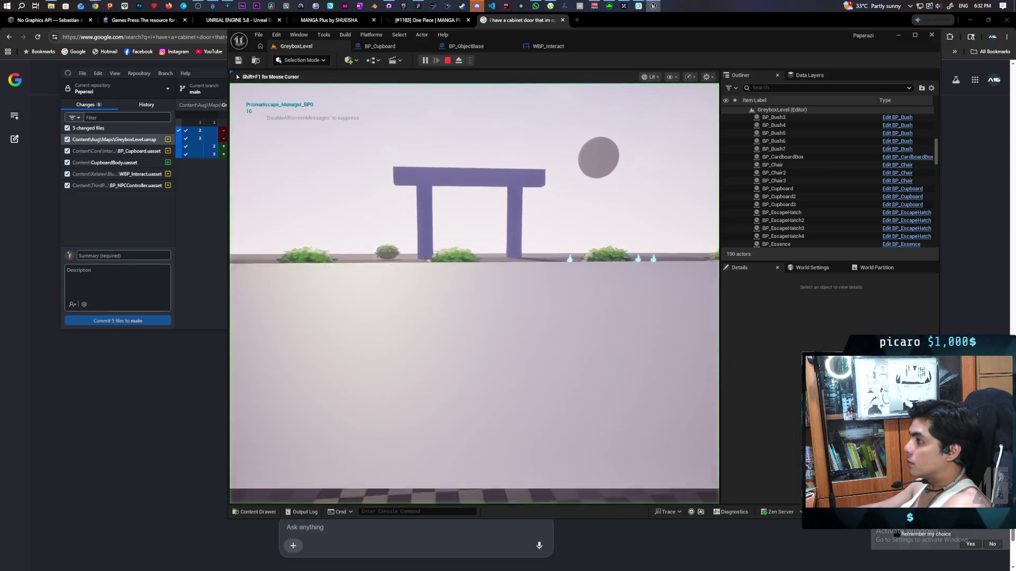
pyautogui.press('w')
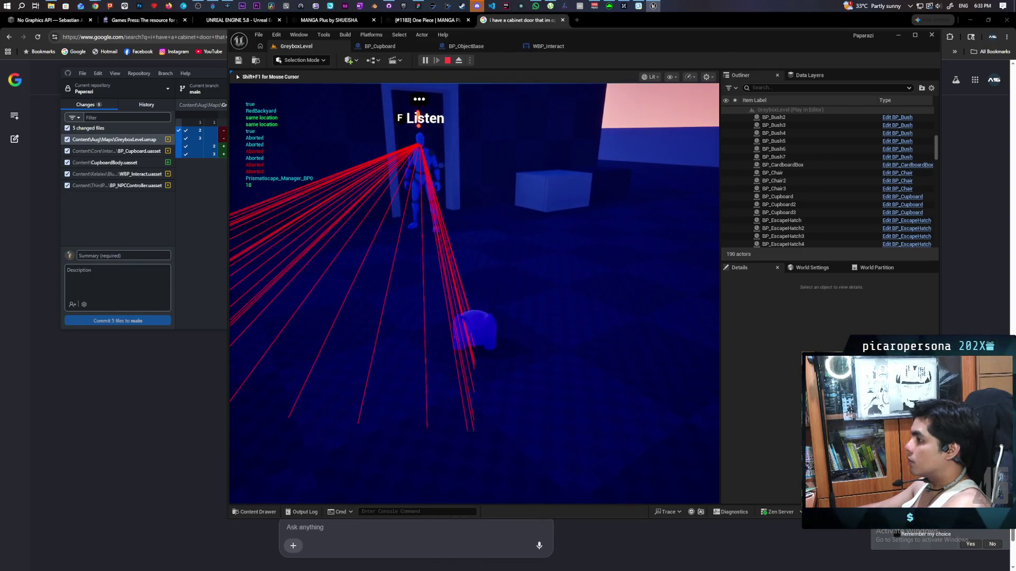
pyautogui.press('p')
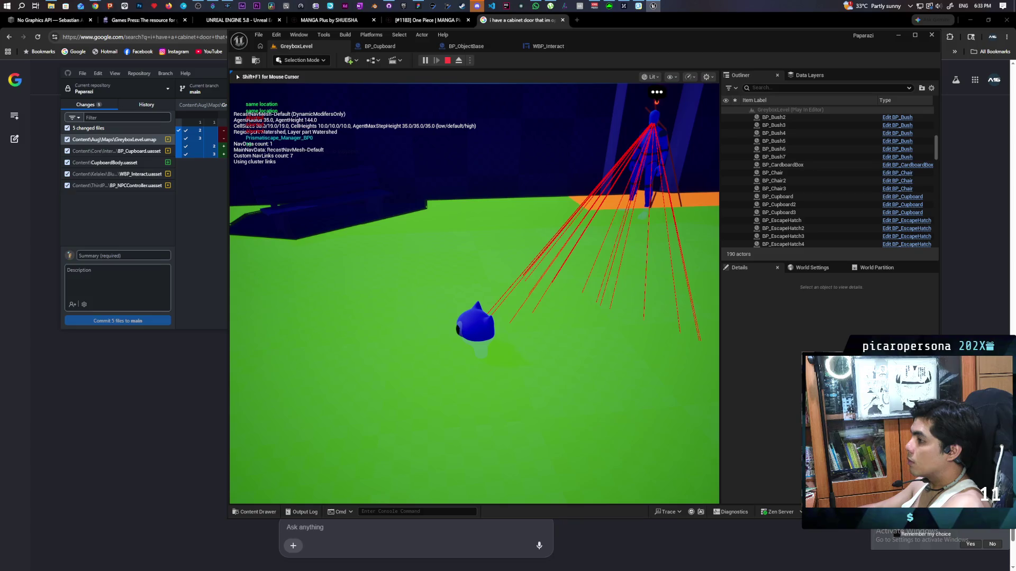
pyautogui.press('Escape')
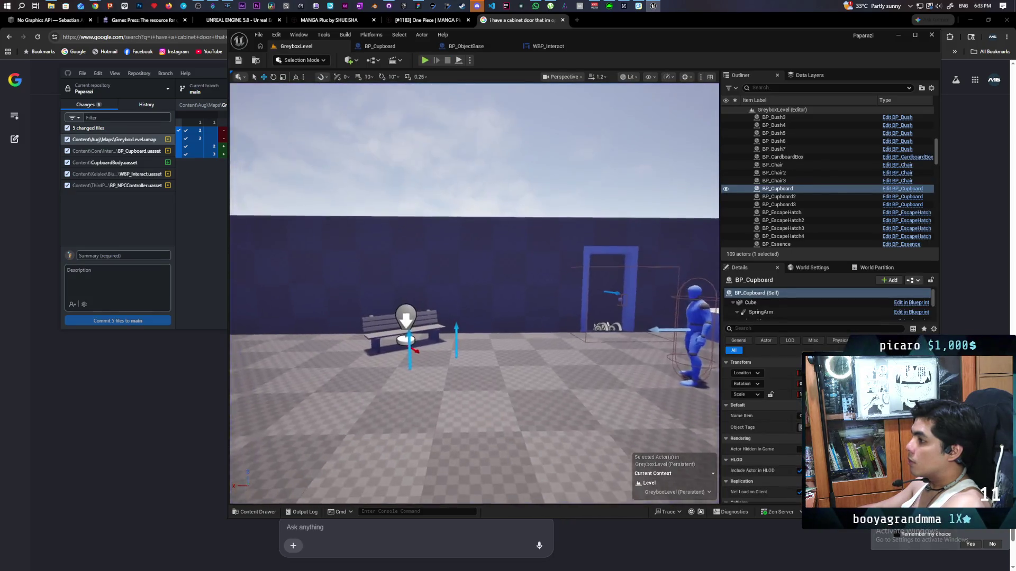
# Select the bench and its StaticMeshComponent0, then open the bench static mesh in the mesh editor.
pyautogui.click(463, 312)
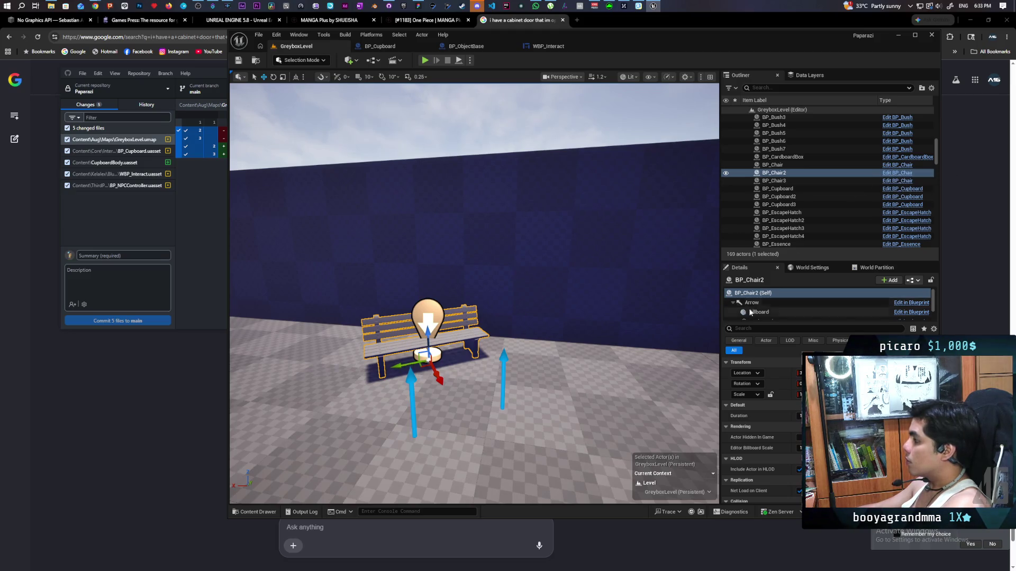
pyautogui.scroll(-3, 778, 308)
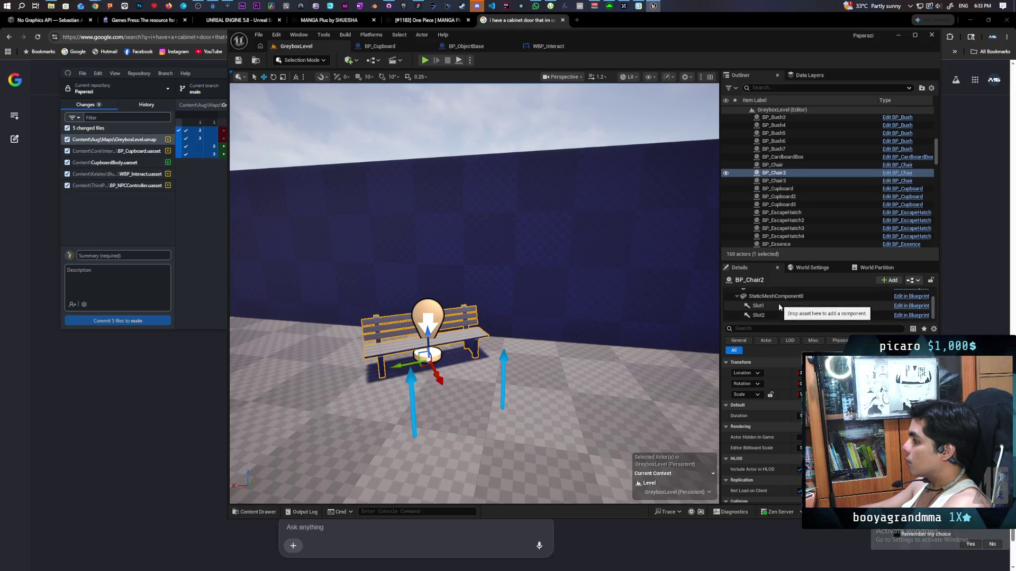
pyautogui.click(776, 296)
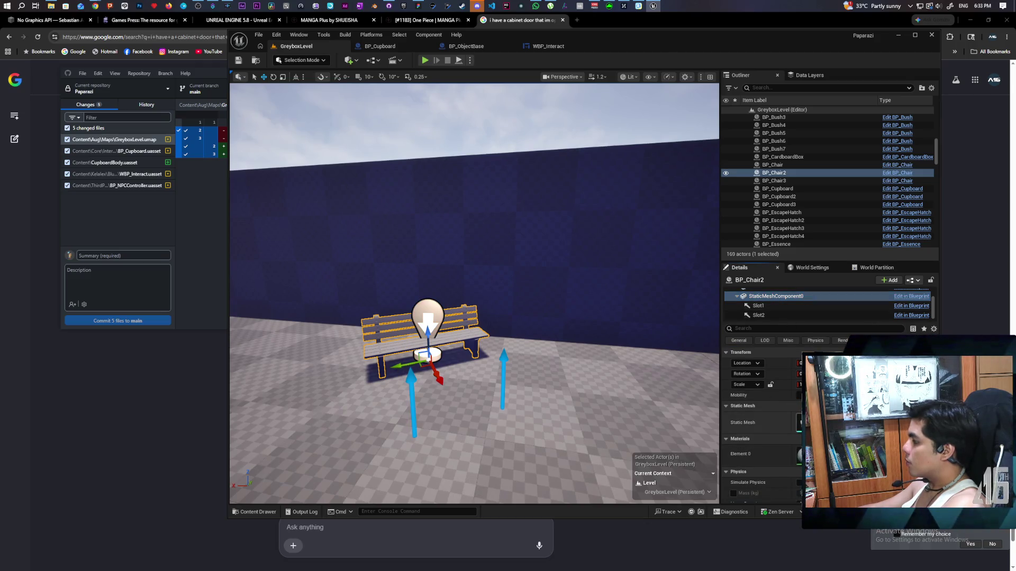
pyautogui.doubleClick(809, 423)
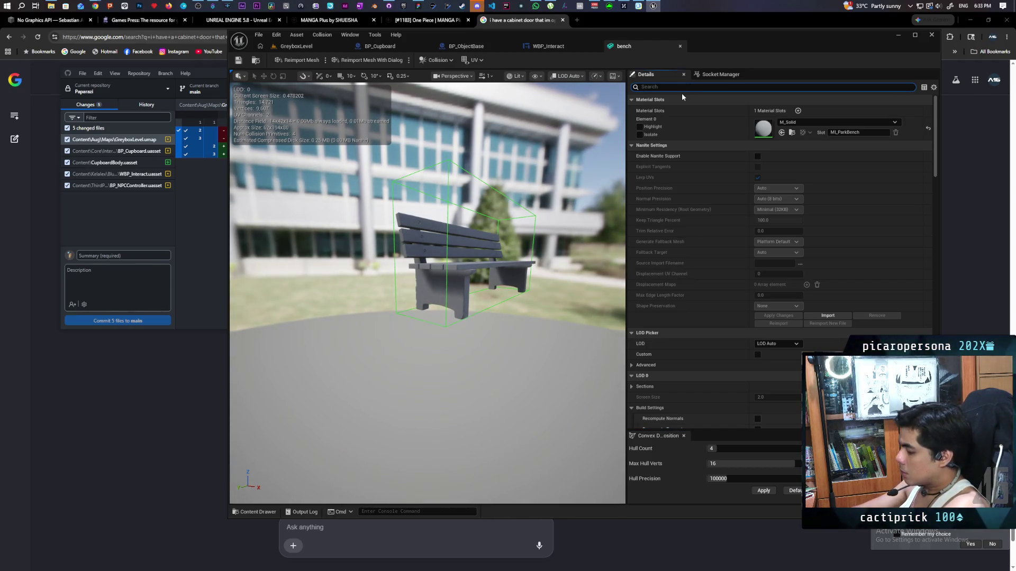
# Tick Is Dynamic Obstacle on the bench mesh and set its Area Class to NavArea_Obstacle.
pyautogui.write('obst')
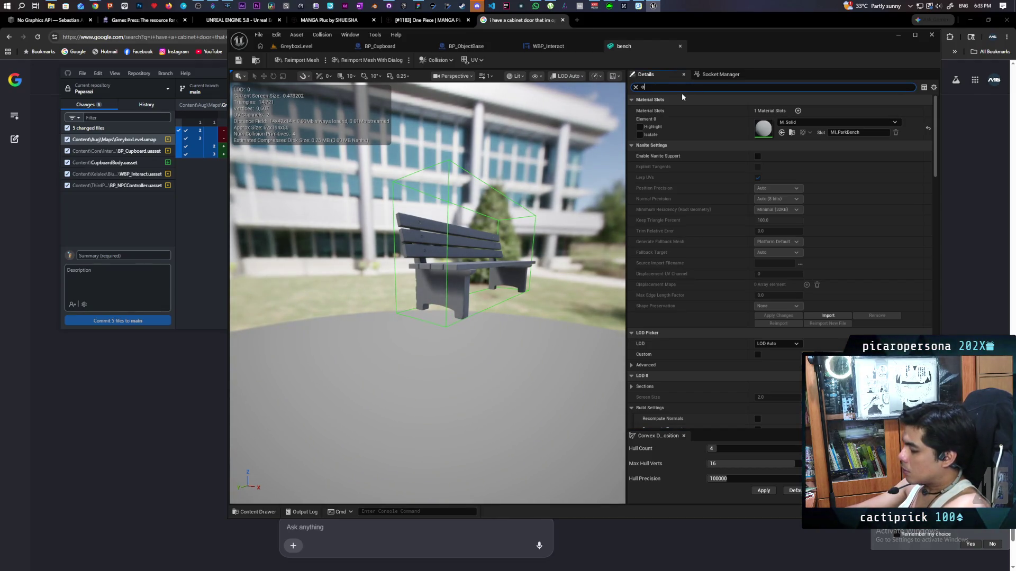
pyautogui.click(760, 111)
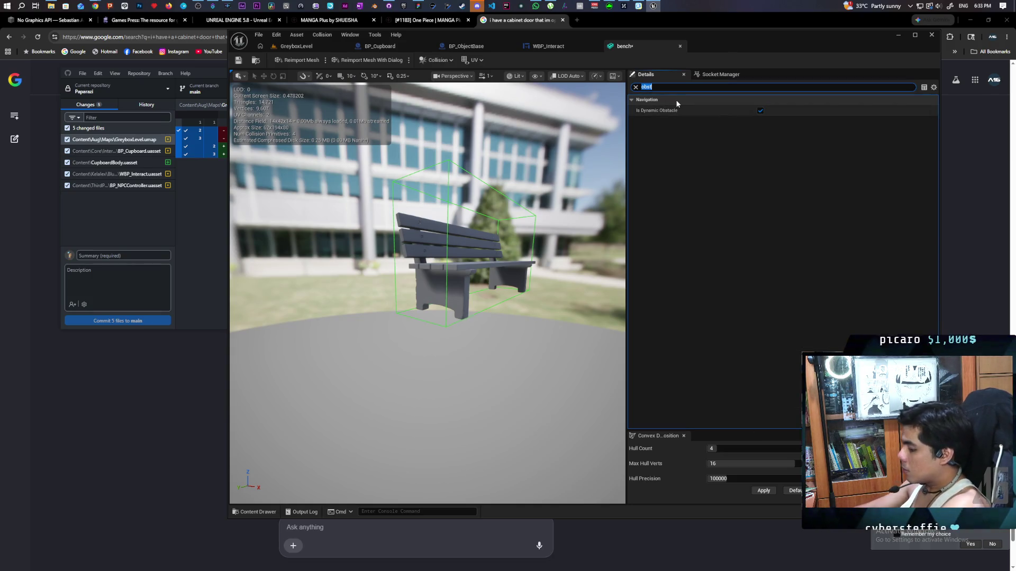
pyautogui.write('nav')
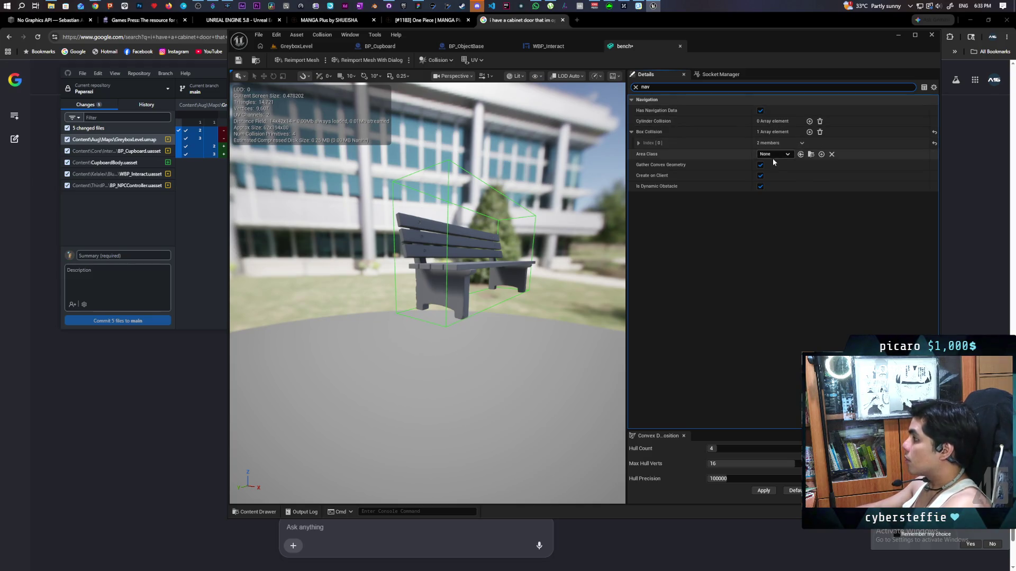
pyautogui.click(780, 155)
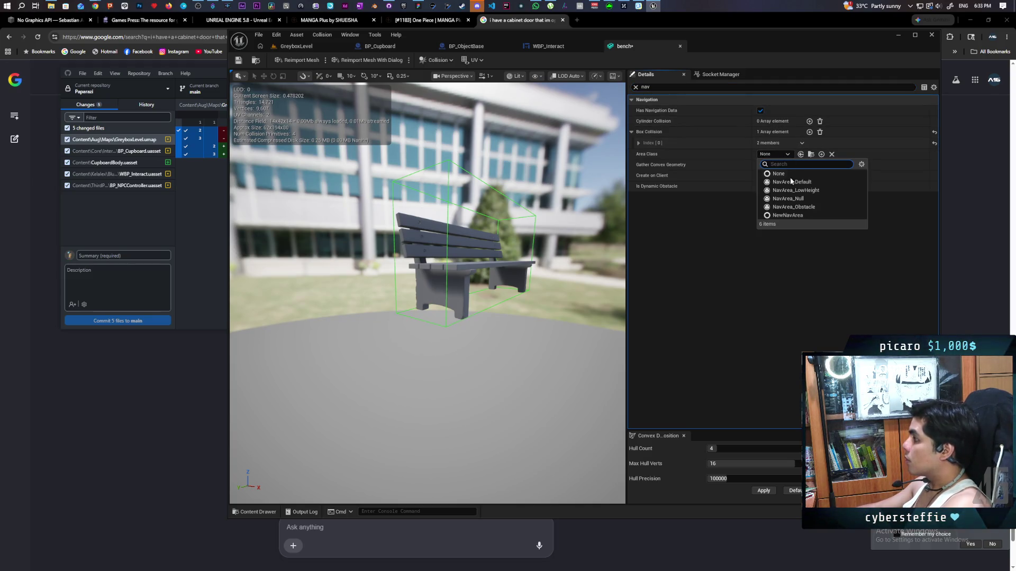
pyautogui.click(822, 207)
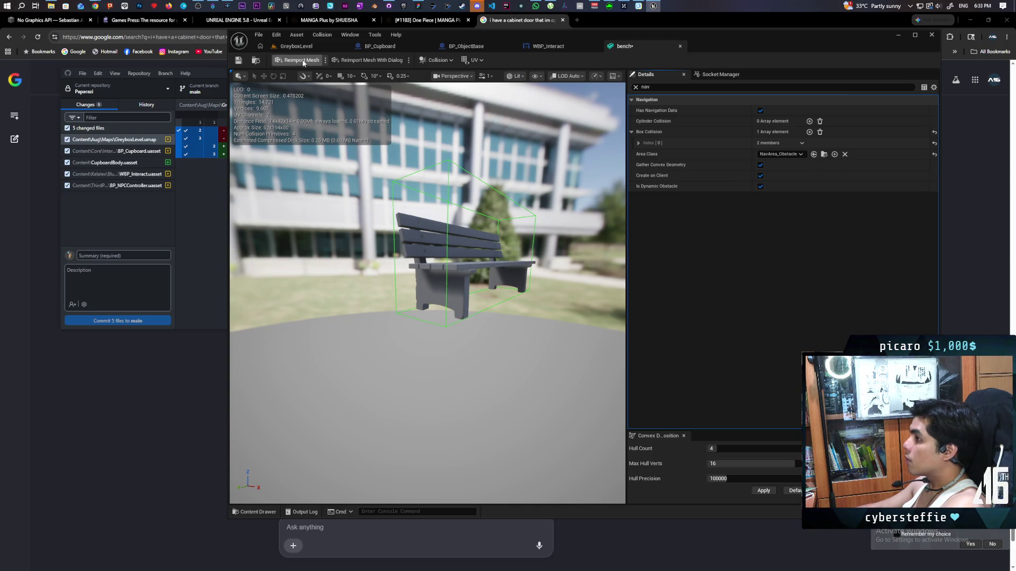
# Back in GreyboxLevel, select the Landscape and display the navigation mesh with P.
pyautogui.click(286, 46)
pyautogui.click(505, 297)
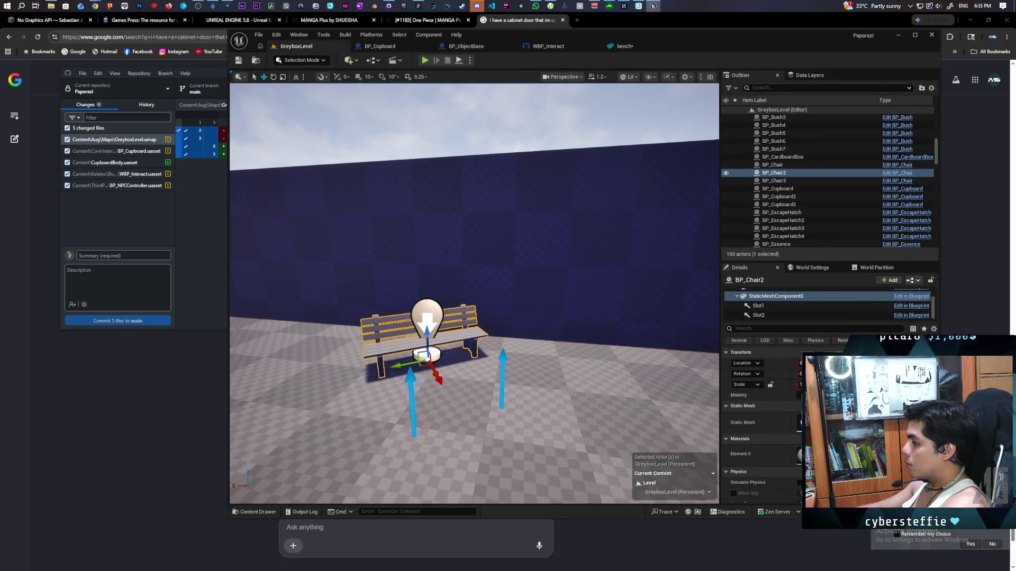
pyautogui.press('p')
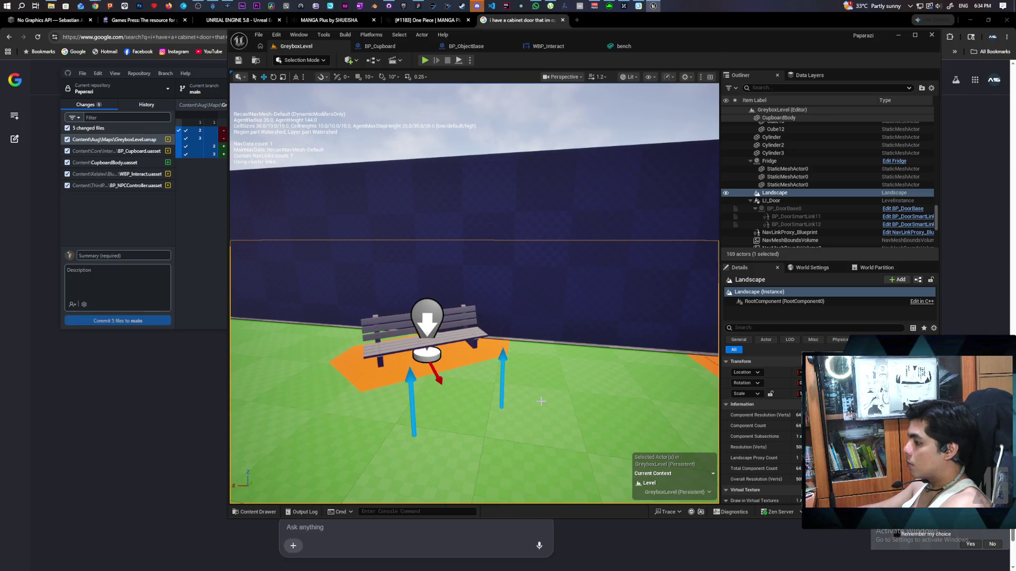
# Hide the navmesh overlay with P and launch Play In Editor with Alt+P.
pyautogui.press('p')
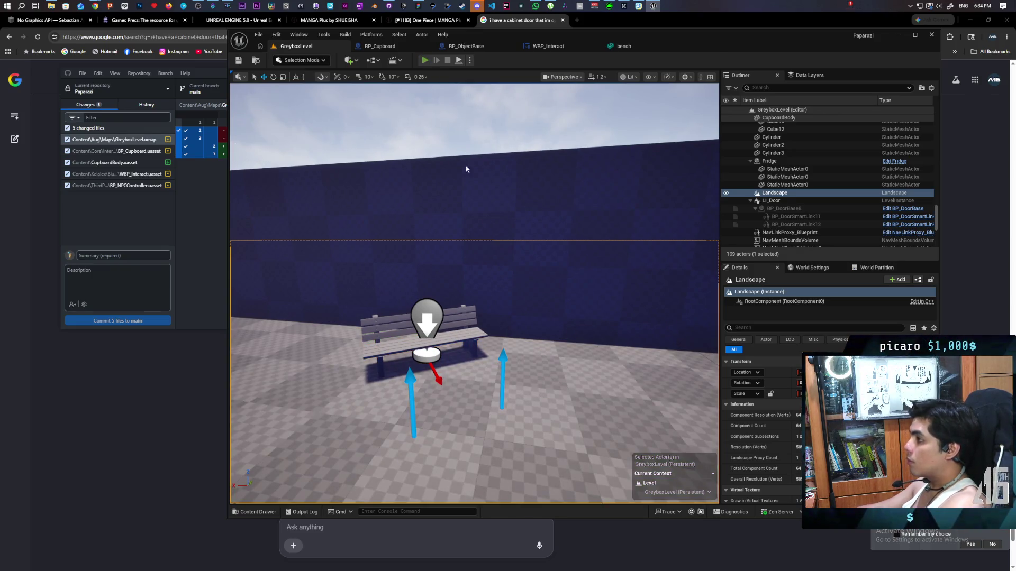
pyautogui.hotkey('alt', 'p')
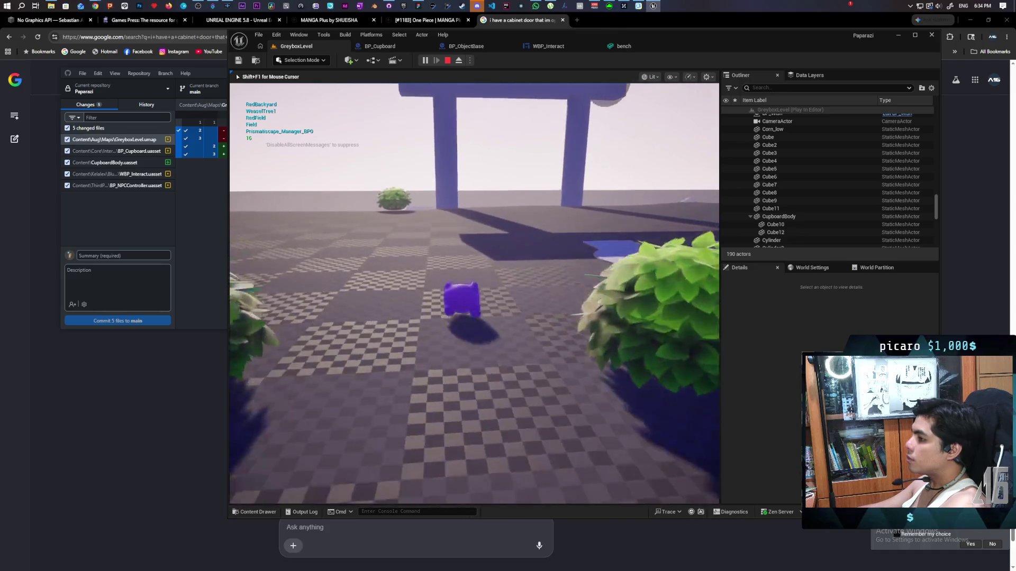
# In the play test, walk past the blue pillars to the NPC and open the cabinet door.
pyautogui.press('w')
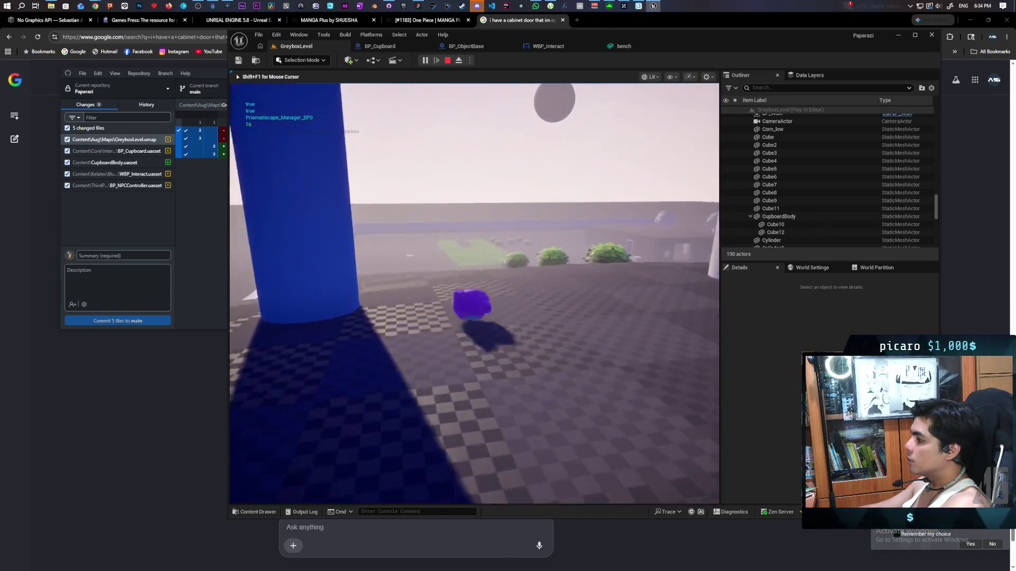
pyautogui.press('w')
pyautogui.press('w')
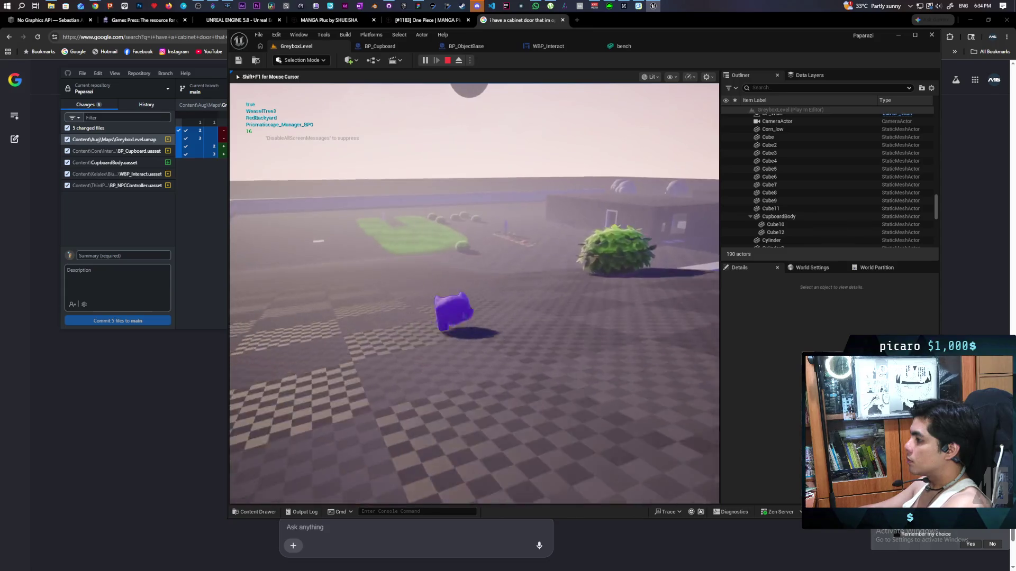
pyautogui.press('w')
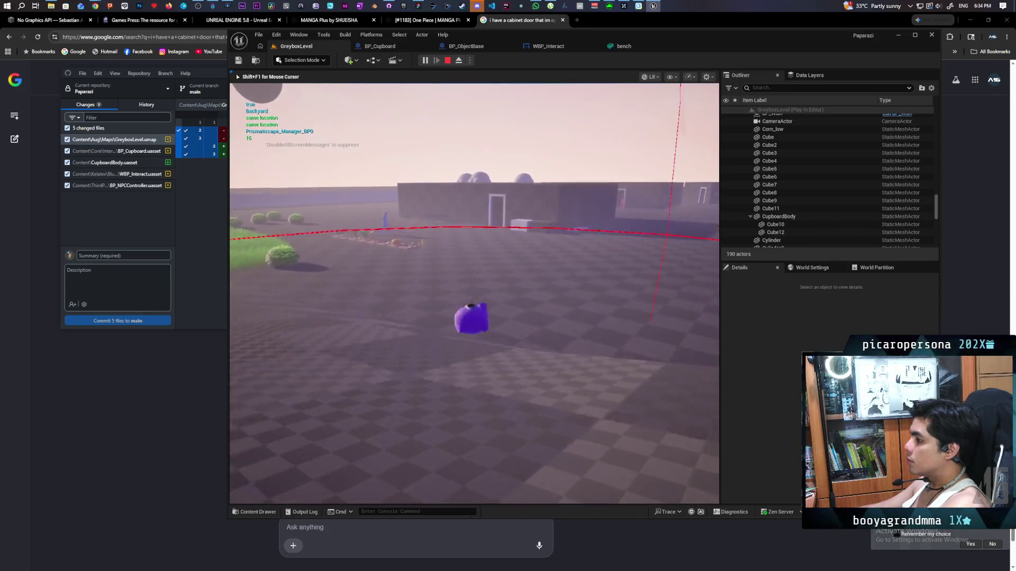
pyautogui.press('w')
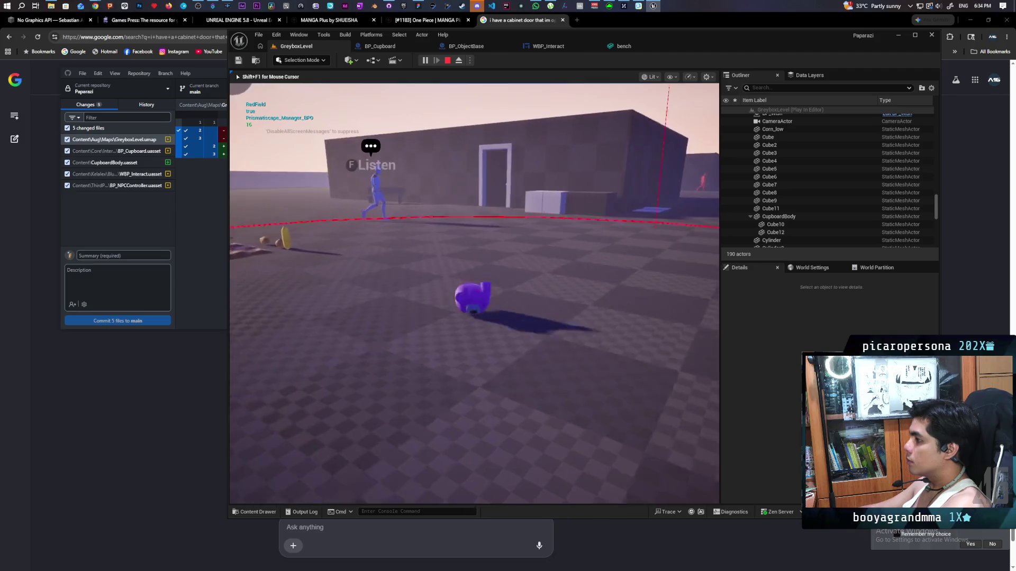
pyautogui.press('w')
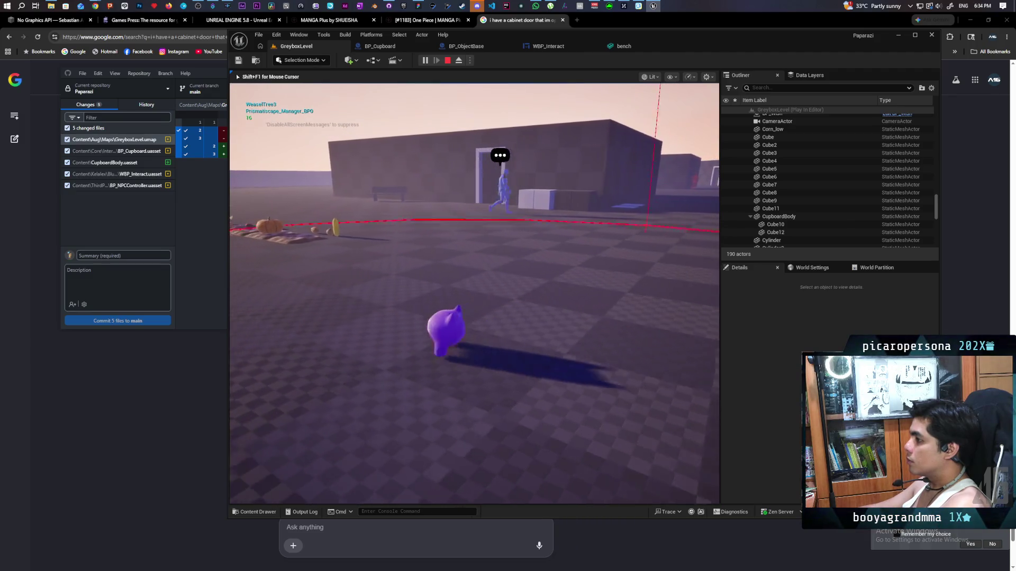
pyautogui.press('w')
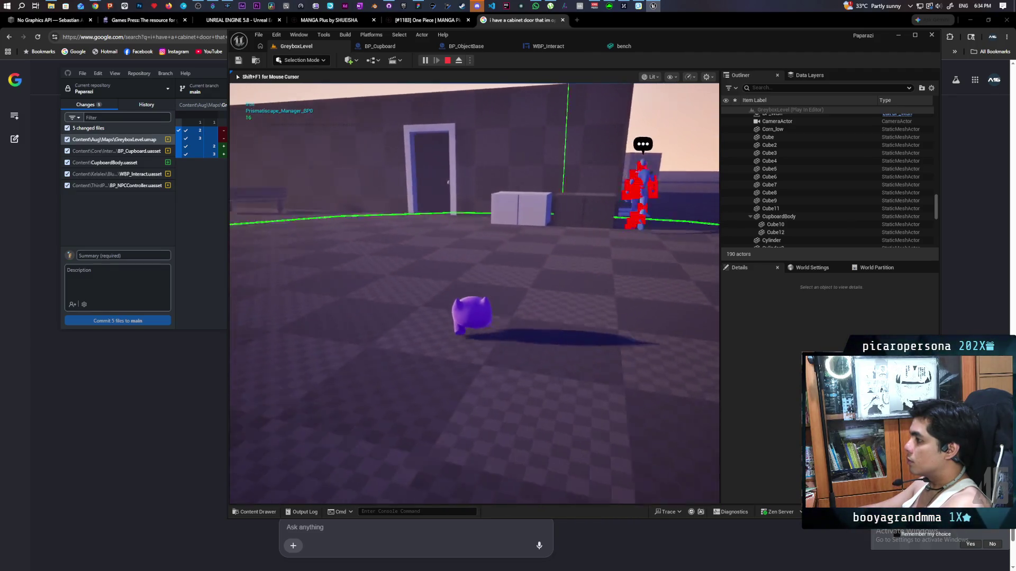
pyautogui.press('f')
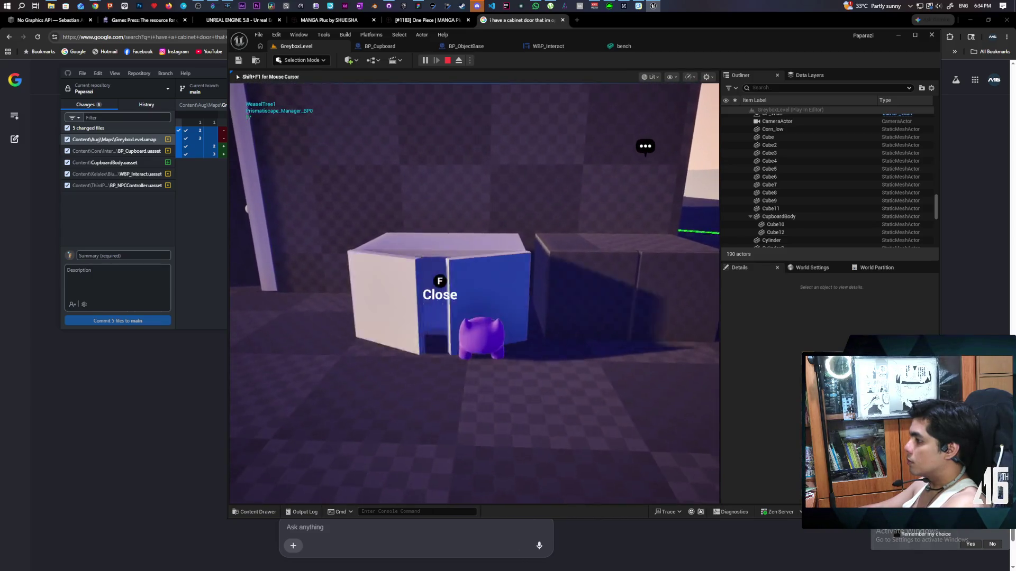
# Move near the window as the NPC approaches, then swing the camera back toward the cupboard.
pyautogui.press('w')
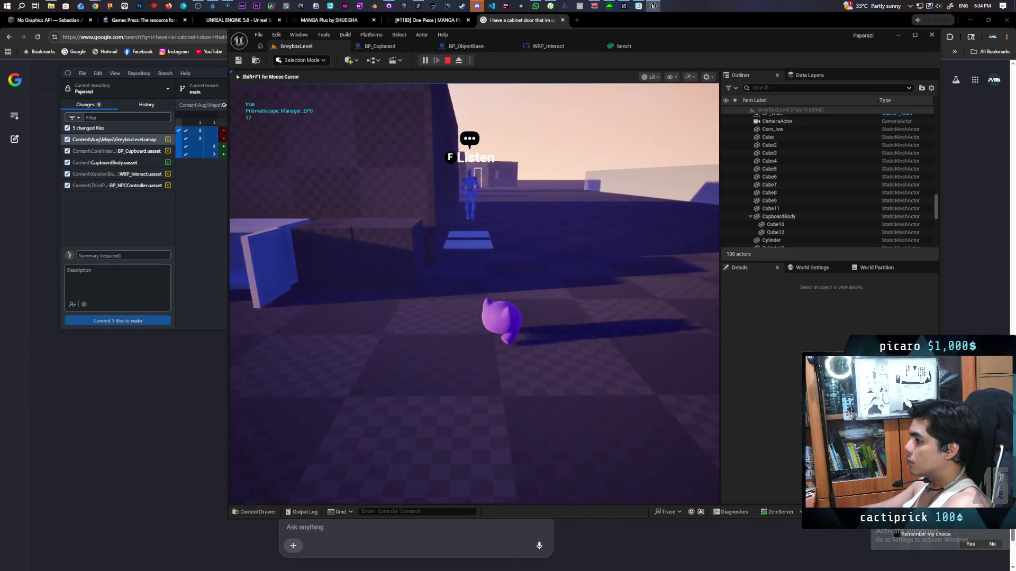
pyautogui.press('w')
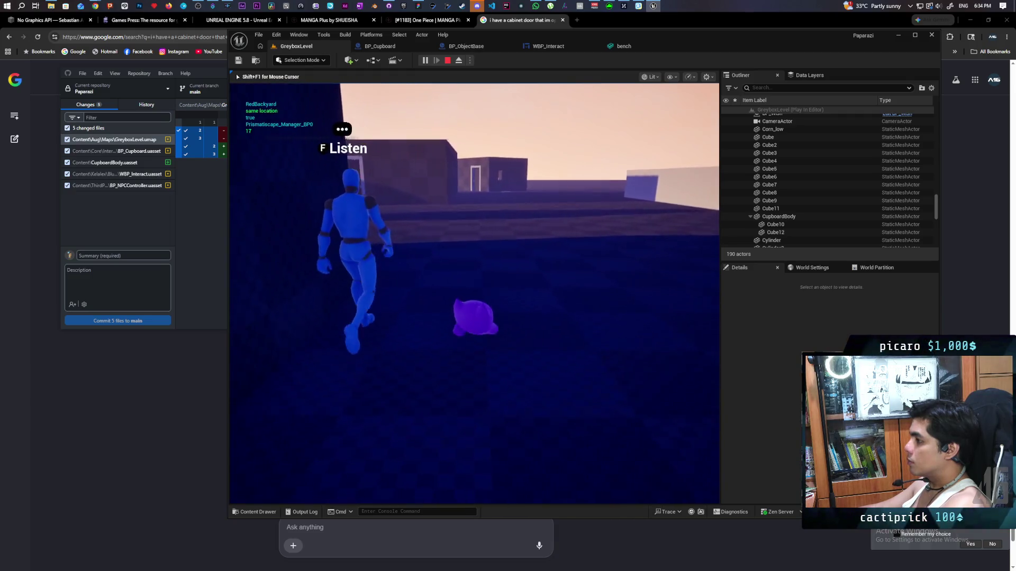
pyautogui.press('w')
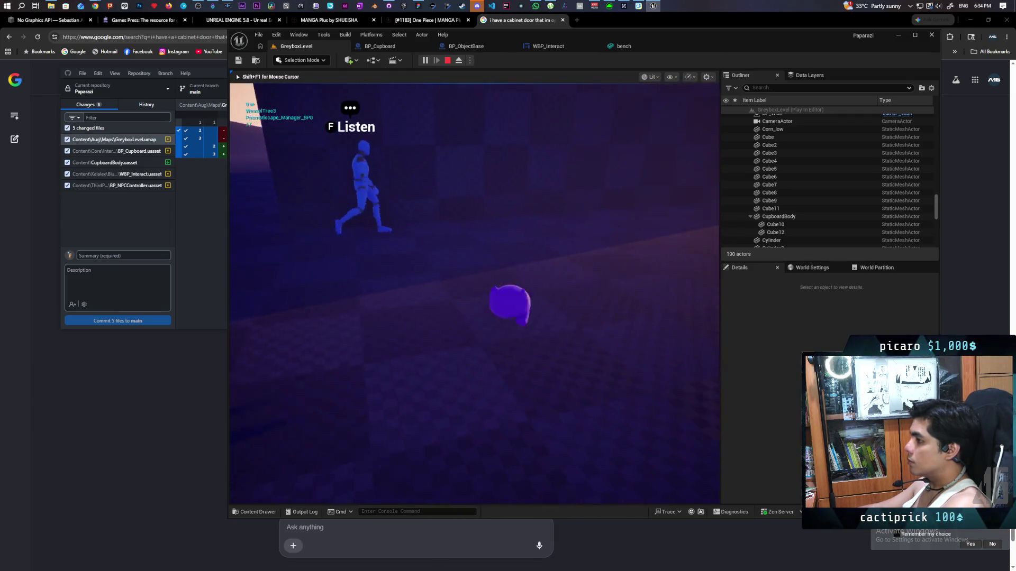
pyautogui.press('w')
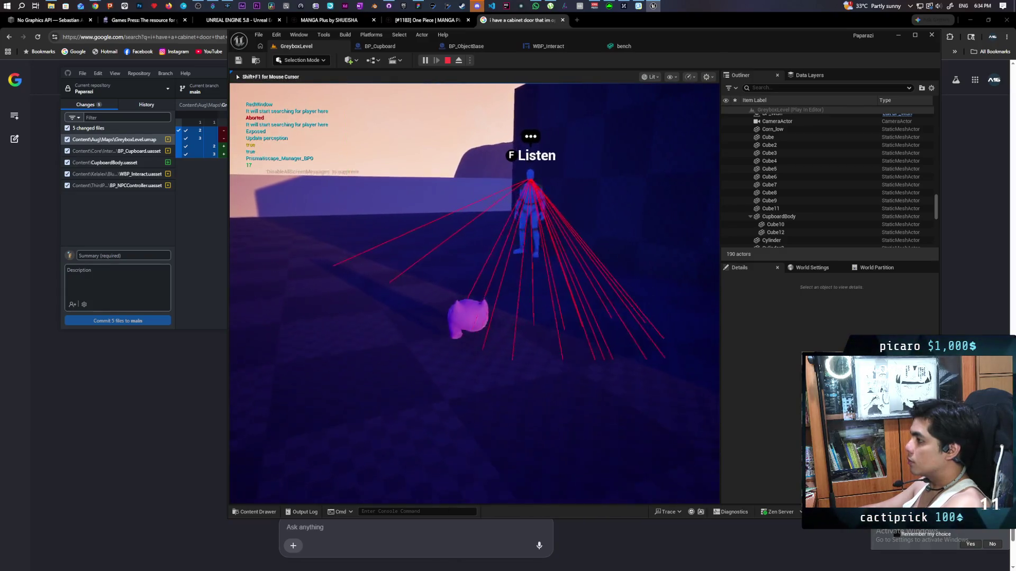
pyautogui.press('w')
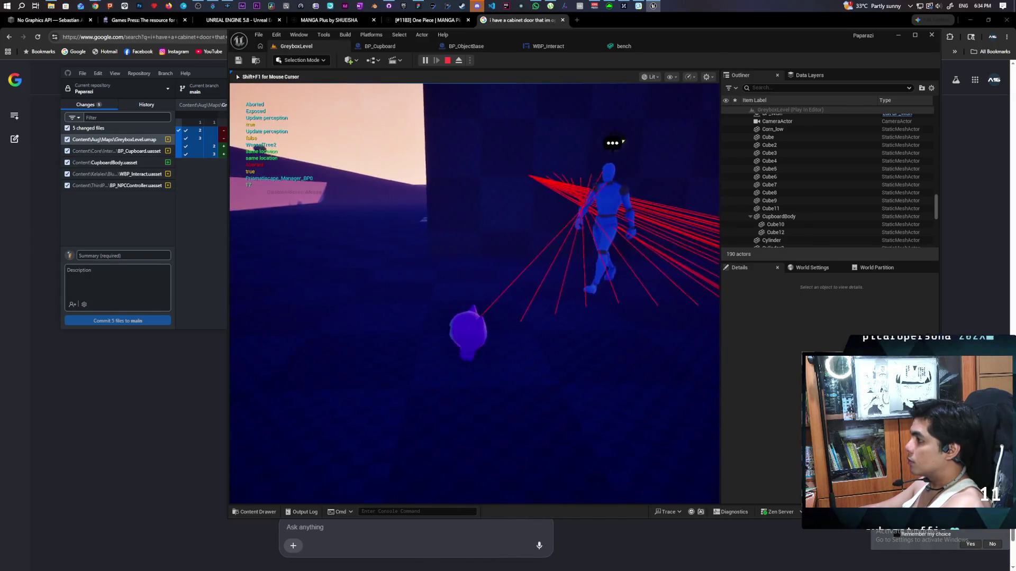
pyautogui.press('w')
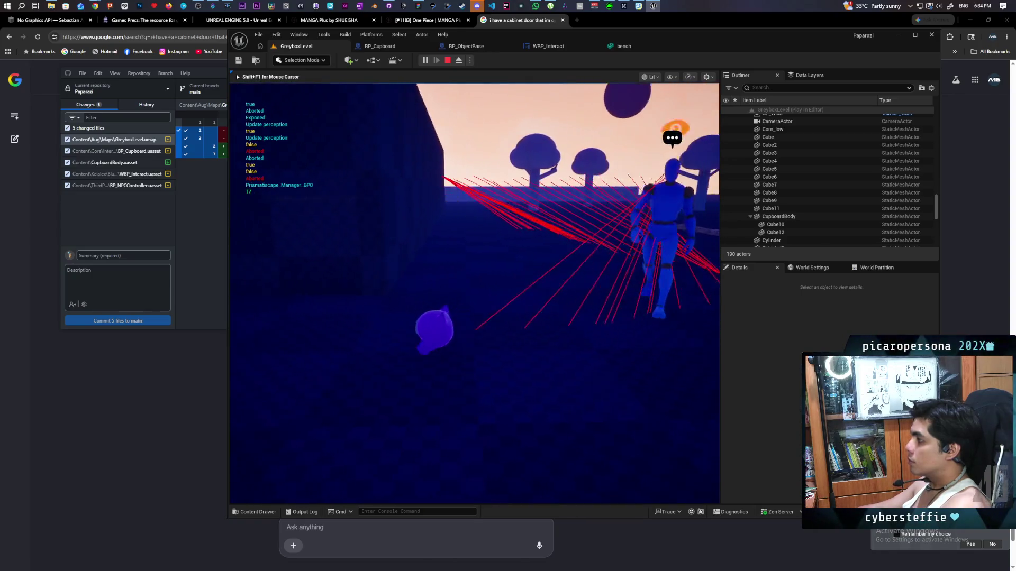
pyautogui.press('w')
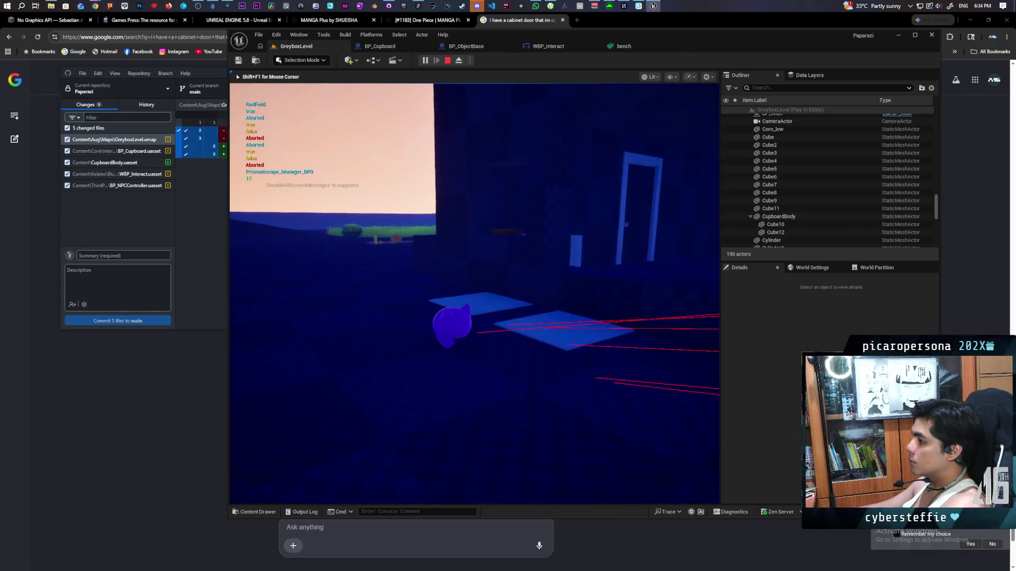
pyautogui.press('w')
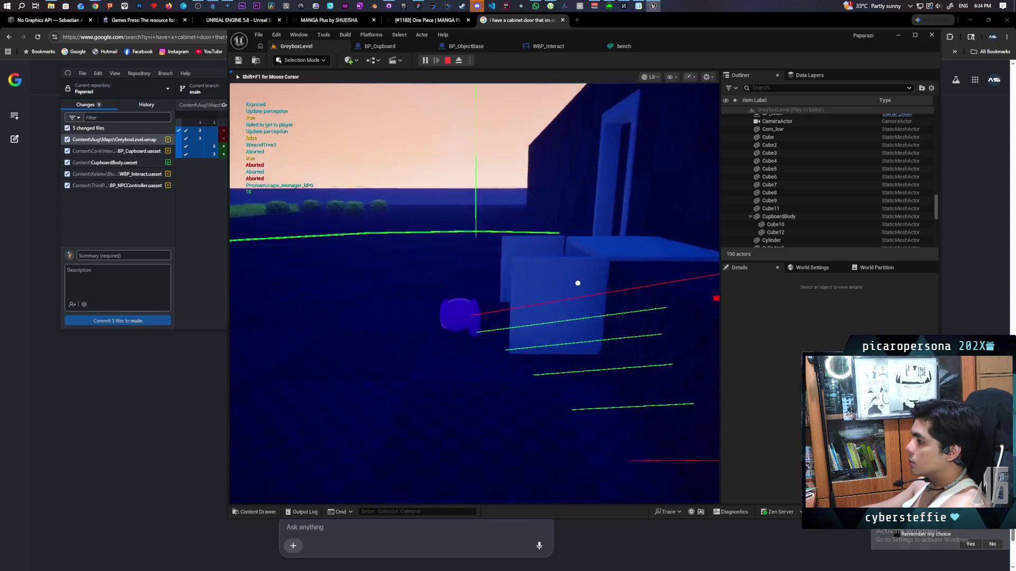
# Back away, show the navmesh overlay with P, look down on the cupboard, and stop playing.
pyautogui.press('s')
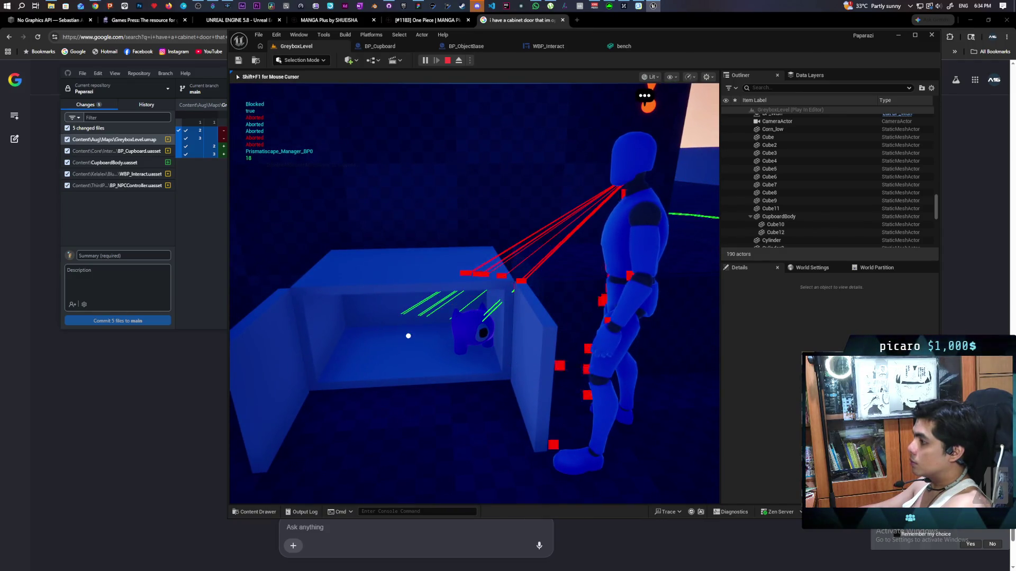
pyautogui.press('p')
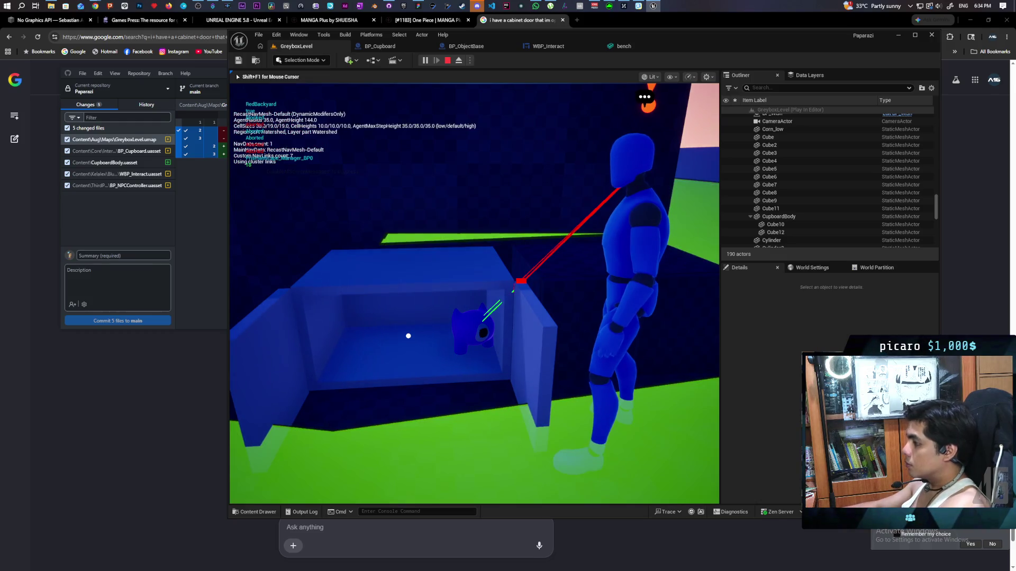
pyautogui.press('e')
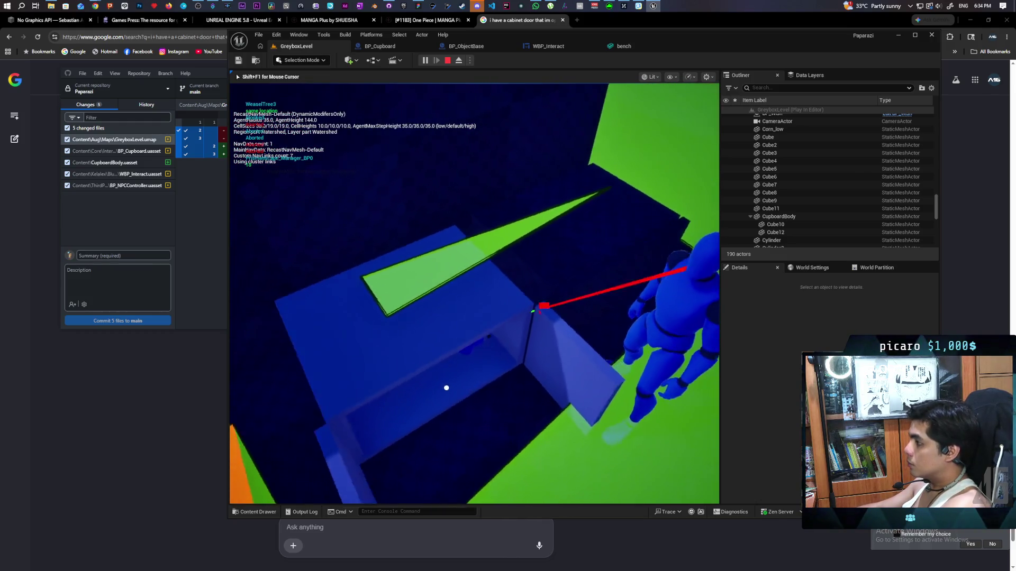
pyautogui.press('Escape')
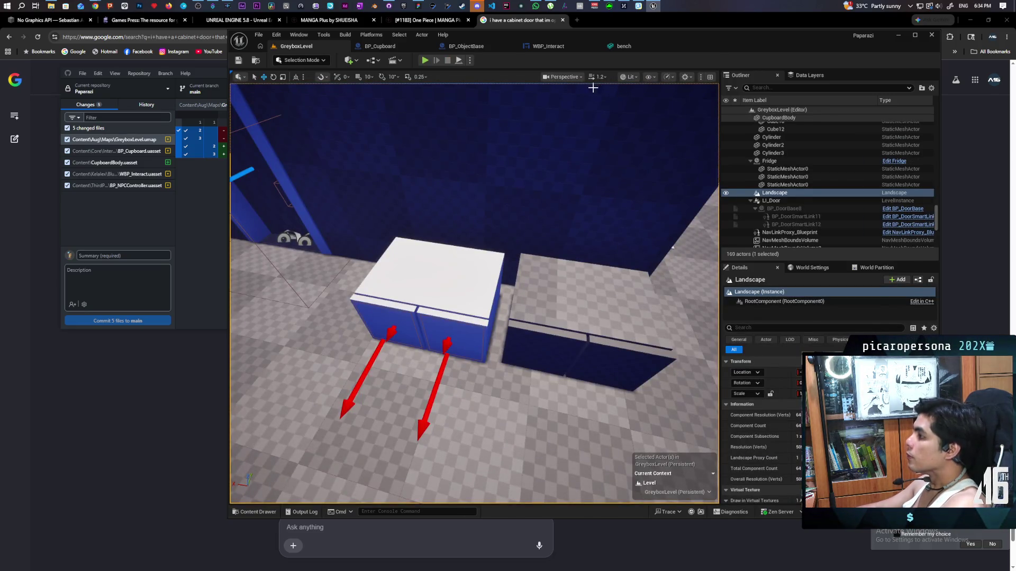
# Show the navmesh around BP_Cupboard3 with P, orbit it, and select its Cube component.
pyautogui.click(451, 269)
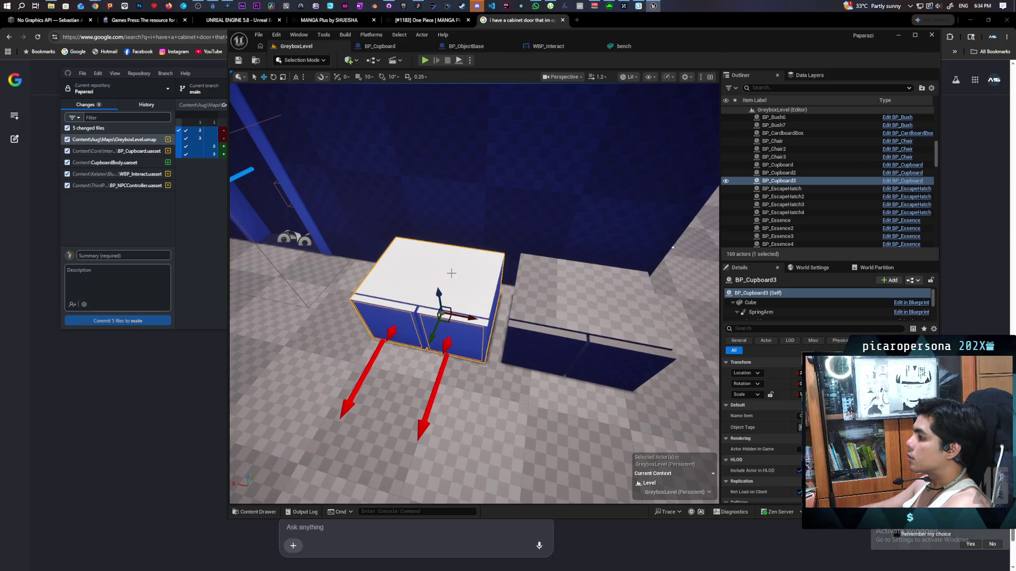
pyautogui.click(493, 438)
pyautogui.press('p')
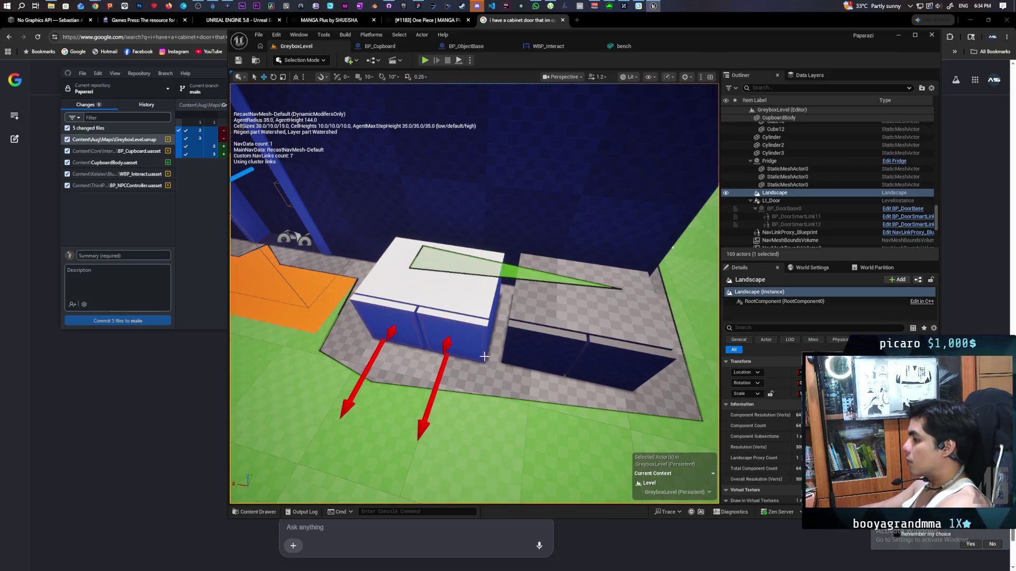
pyautogui.moveTo(458, 292)
pyautogui.mouseDown()
pyautogui.moveTo(434, 286)
pyautogui.moveTo(458, 291)
pyautogui.moveTo(435, 317)
pyautogui.mouseUp()
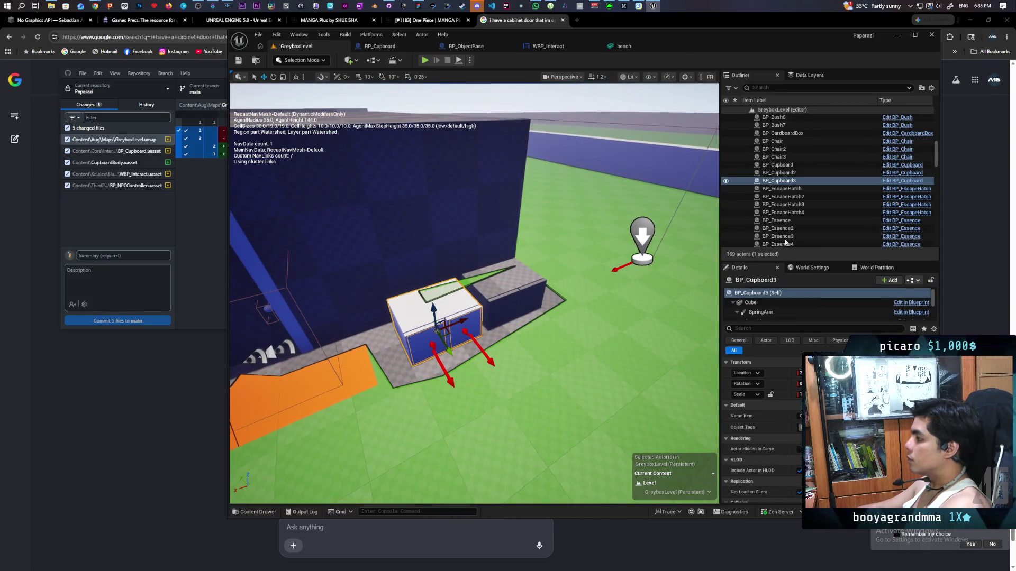
pyautogui.click(762, 309)
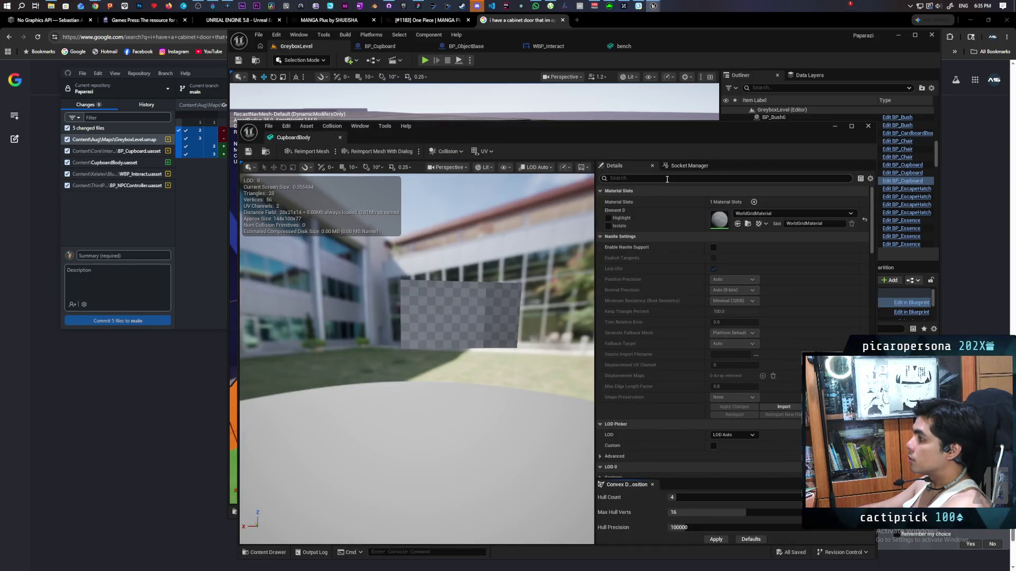
# Tick Is Dynamic Obstacle and set Area Class to NavArea_Obstacle on CupboardBody.
pyautogui.write('obsta')
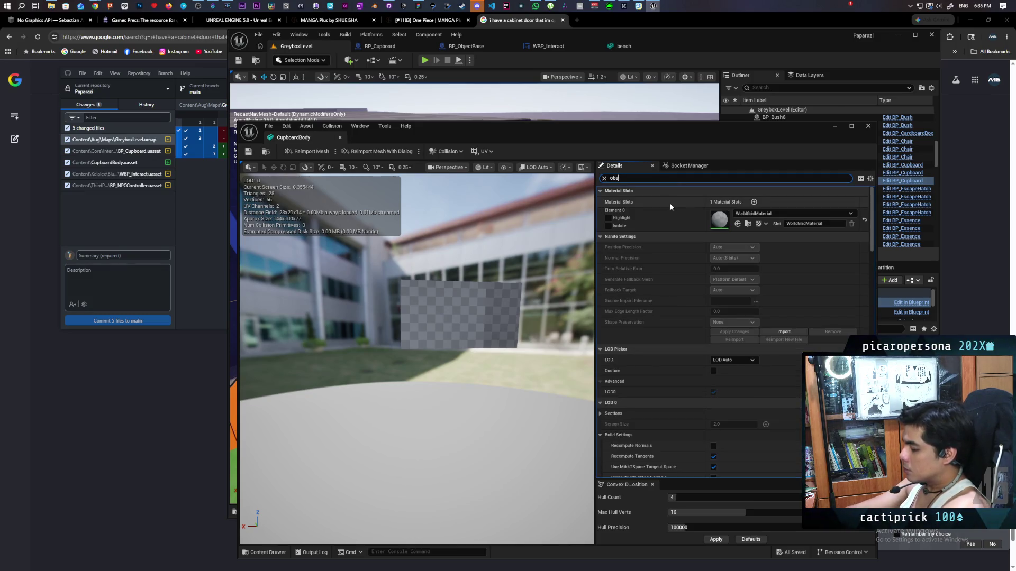
pyautogui.click(715, 201)
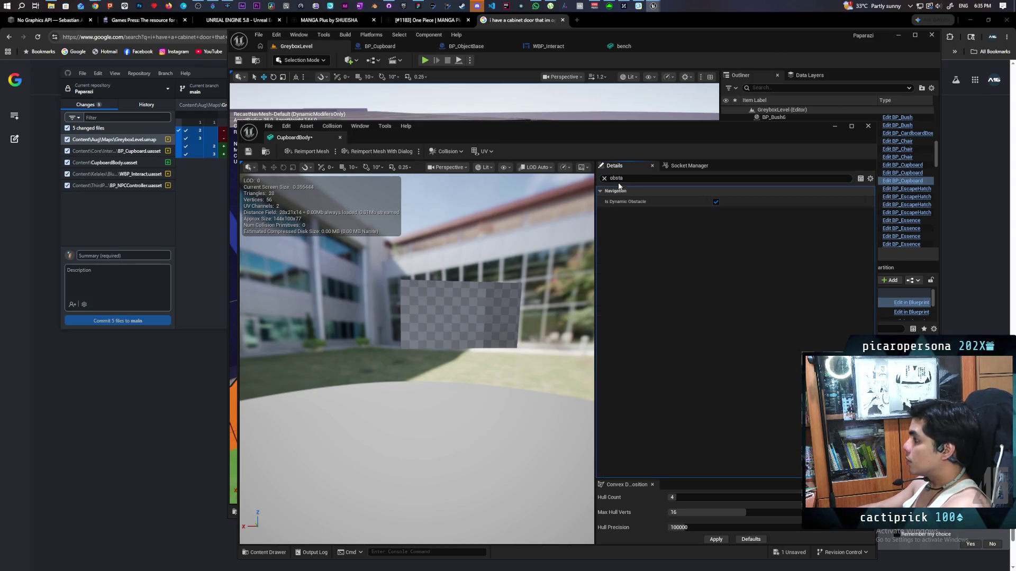
pyautogui.write('nav')
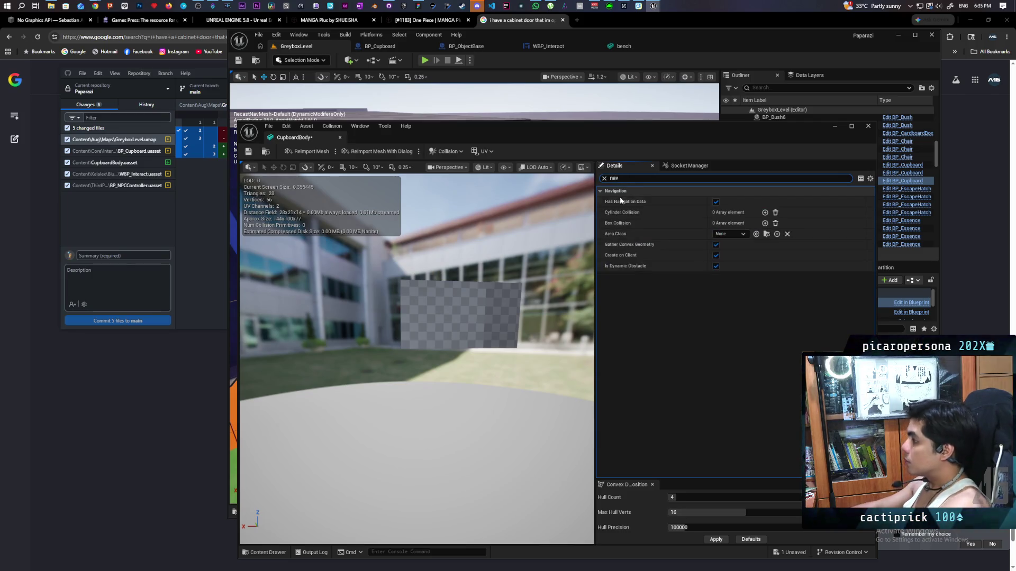
pyautogui.click(729, 234)
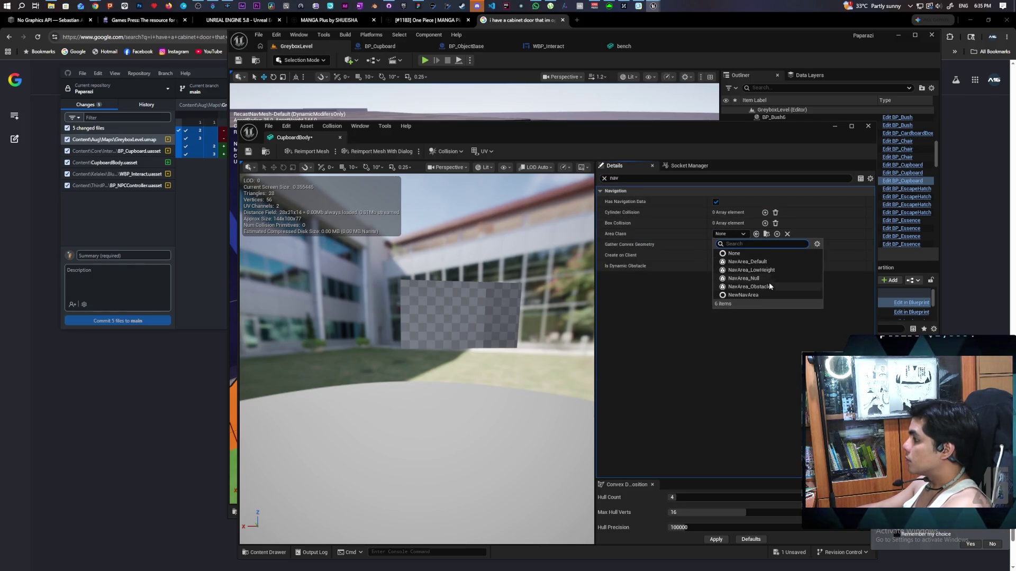
pyautogui.click(770, 286)
# Inspect the cupboard's navmesh in the level, then minimize the Static Mesh editor.
pyautogui.moveTo(477, 142); pyautogui.dragTo(648, 124)
pyautogui.moveTo(317, 291); pyautogui.dragTo(376, 265)
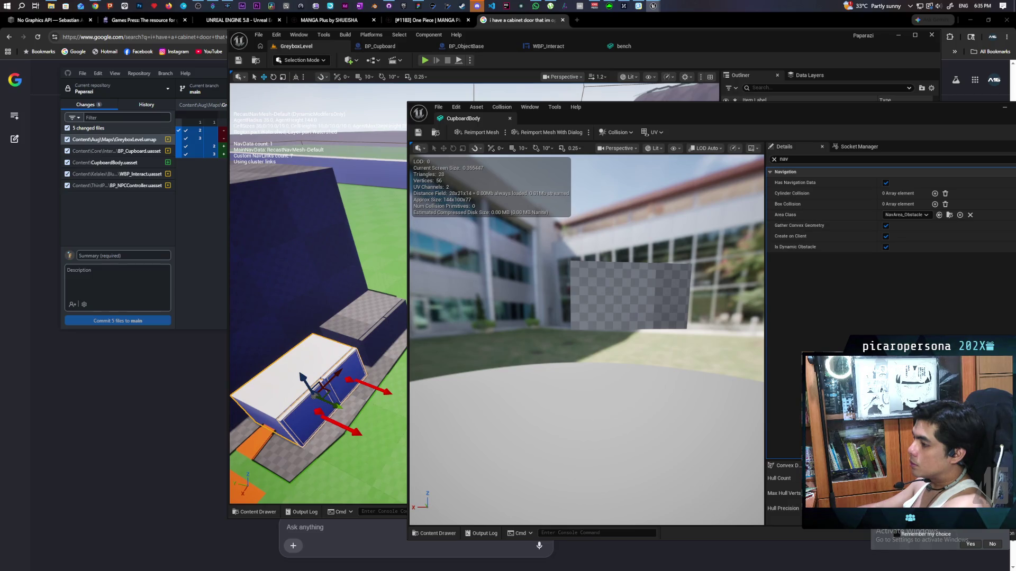
pyautogui.moveTo(376, 266); pyautogui.dragTo(307, 268)
pyautogui.moveTo(990, 108); pyautogui.dragTo(866, 119)
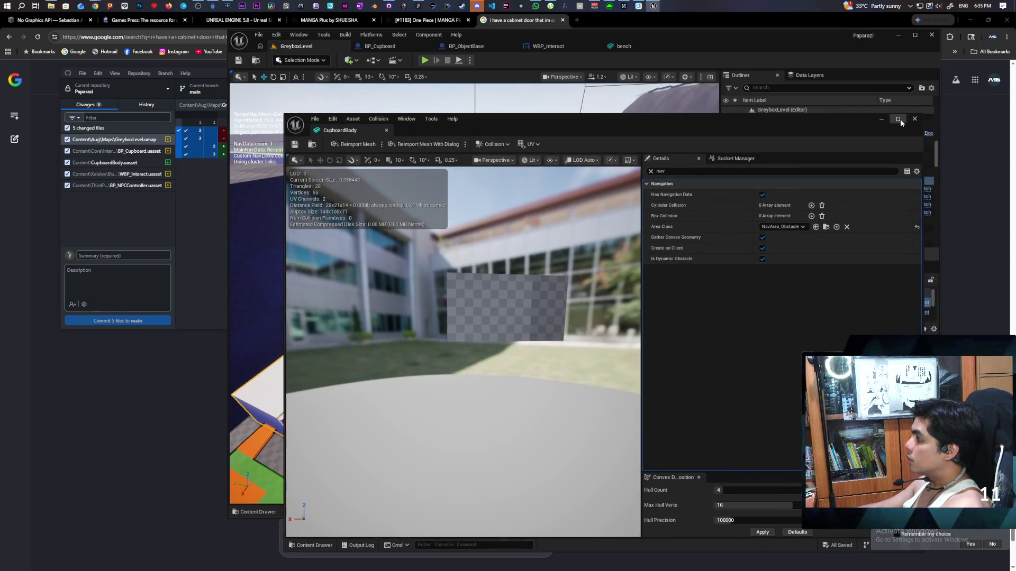
pyautogui.click(879, 120)
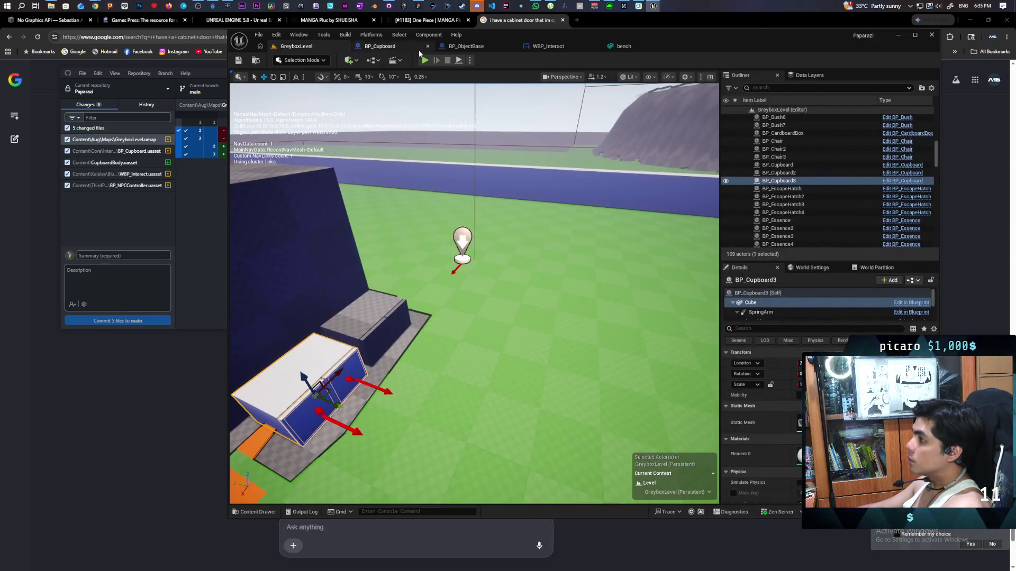
# Untick Can Ever Affect Navigation for BP_Cupboard's StaticMesh2 and StaticMesh3, then return to GreyboxLevel.
pyautogui.click(418, 48)
pyautogui.click(270, 185)
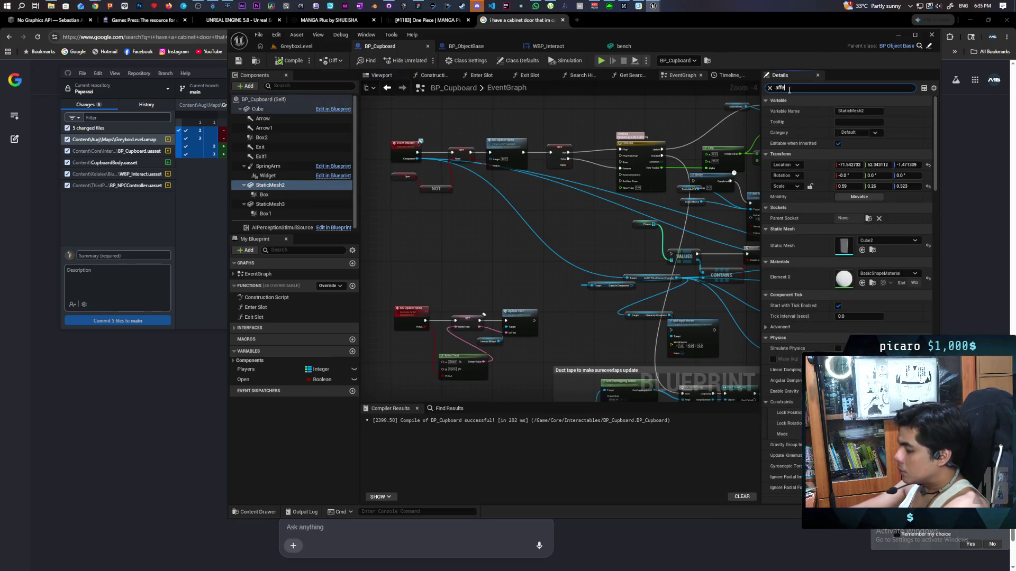
pyautogui.write('ct')
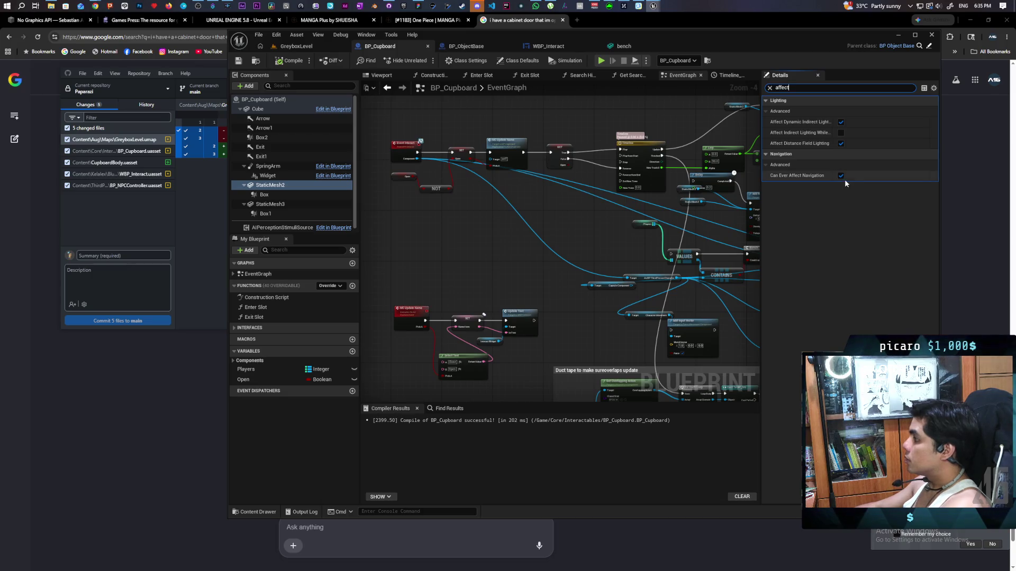
pyautogui.click(279, 204)
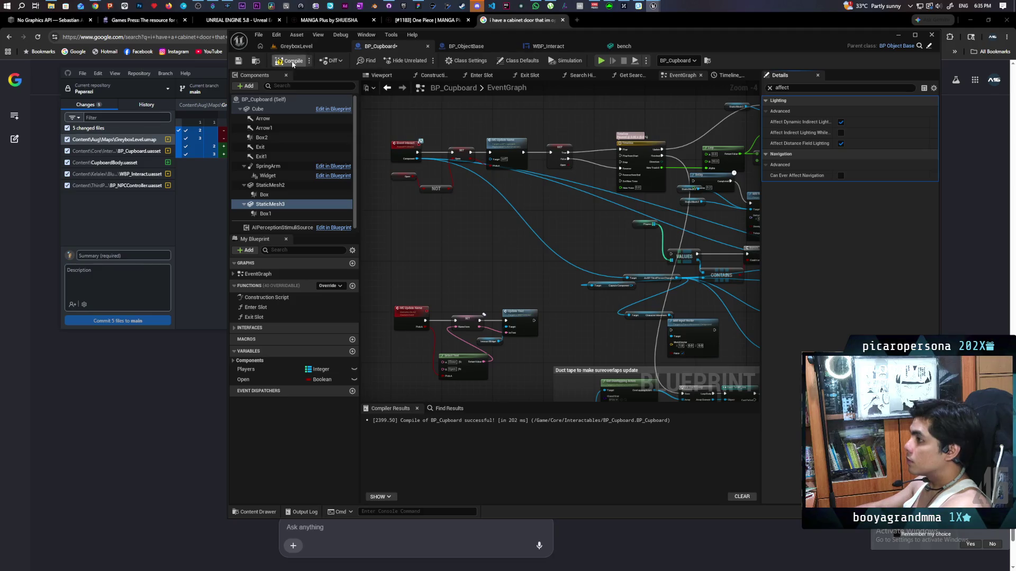
pyautogui.click(305, 47)
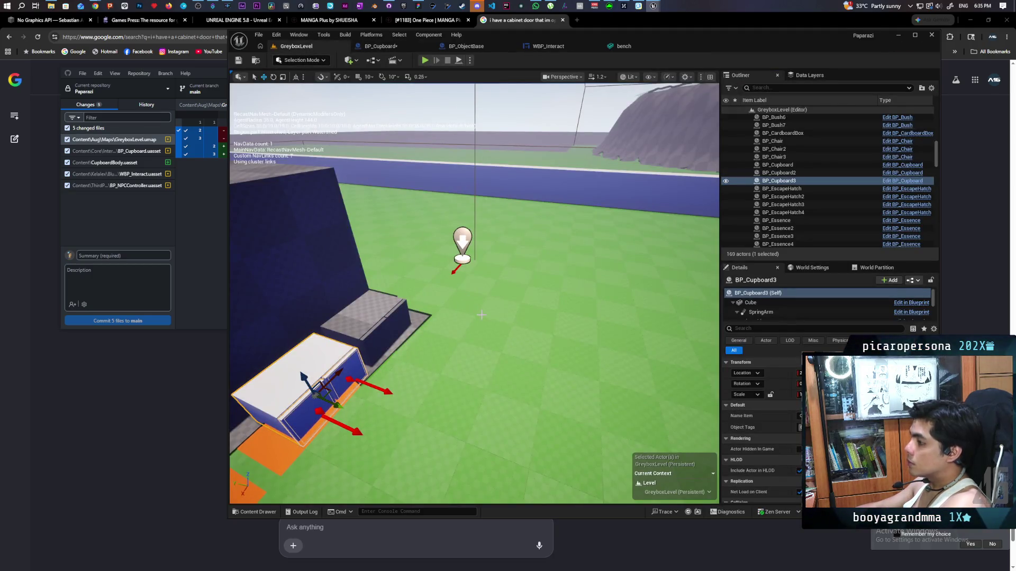
# Frame the cupboard and delete the CupboardBody from the level.
pyautogui.press('f')
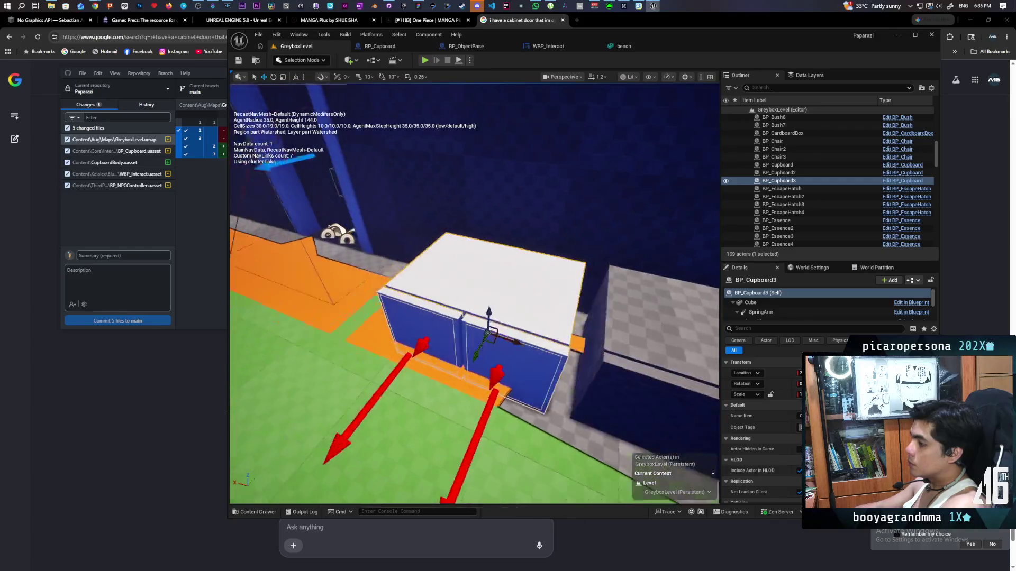
pyautogui.moveTo(474, 293)
pyautogui.mouseDown()
pyautogui.moveTo(474, 254)
pyautogui.moveTo(474, 306)
pyautogui.moveTo(455, 307)
pyautogui.moveTo(481, 283)
pyautogui.mouseUp()
pyautogui.click(481, 283)
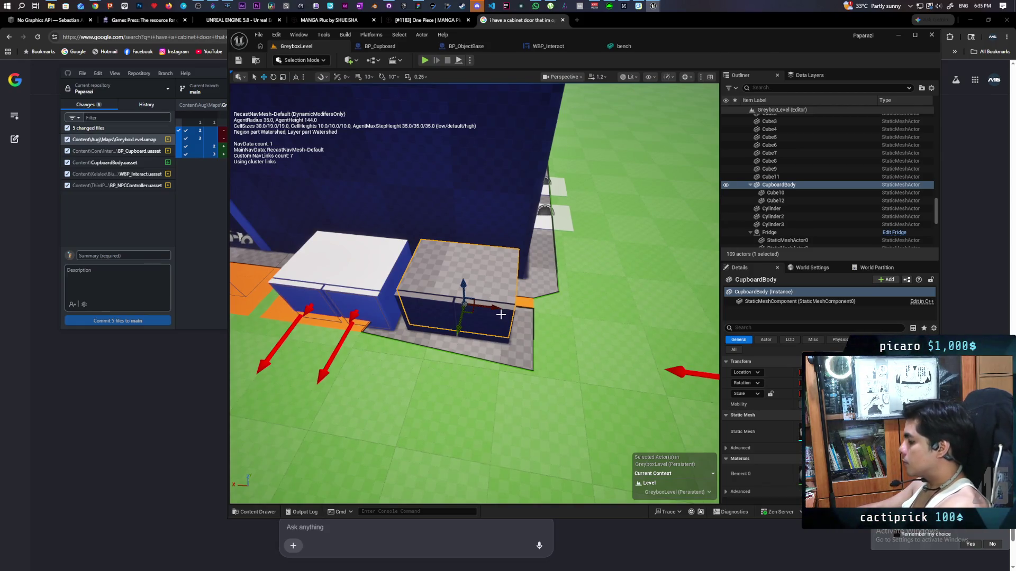
pyautogui.press('Delete')
pyautogui.hotkey('ctrl', 'z')
pyautogui.press('Delete')
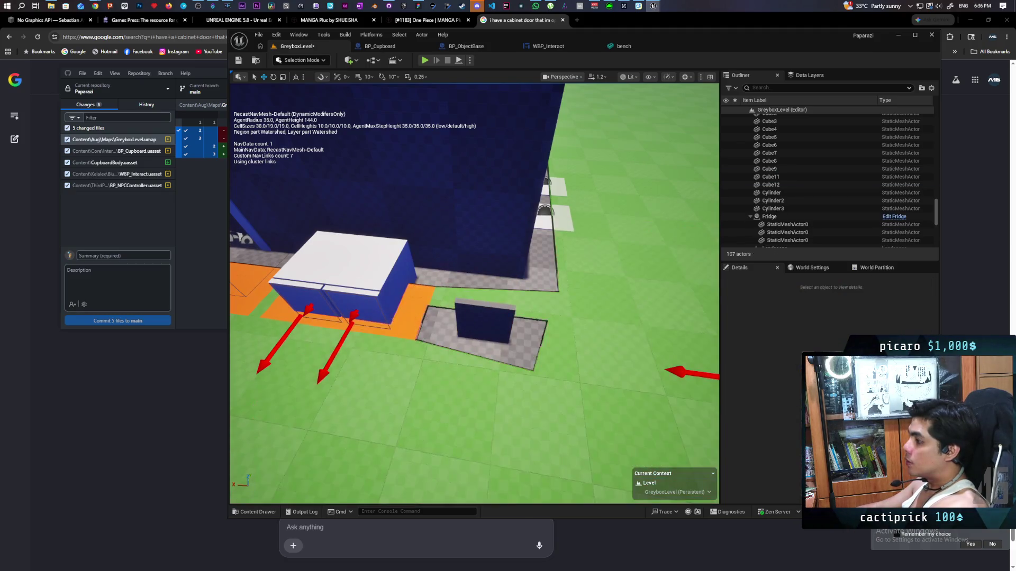
# Save GreyboxLevel and start a new play test.
pyautogui.moveTo(558, 333)
pyautogui.mouseDown()
pyautogui.moveTo(545, 392)
pyautogui.moveTo(537, 360)
pyautogui.moveTo(555, 334)
pyautogui.mouseUp()
pyautogui.hotkey('ctrl', 's')
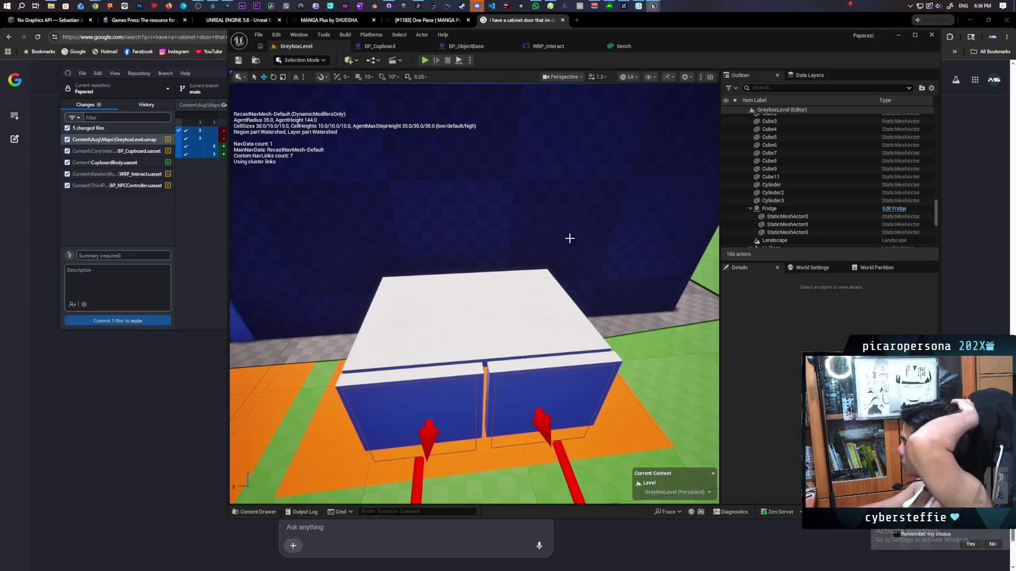
pyautogui.click(425, 62)
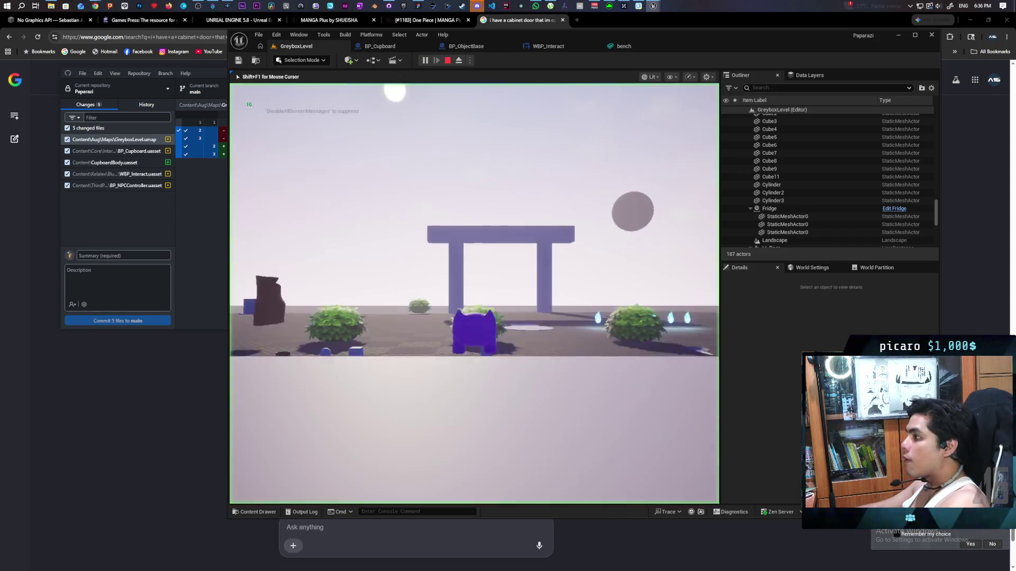
# Walk through the arch and yard to the white cabinet and open it.
pyautogui.press('w')
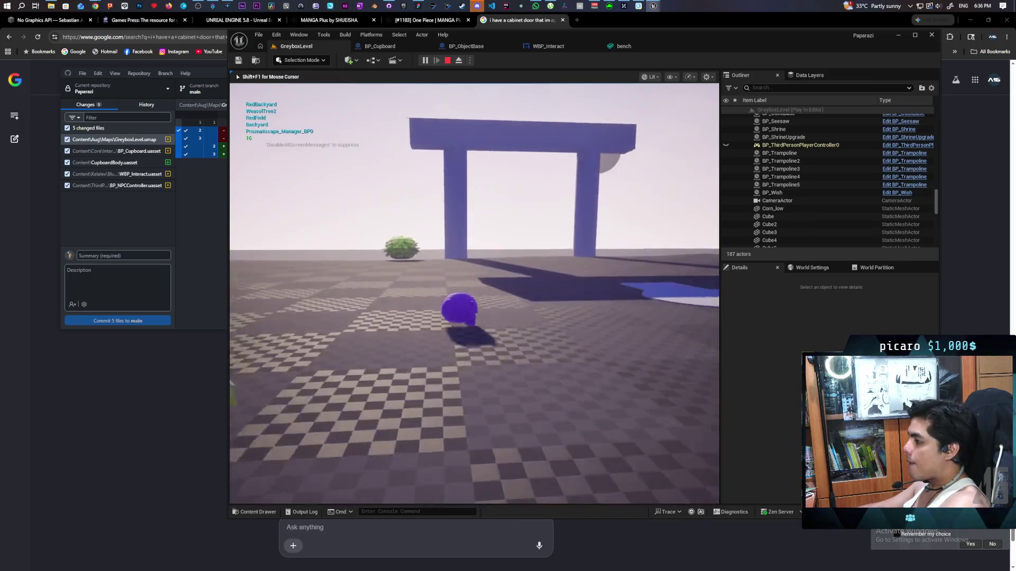
pyautogui.press('w')
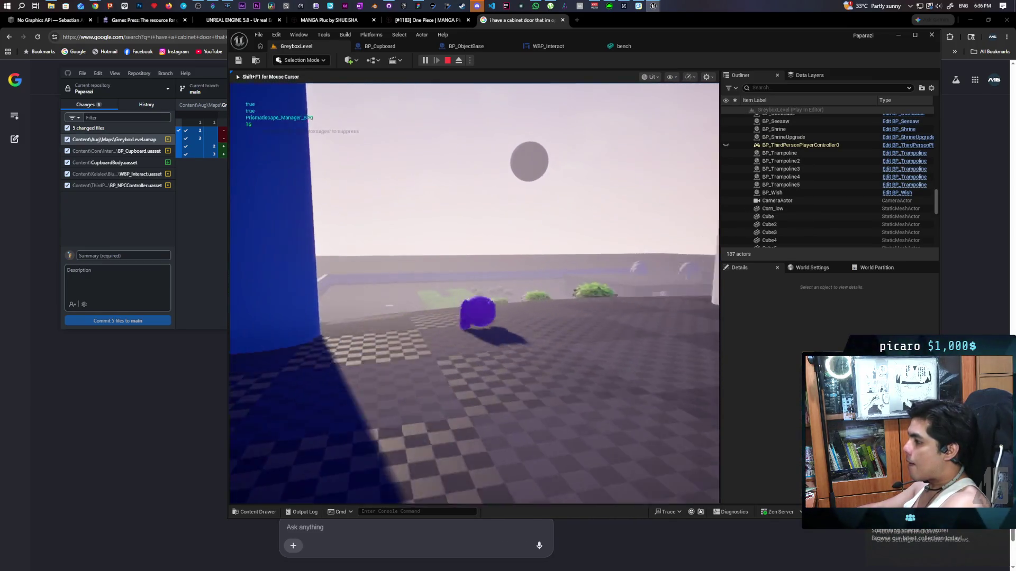
pyautogui.press('w')
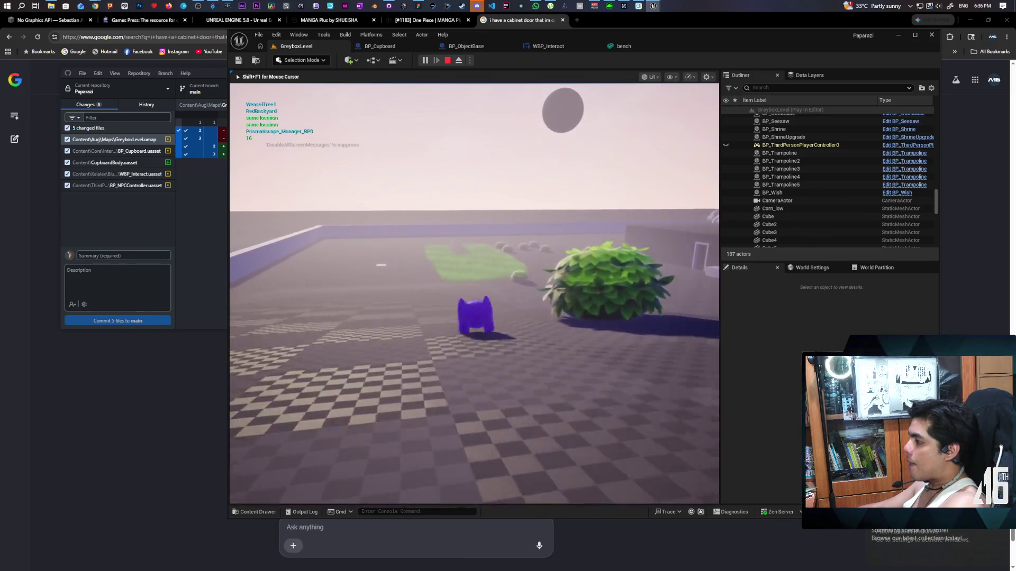
pyautogui.press('w')
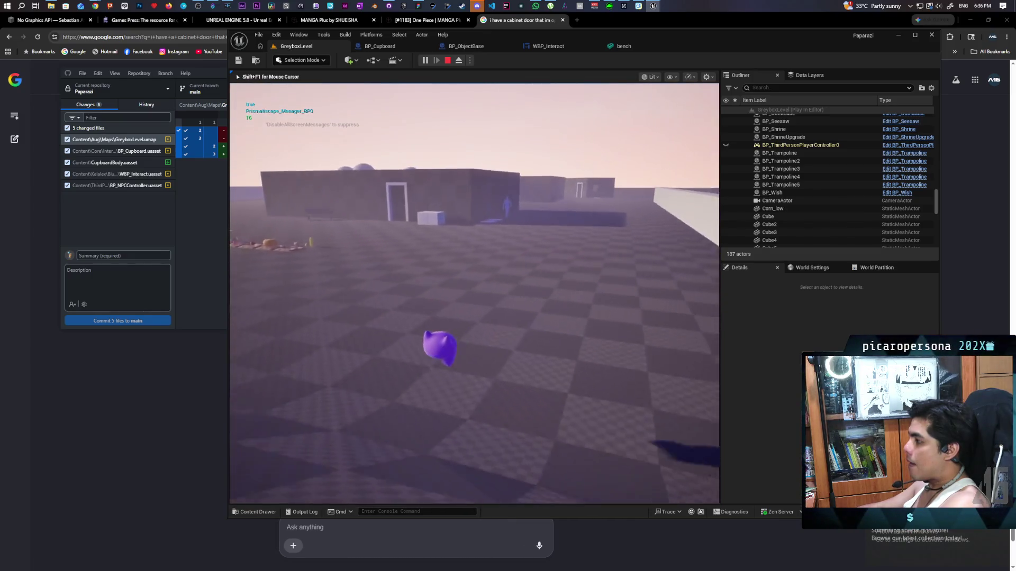
pyautogui.press('w')
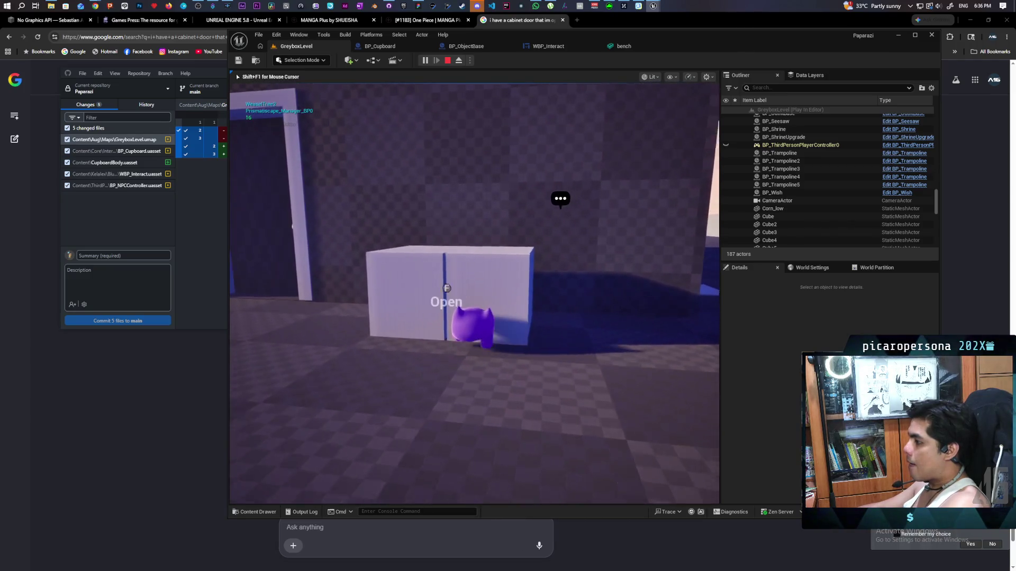
pyautogui.press('e')
# Approach the NPC for the Listen prompt, return into the cabinet, and stop the session.
pyautogui.press('w')
pyautogui.press('w')
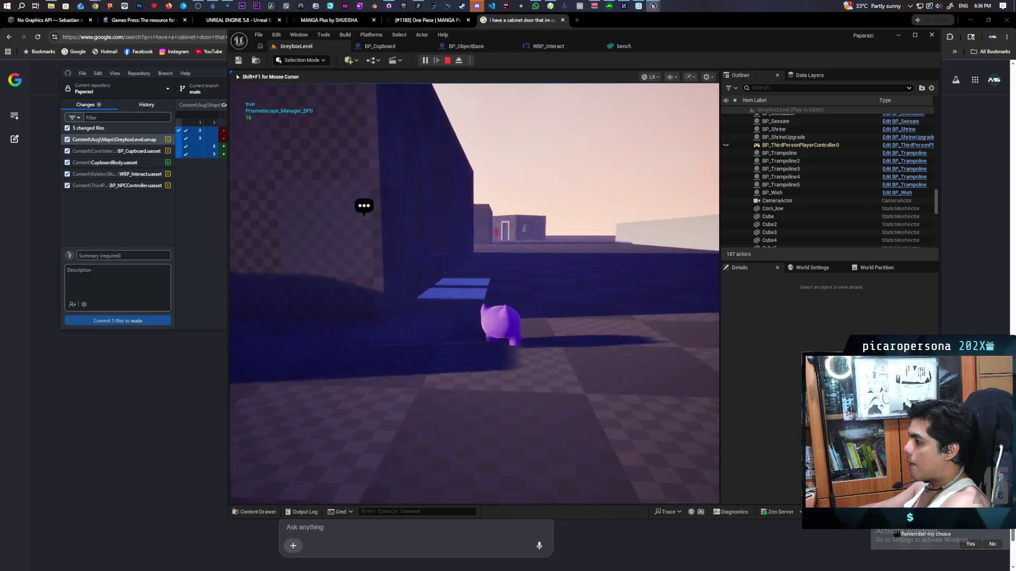
pyautogui.press('w')
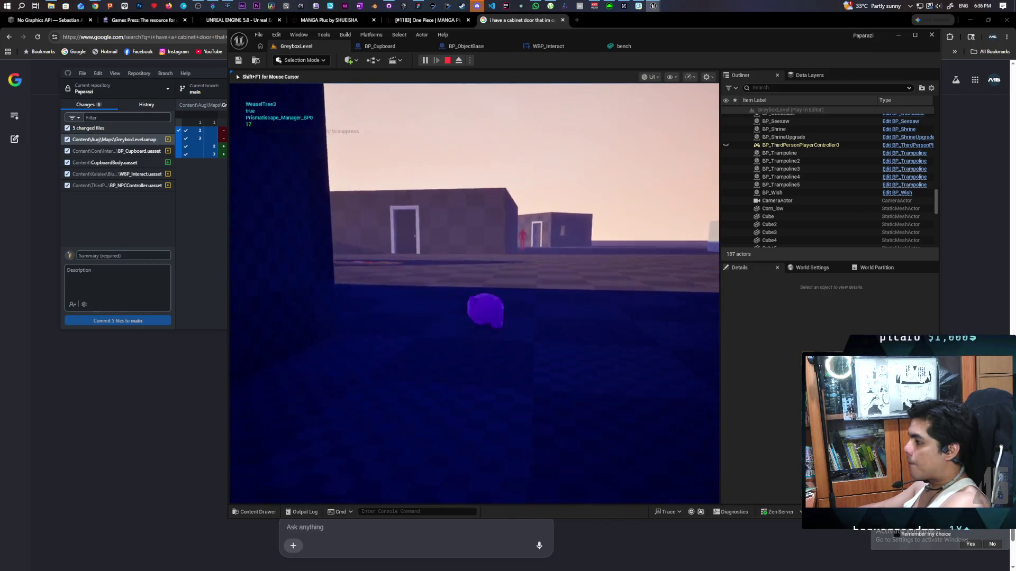
pyautogui.press('w')
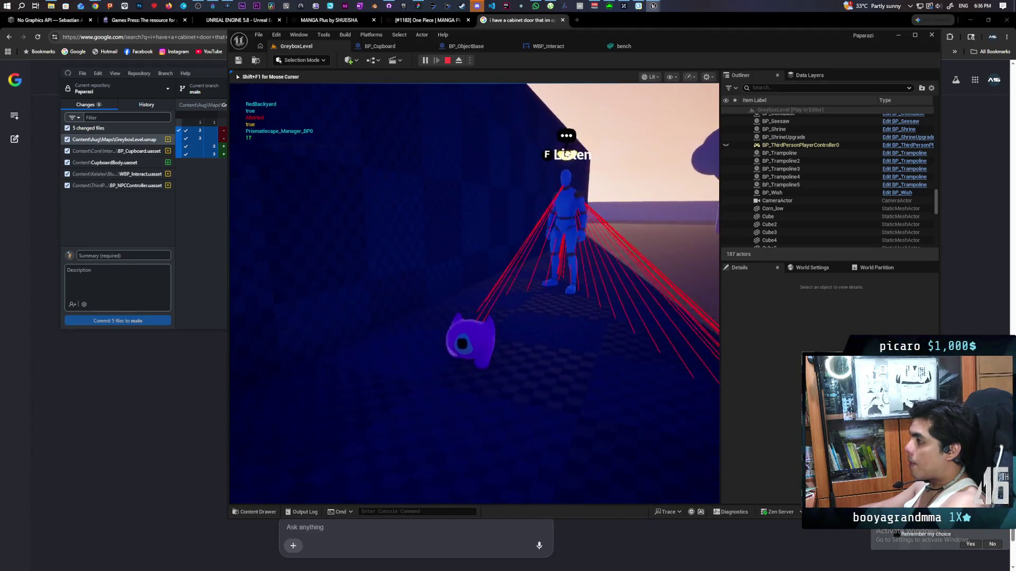
pyautogui.press('d')
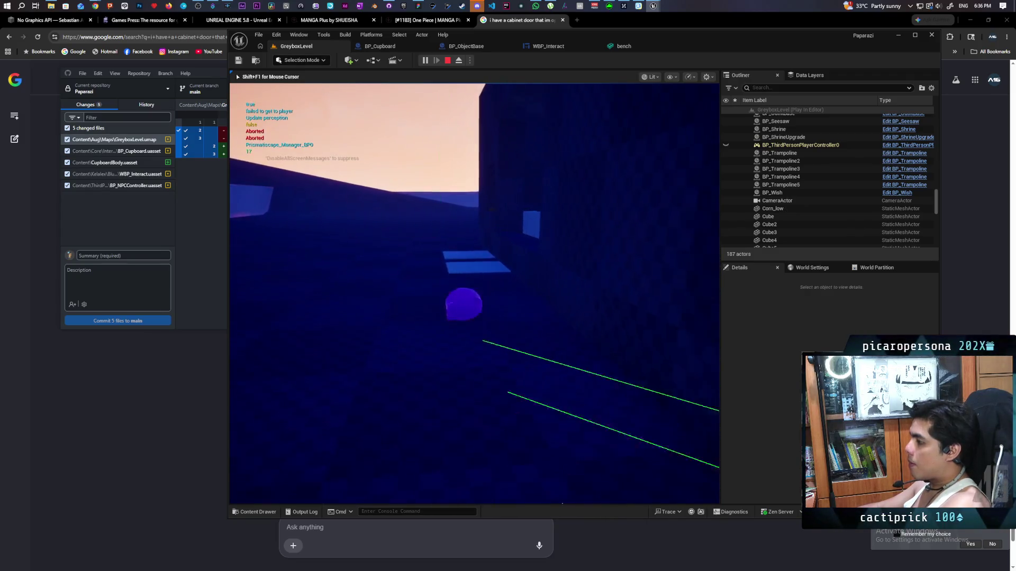
pyautogui.press('w')
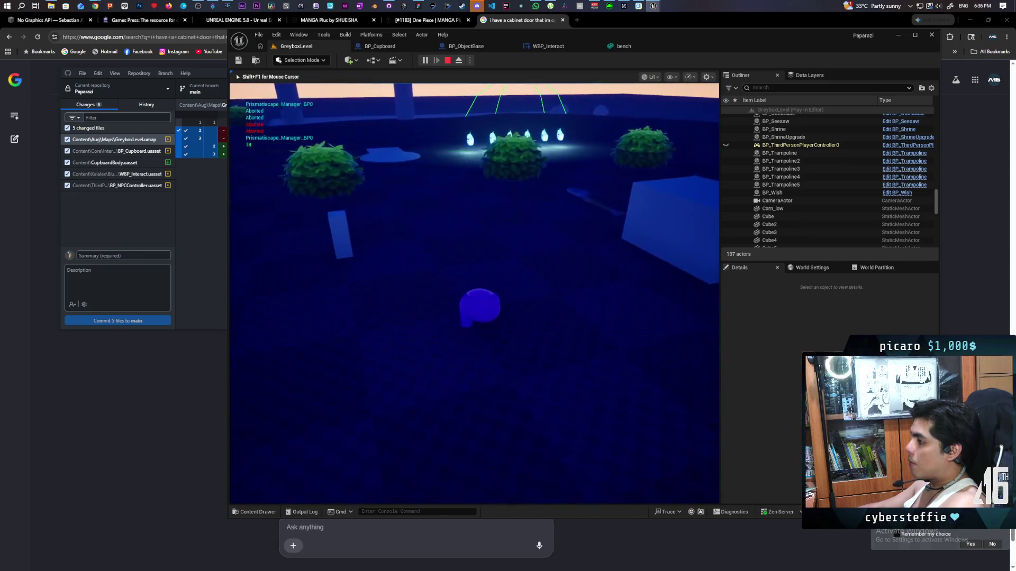
pyautogui.press('Escape')
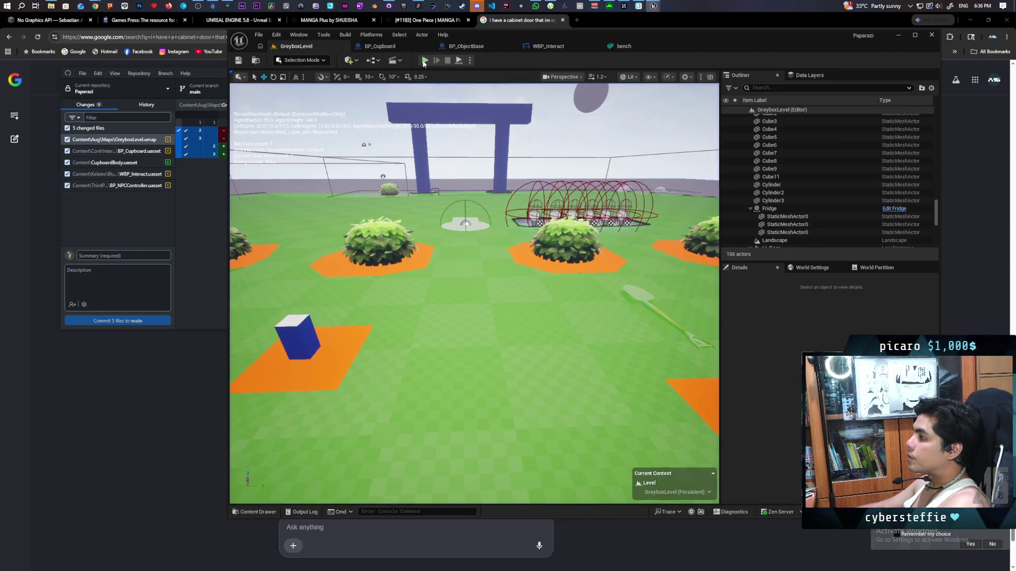
# Start another play test and open, close, and reopen the cabinet door.
pyautogui.hotkey('alt', 'p')
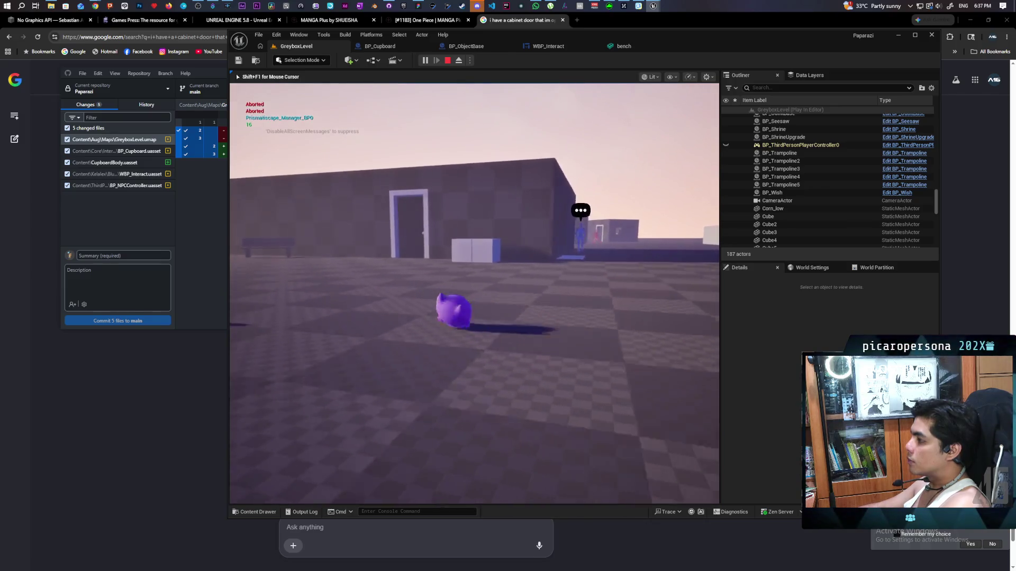
pyautogui.press('e')
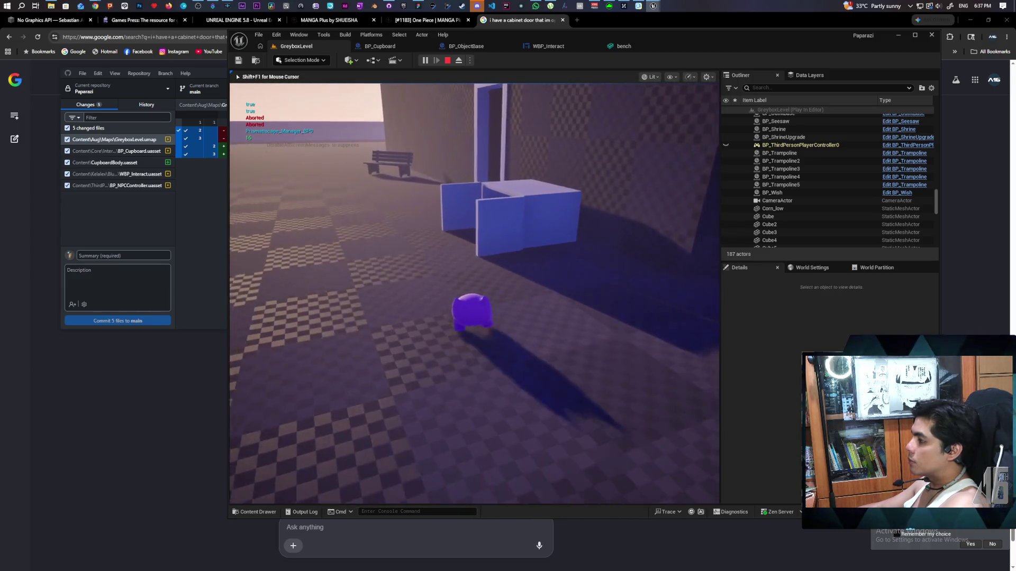
pyautogui.press('e')
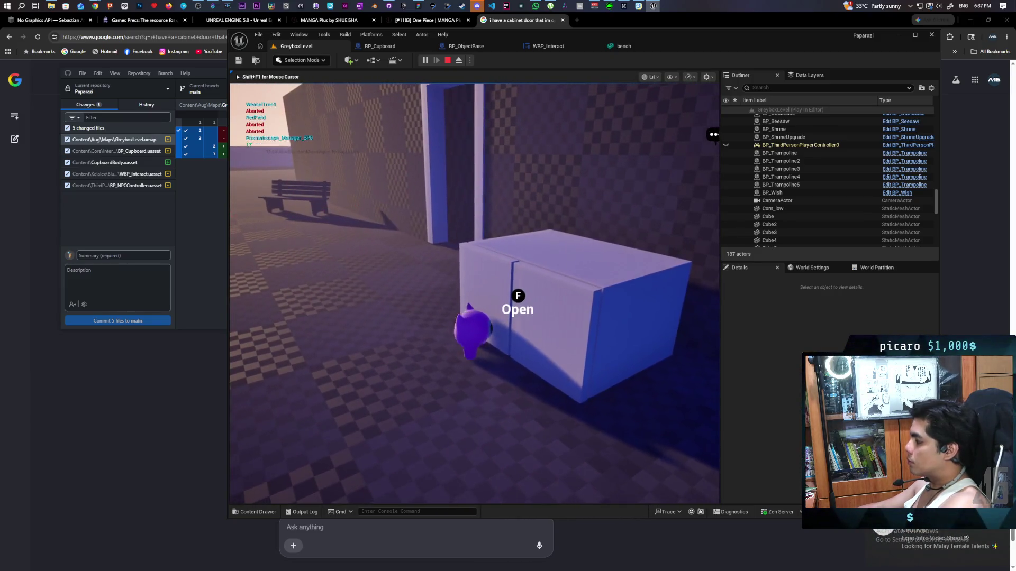
pyautogui.press('e')
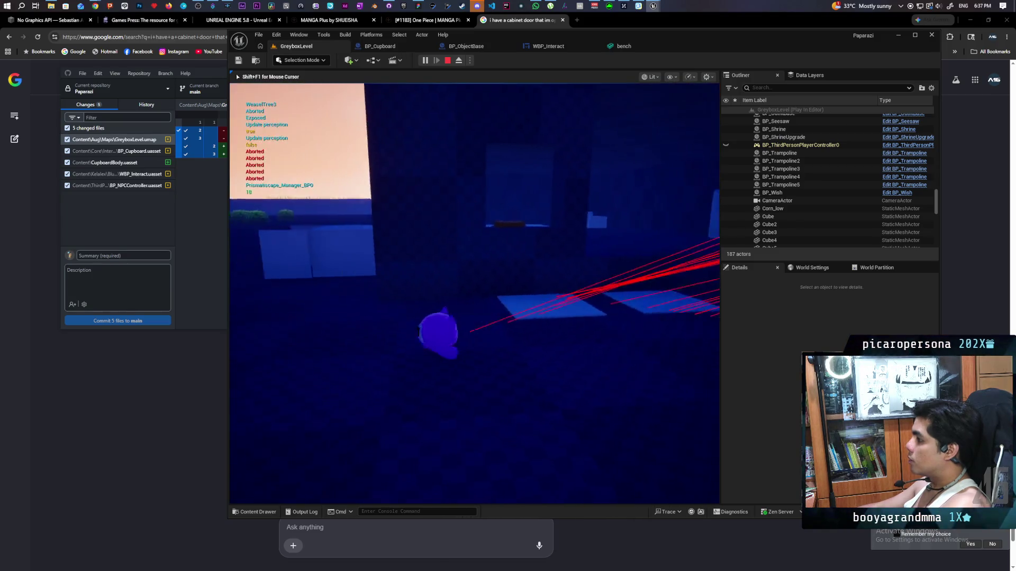
# Step out beside the cabinet, reopen it near the NPC, stop, and open the Content Drawer.
pyautogui.press('f')
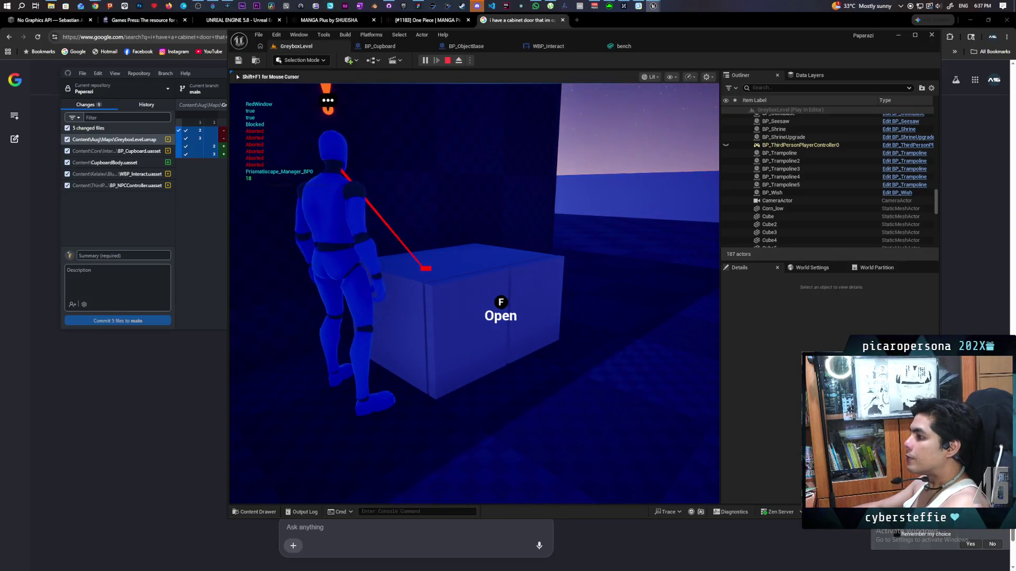
pyautogui.press('f')
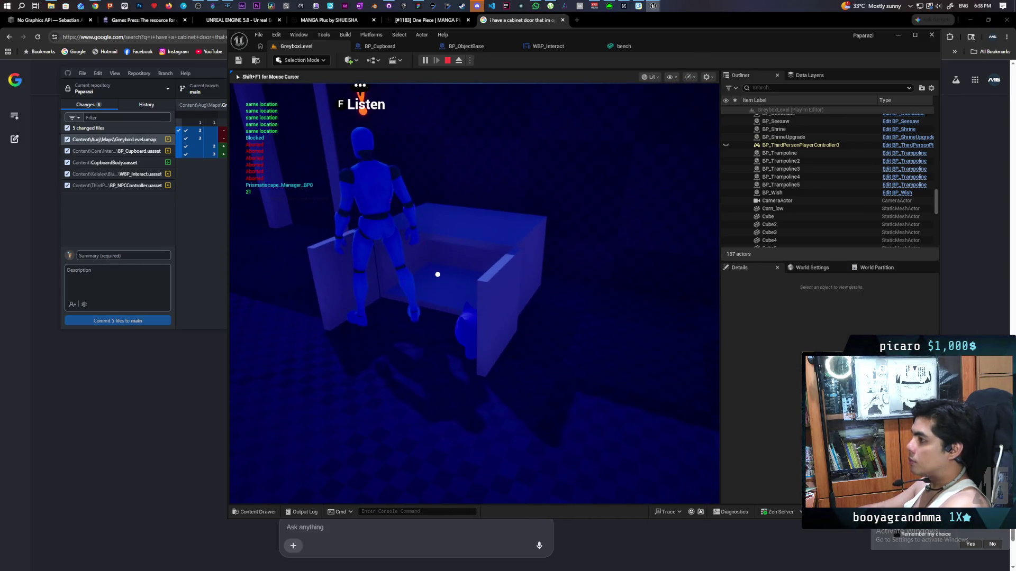
pyautogui.press('Escape')
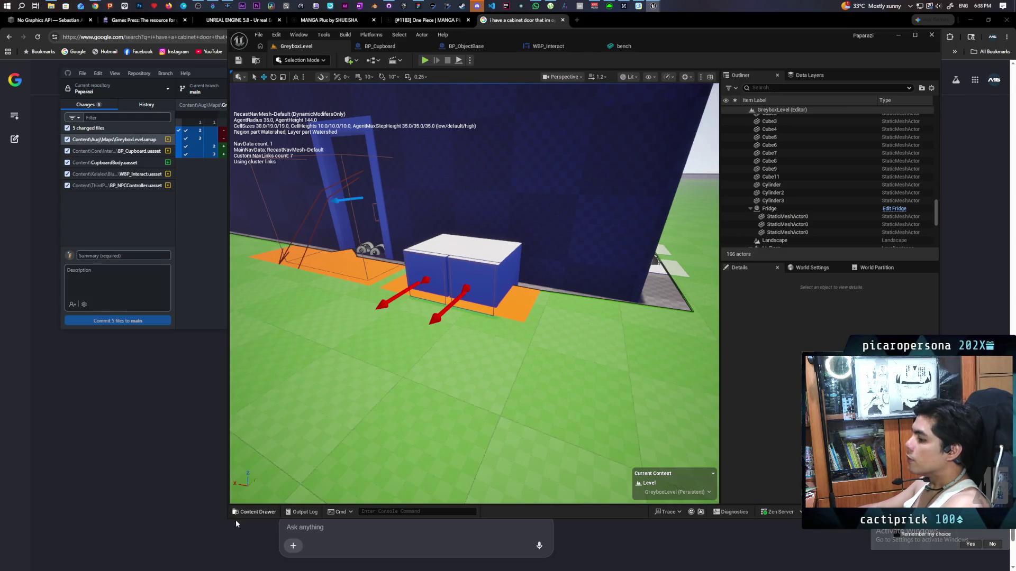
pyautogui.click(253, 512)
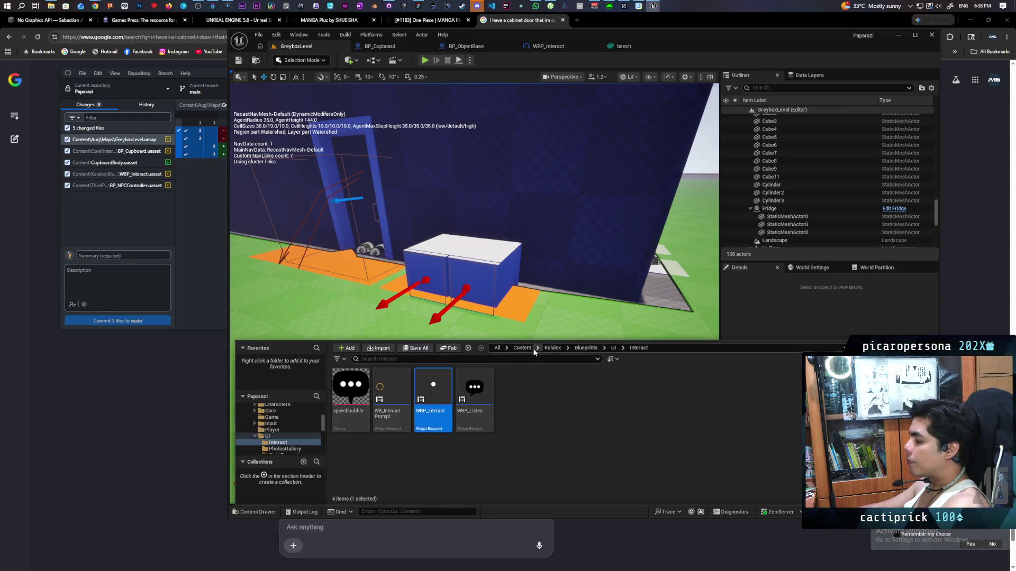
# Open BP_Oni from Content > ThirdPerson > Blueprints and select its BP_InteractComponent.
pyautogui.click(529, 349)
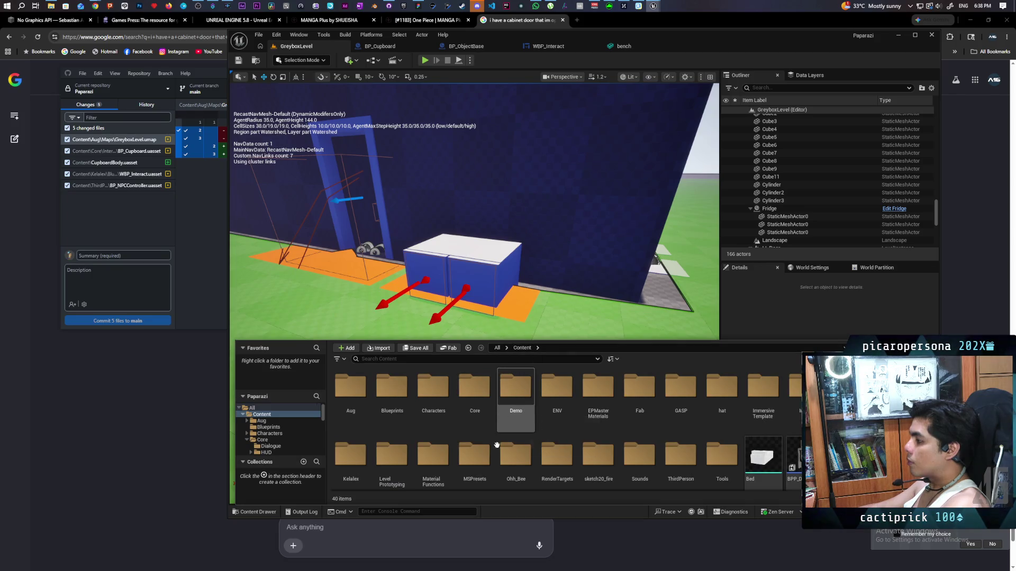
pyautogui.doubleClick(672, 454)
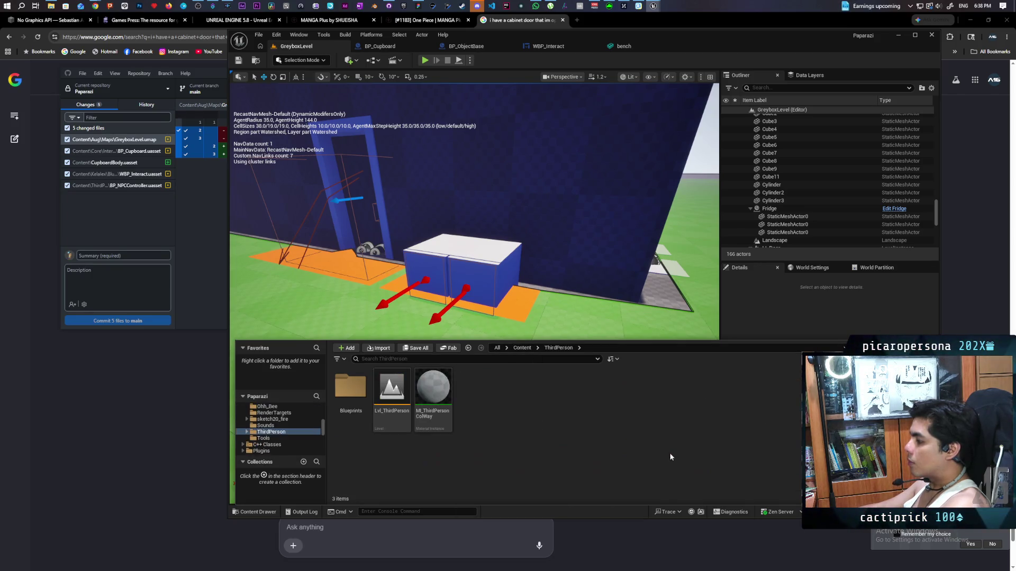
pyautogui.doubleClick(349, 404)
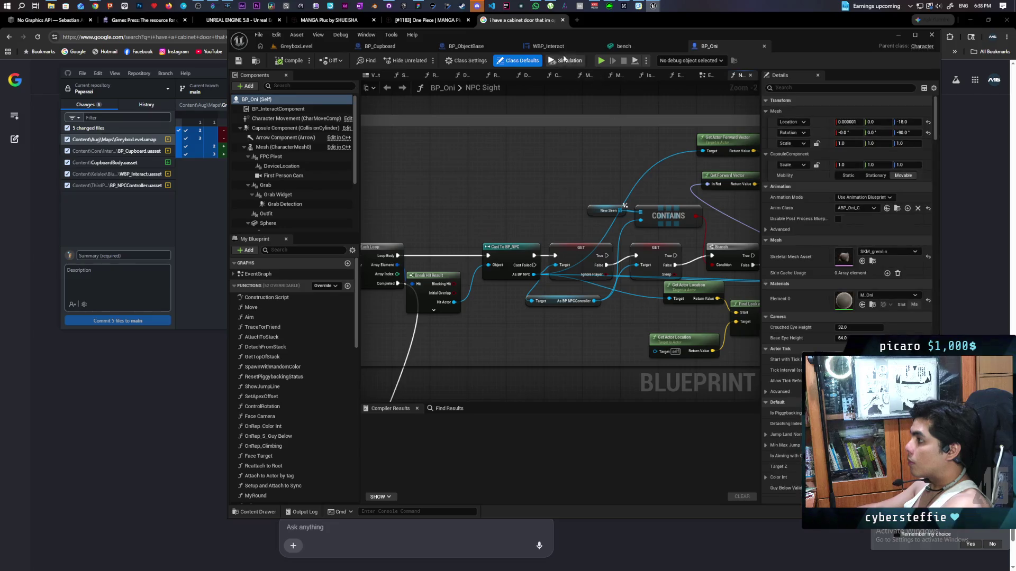
pyautogui.click(548, 46)
pyautogui.scroll(-8, 443, 242)
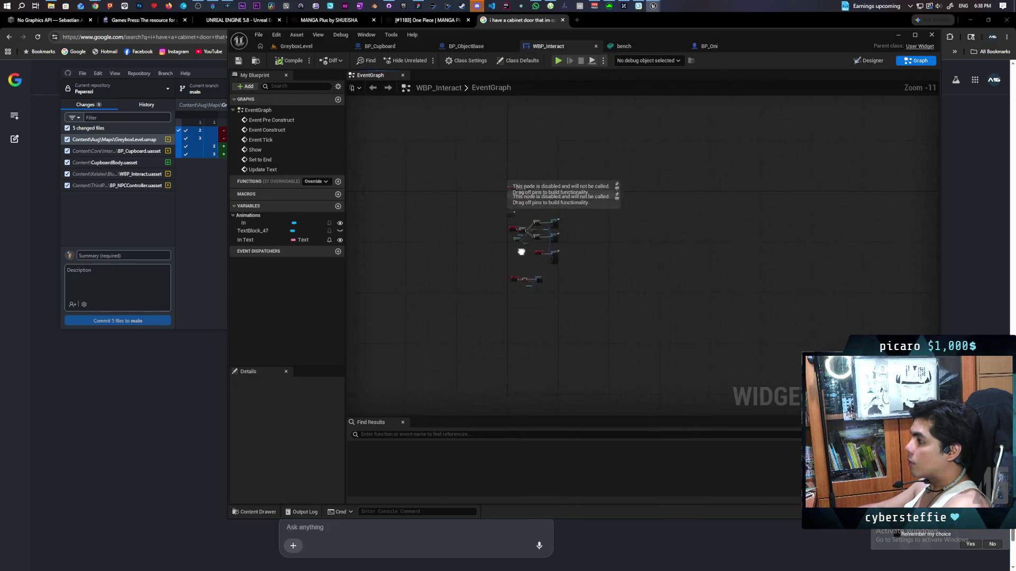
pyautogui.click(709, 47)
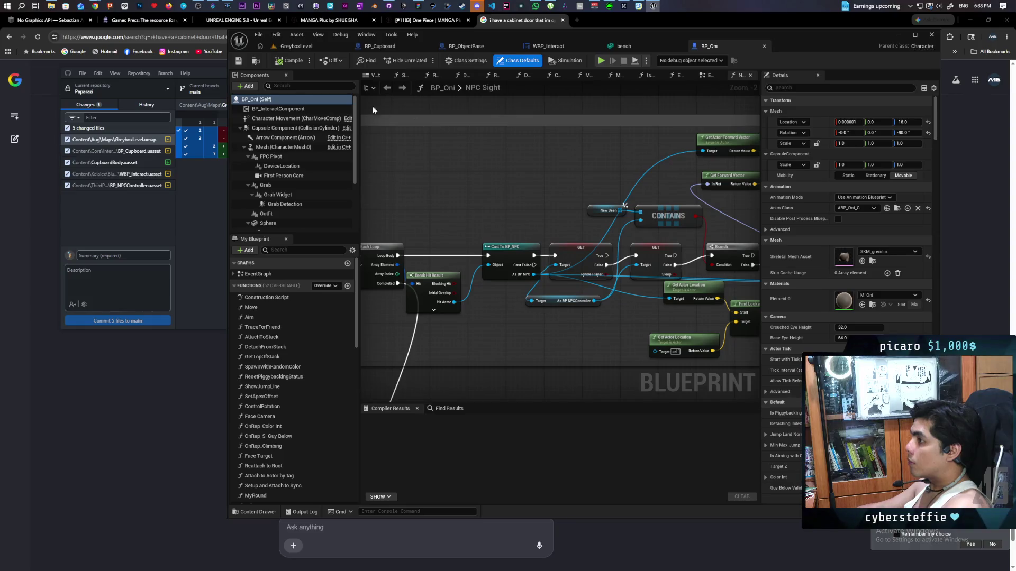
pyautogui.click(286, 109)
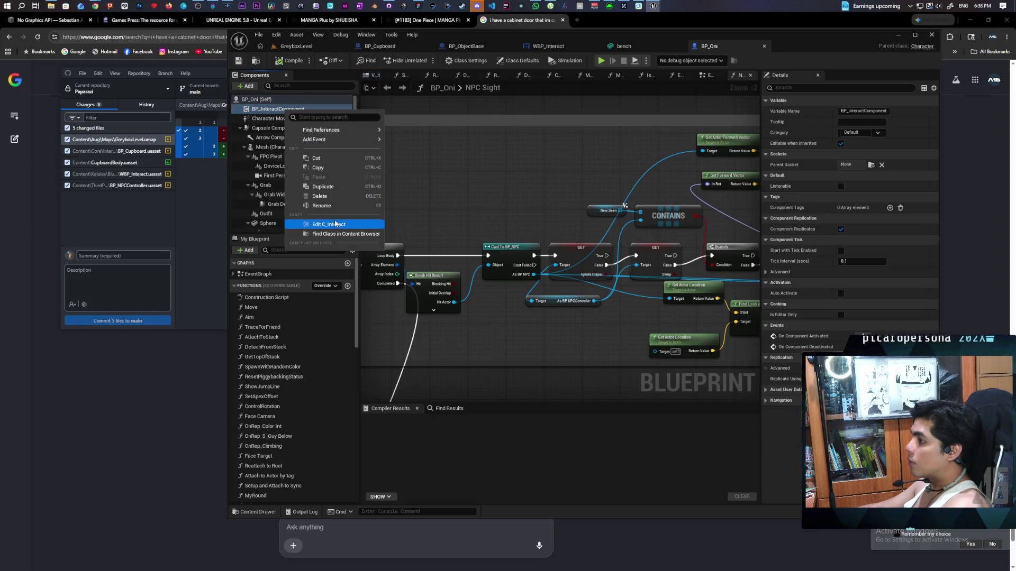
# Open C_Interact and pan across its Interact, Check Interactable, and tick logic nodes.
pyautogui.click(328, 224)
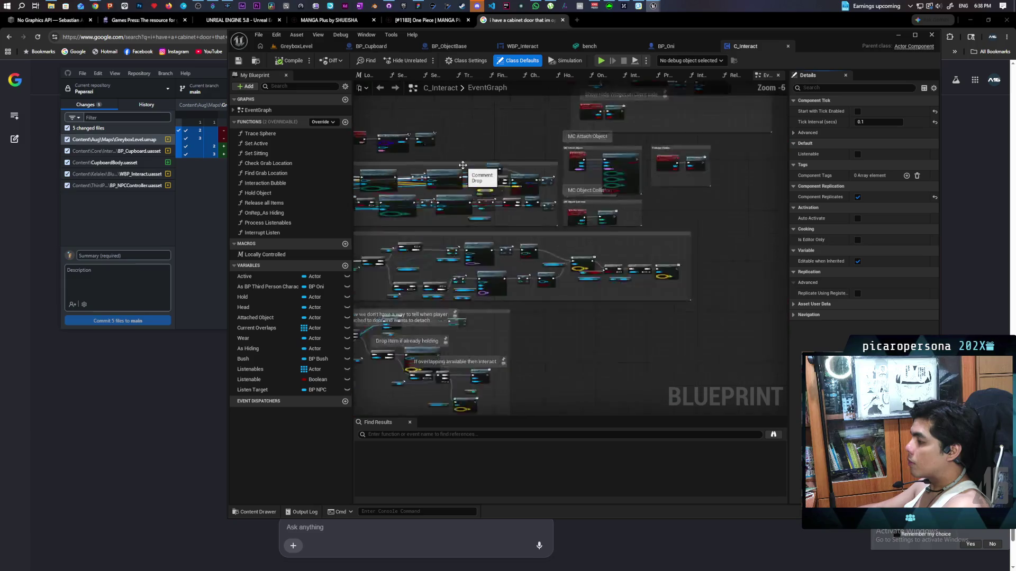
pyautogui.scroll(4, 596, 217)
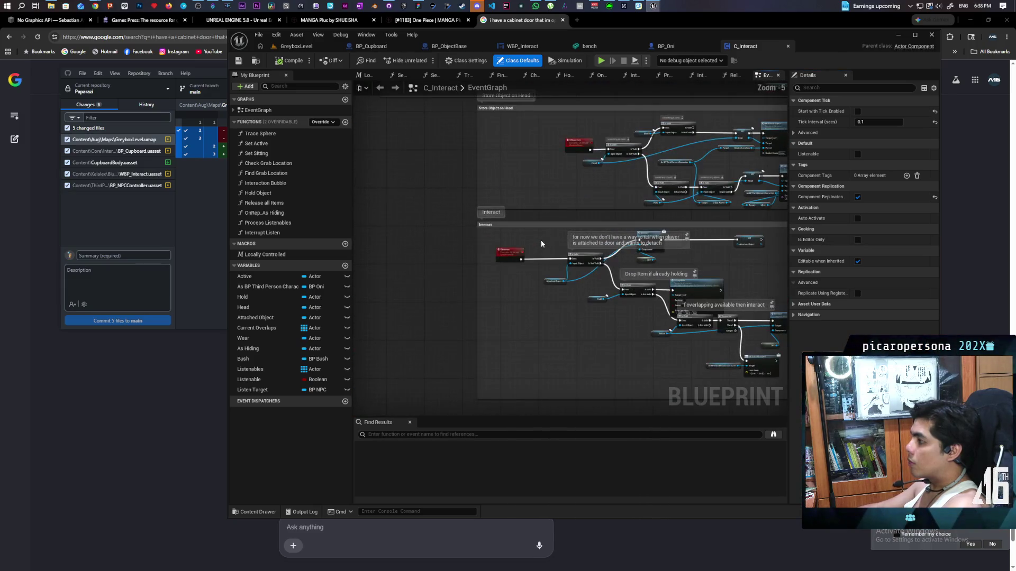
pyautogui.moveTo(567, 258); pyautogui.dragTo(483, 299)
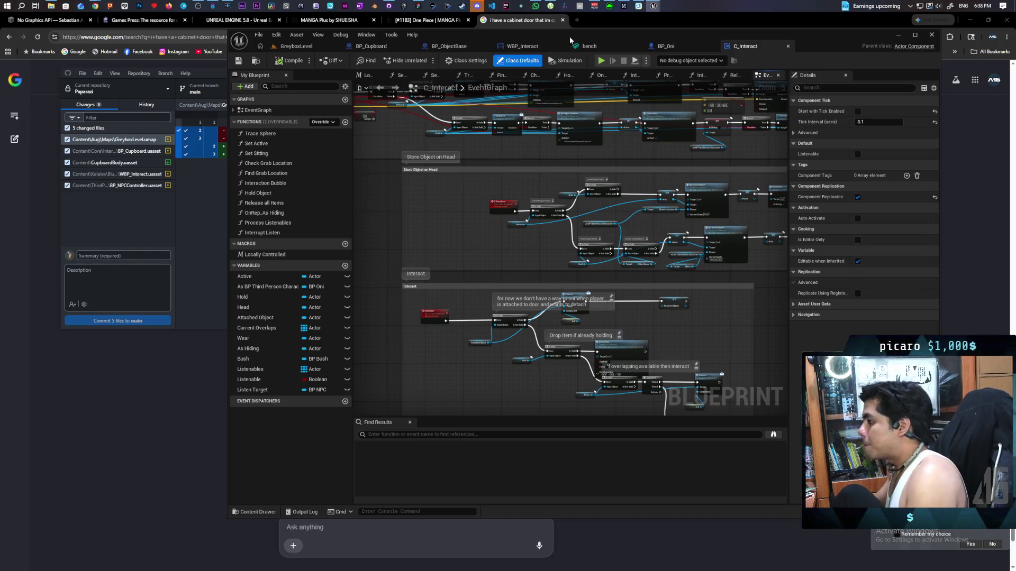
pyautogui.scroll(-2, 532, 173)
pyautogui.scroll(5, 453, 358)
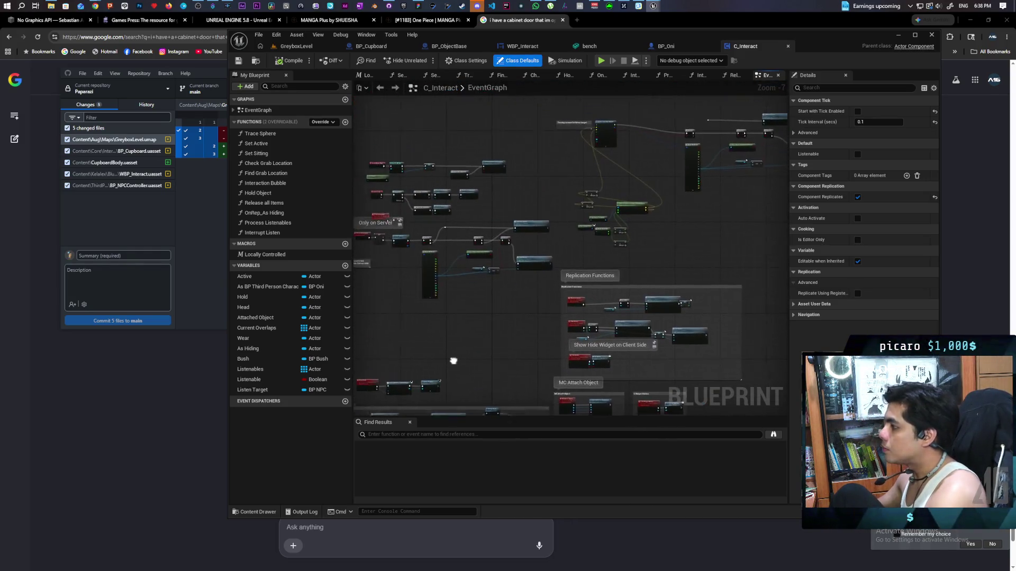
pyautogui.moveTo(518, 314)
pyautogui.mouseDown()
pyautogui.moveTo(572, 333)
pyautogui.moveTo(592, 356)
pyautogui.moveTo(547, 358)
pyautogui.moveTo(544, 330)
pyautogui.moveTo(466, 303)
pyautogui.moveTo(709, 286)
pyautogui.moveTo(696, 277)
pyautogui.mouseUp()
pyautogui.moveTo(529, 289)
pyautogui.mouseDown()
pyautogui.moveTo(625, 291)
pyautogui.moveTo(408, 291)
pyautogui.moveTo(425, 291)
pyautogui.mouseUp()
pyautogui.moveTo(509, 269)
pyautogui.mouseDown()
pyautogui.moveTo(637, 275)
pyautogui.moveTo(556, 261)
pyautogui.moveTo(445, 263)
pyautogui.moveTo(685, 339)
pyautogui.moveTo(628, 338)
pyautogui.mouseUp()
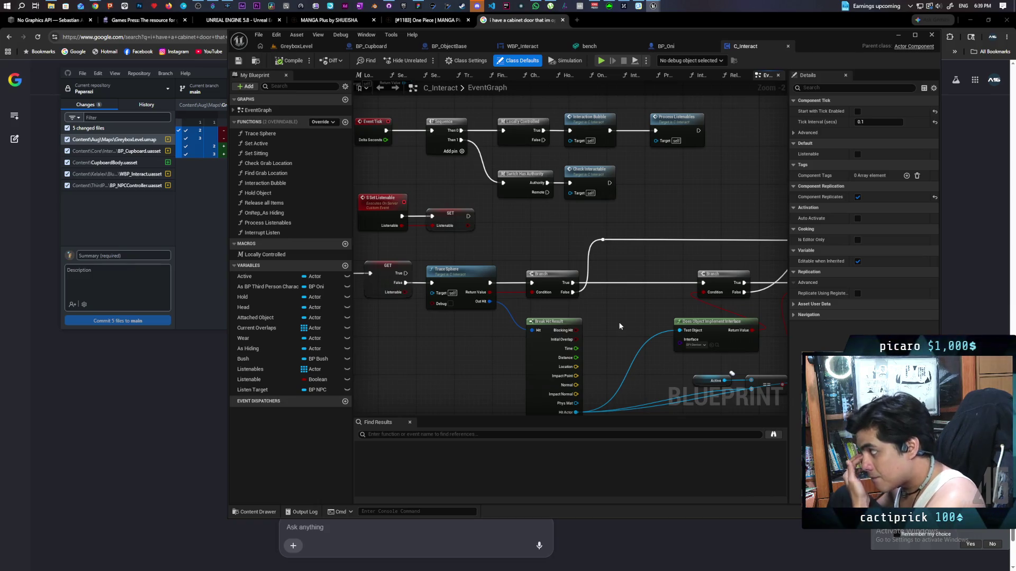
# Pan to the Set Active and Interaction Bubble nodes and open the Process Listenables function.
pyautogui.moveTo(643, 259)
pyautogui.mouseDown()
pyautogui.moveTo(609, 270)
pyautogui.moveTo(619, 199)
pyautogui.mouseUp()
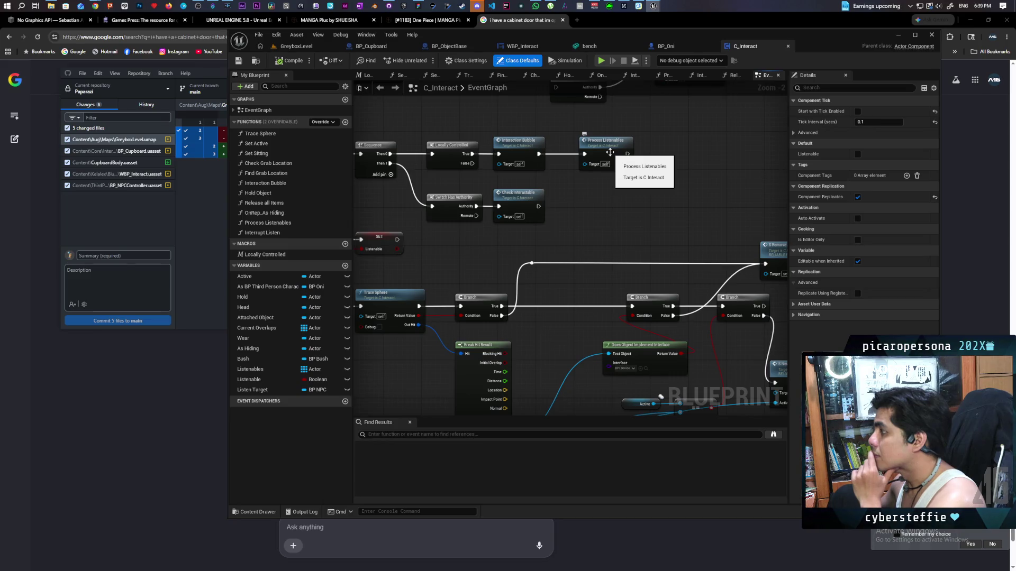
pyautogui.moveTo(594, 222); pyautogui.dragTo(636, 214)
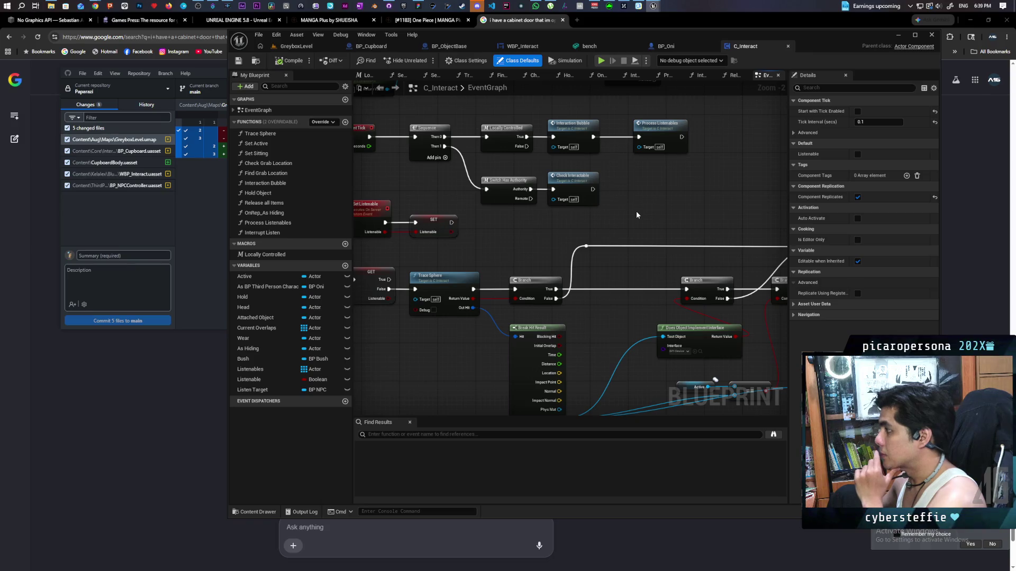
pyautogui.moveTo(636, 215); pyautogui.dragTo(639, 216)
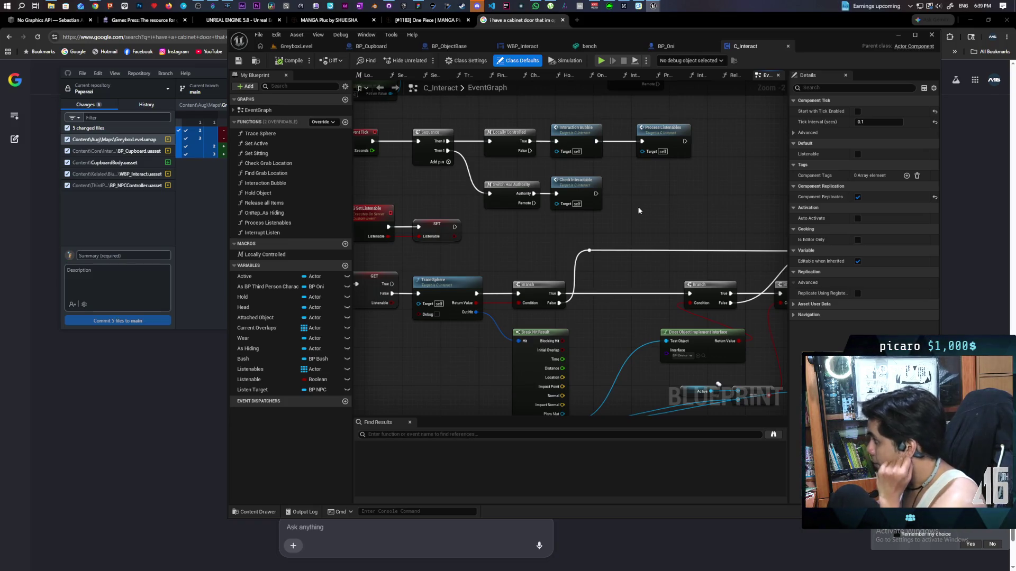
pyautogui.moveTo(592, 217)
pyautogui.mouseDown()
pyautogui.moveTo(741, 196)
pyautogui.moveTo(585, 165)
pyautogui.moveTo(637, 148)
pyautogui.moveTo(452, 141)
pyautogui.moveTo(466, 135)
pyautogui.mouseUp()
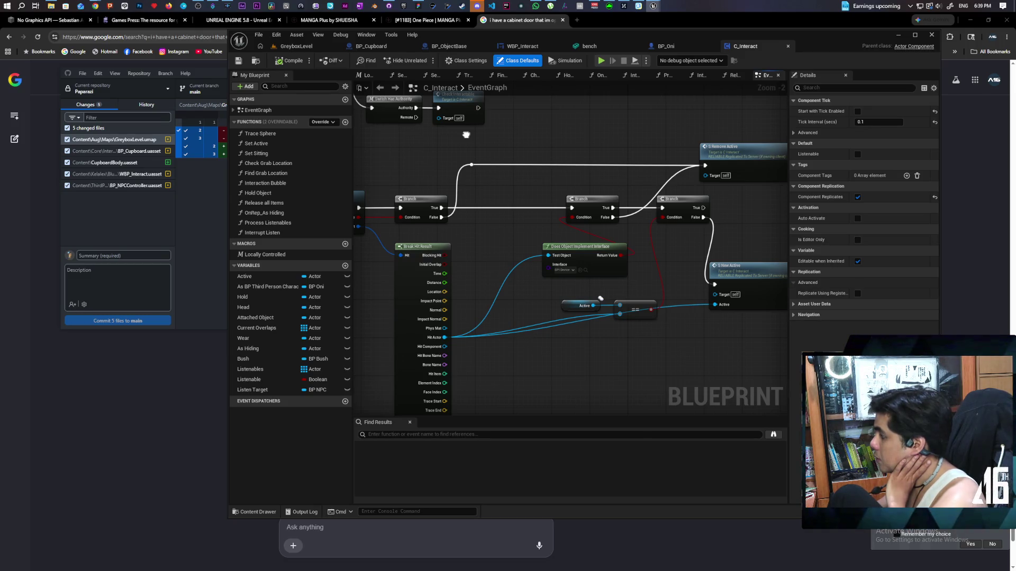
pyautogui.moveTo(466, 135); pyautogui.dragTo(404, 121)
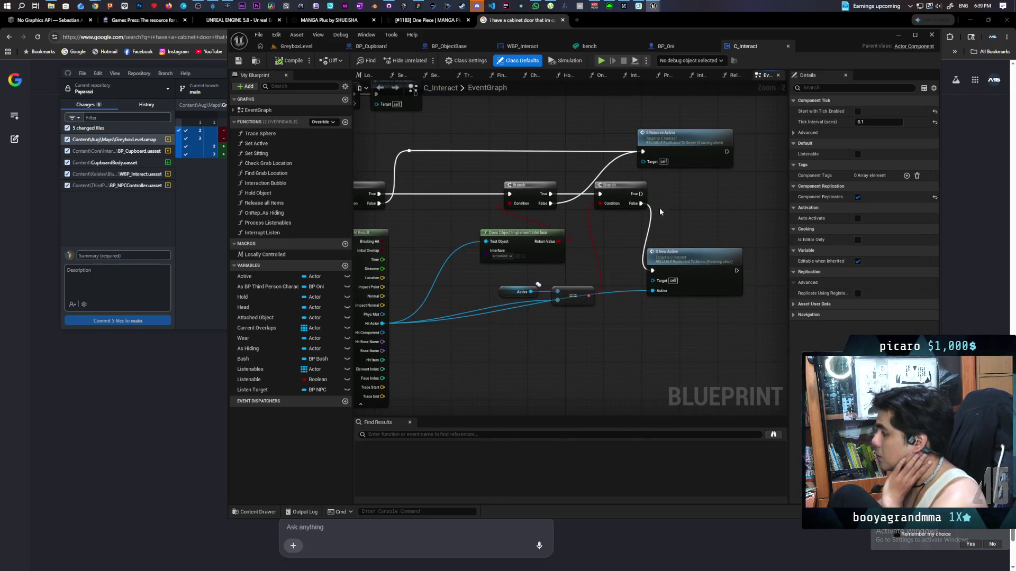
pyautogui.moveTo(518, 153); pyautogui.dragTo(529, 239)
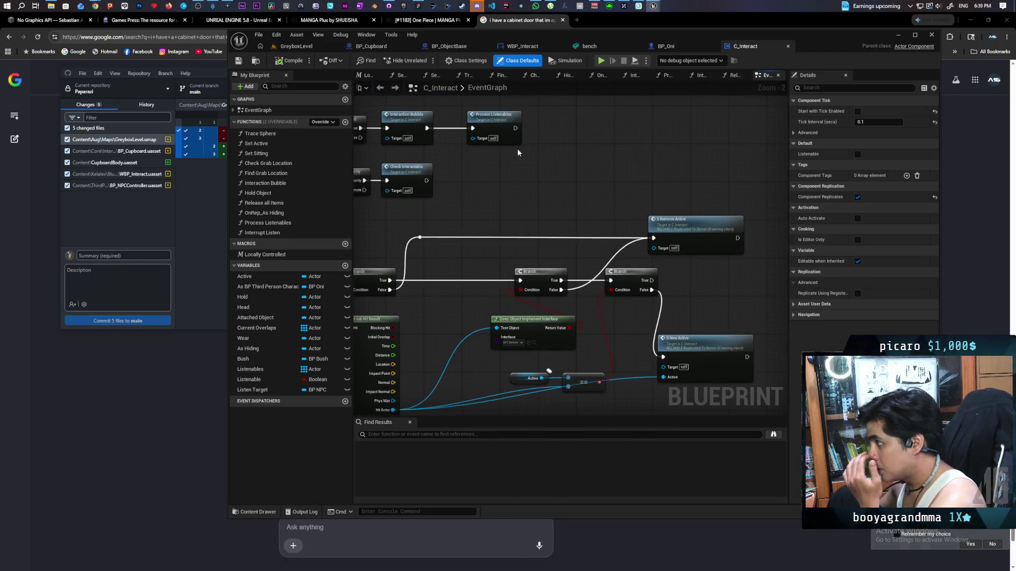
pyautogui.doubleClick(486, 118)
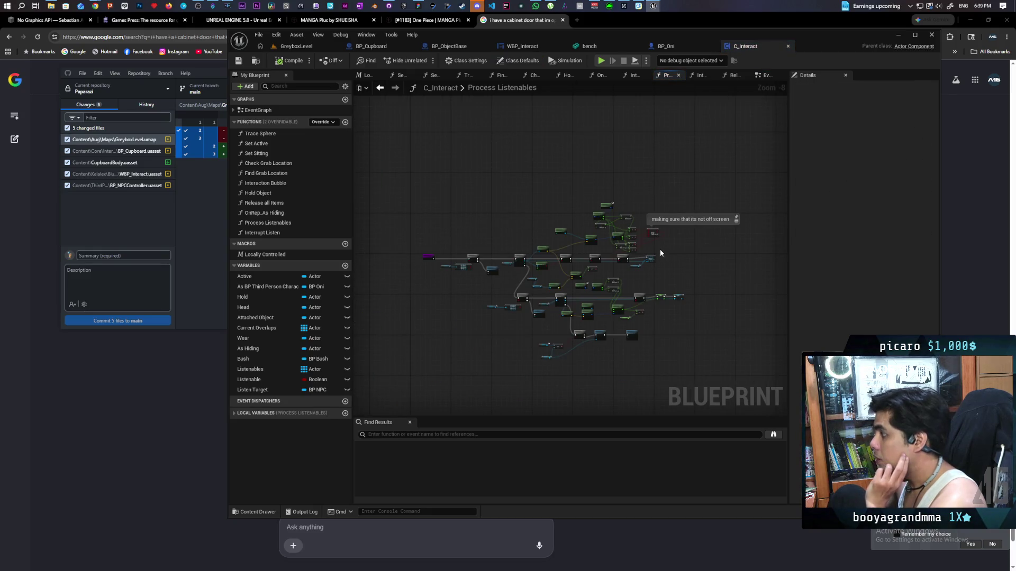
# Inspect Process Listenables' Set Active and Set Listenable nodes, then jump to the S Set Listenable event.
pyautogui.scroll(2, 659, 251)
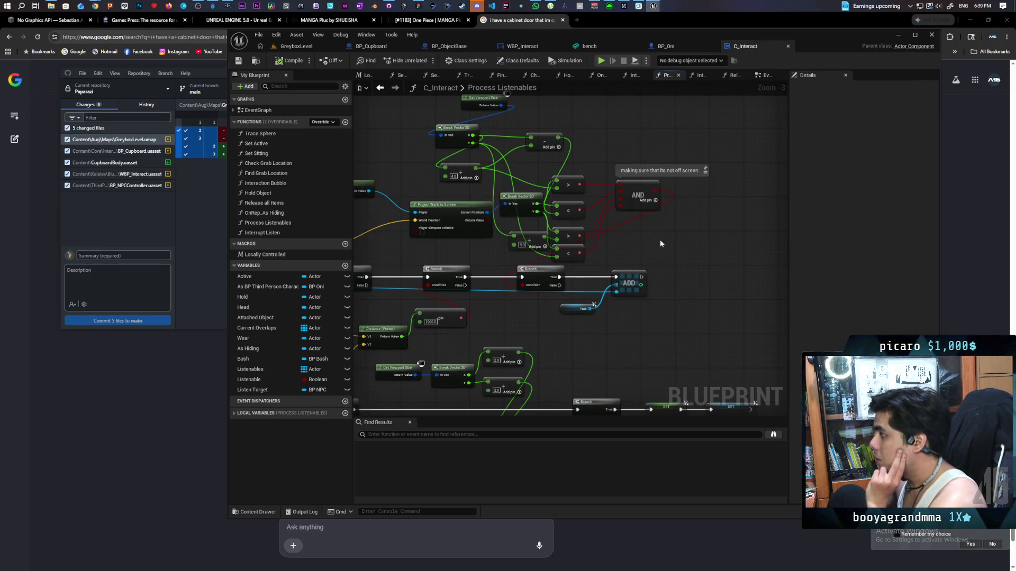
pyautogui.scroll(-1, 660, 244)
pyautogui.moveTo(660, 244)
pyautogui.mouseDown()
pyautogui.moveTo(676, 208)
pyautogui.moveTo(674, 174)
pyautogui.moveTo(695, 151)
pyautogui.mouseUp()
pyautogui.moveTo(723, 243); pyautogui.dragTo(692, 232)
pyautogui.scroll(1, 672, 236)
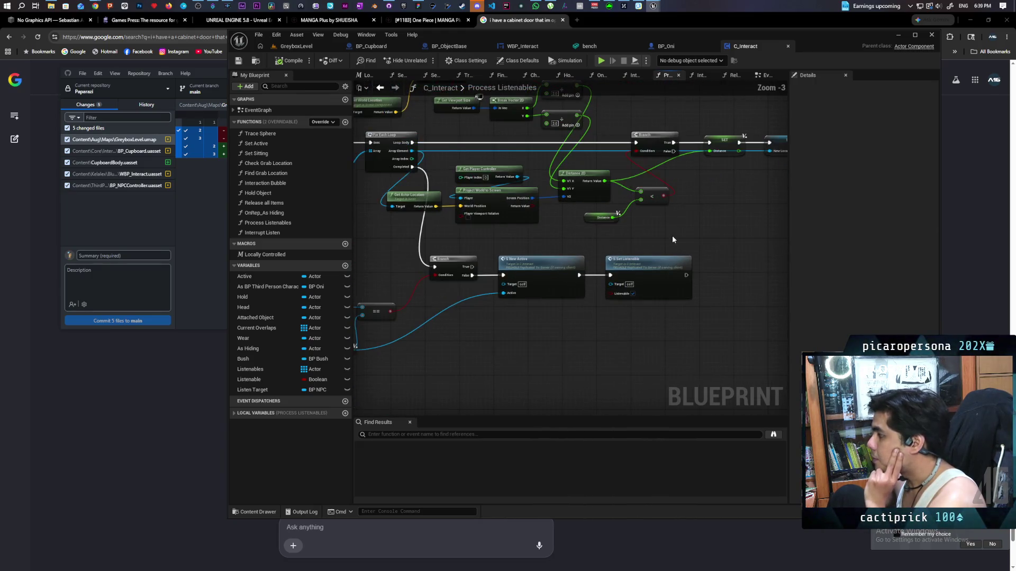
pyautogui.scroll(-1, 656, 233)
pyautogui.scroll(2, 634, 244)
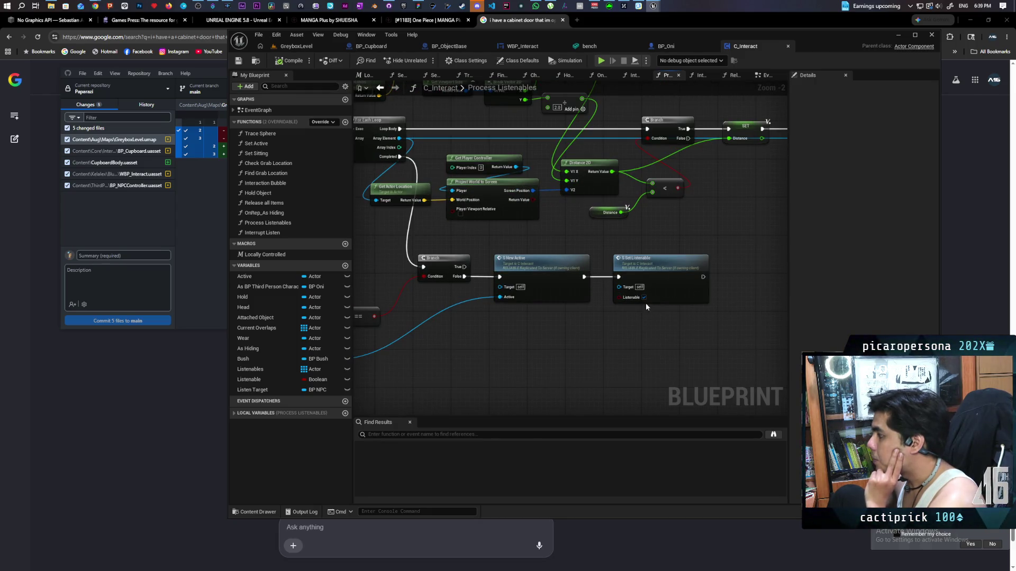
pyautogui.doubleClick(667, 274)
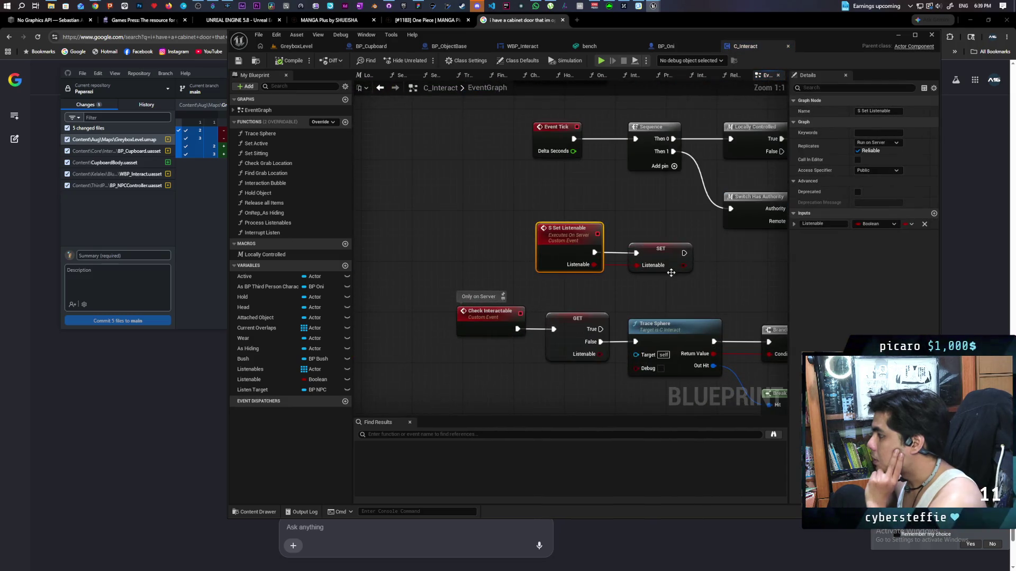
# Find all references to the Listenable variable and jump to its Get Listenable node.
pyautogui.moveTo(682, 289); pyautogui.dragTo(591, 307)
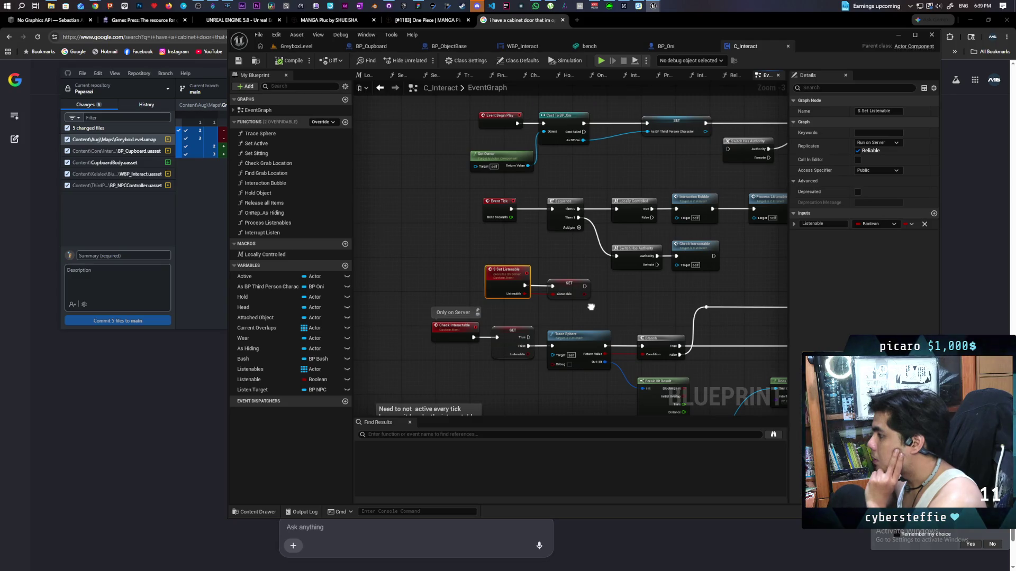
pyautogui.scroll(-4, 603, 297)
pyautogui.scroll(4, 606, 298)
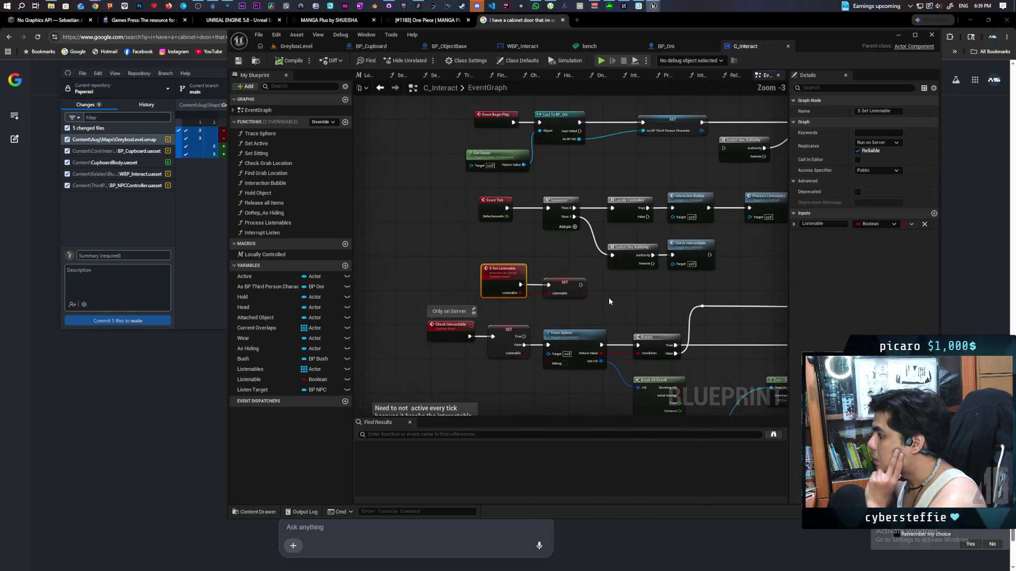
pyautogui.rightClick(263, 381)
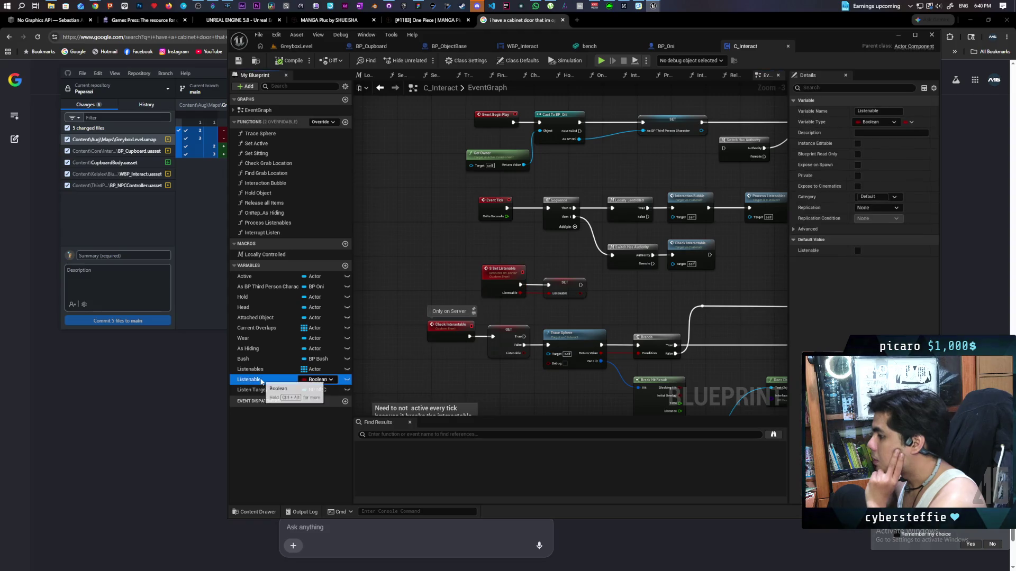
pyautogui.moveTo(312, 406)
pyautogui.click(374, 427)
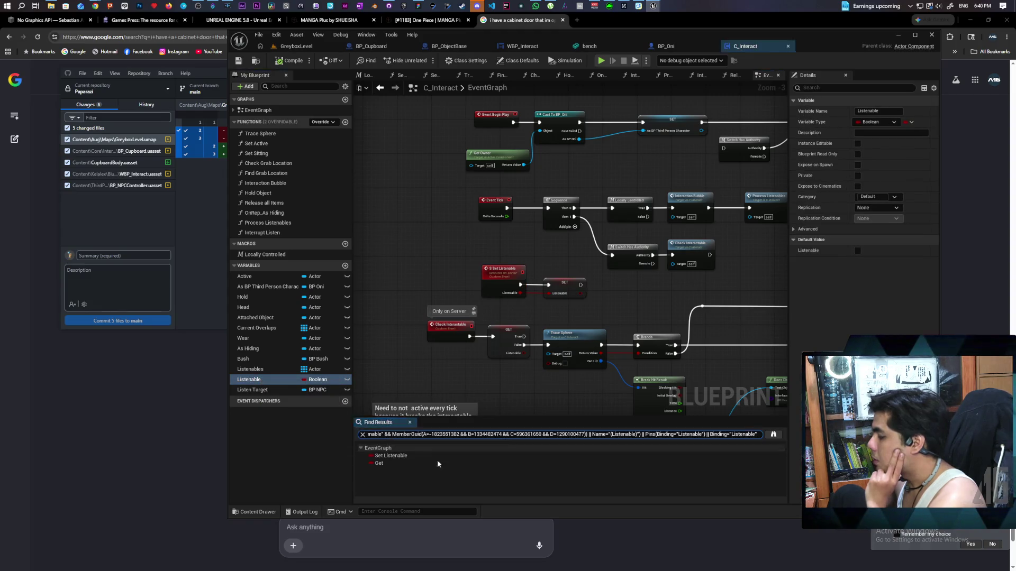
pyautogui.click(383, 464)
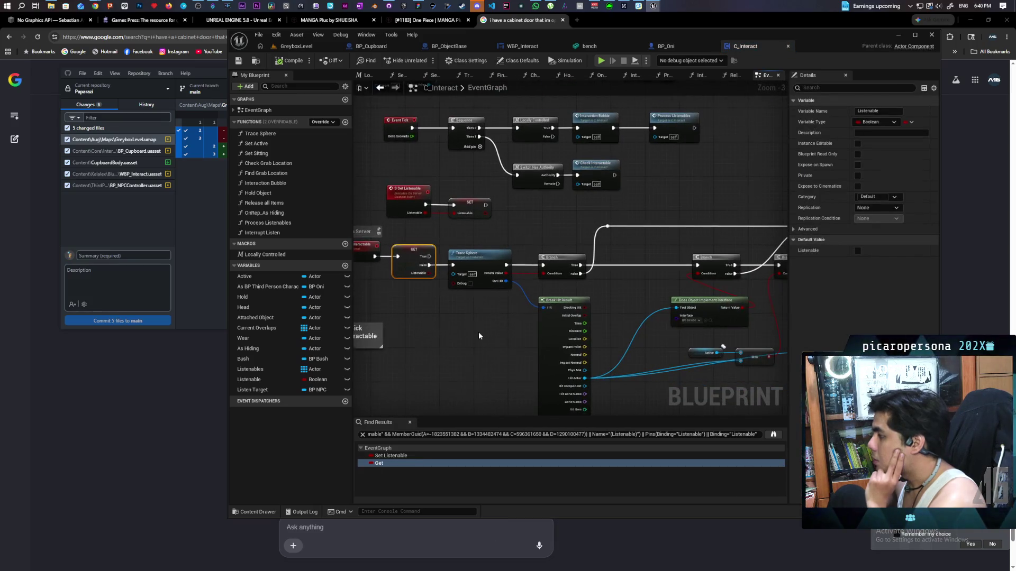
# Nudge the Check Interactable event slightly lower and save the C_Interact blueprint.
pyautogui.scroll(-2, 478, 336)
pyautogui.scroll(4, 508, 310)
pyautogui.moveTo(508, 314); pyautogui.dragTo(503, 314)
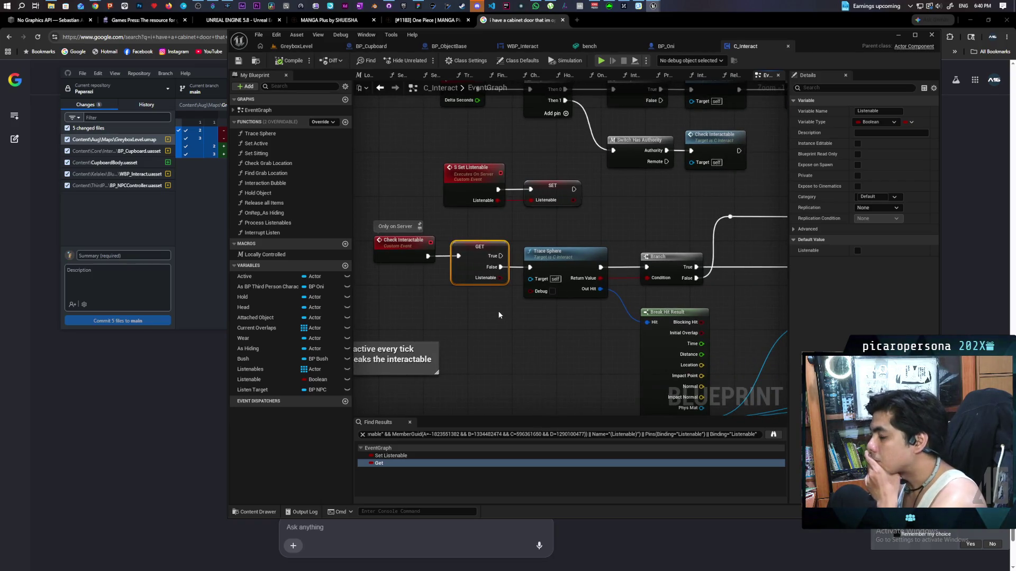
pyautogui.moveTo(499, 316)
pyautogui.mouseDown()
pyautogui.moveTo(470, 244)
pyautogui.moveTo(529, 230)
pyautogui.mouseUp()
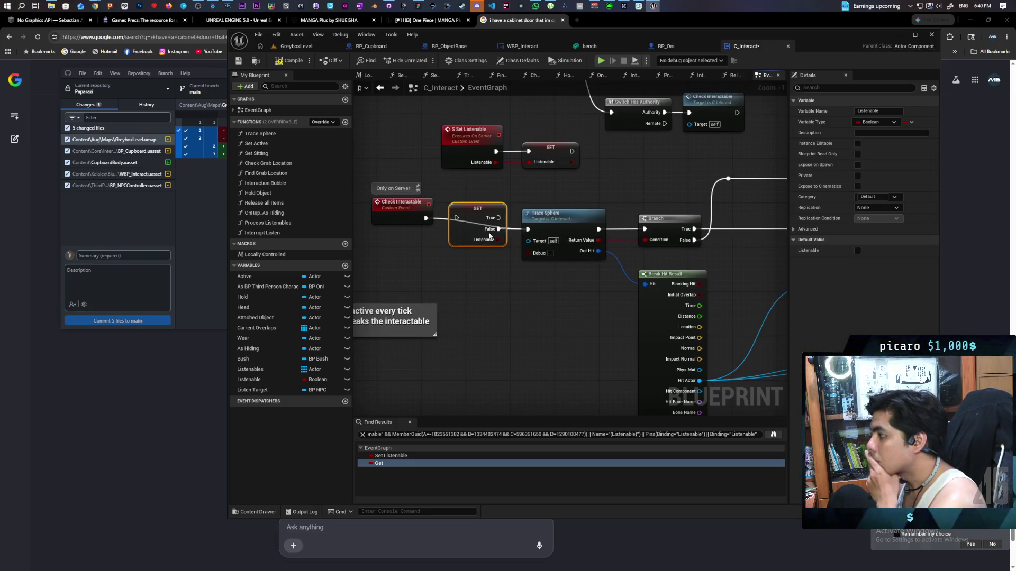
pyautogui.moveTo(401, 216); pyautogui.dragTo(401, 227)
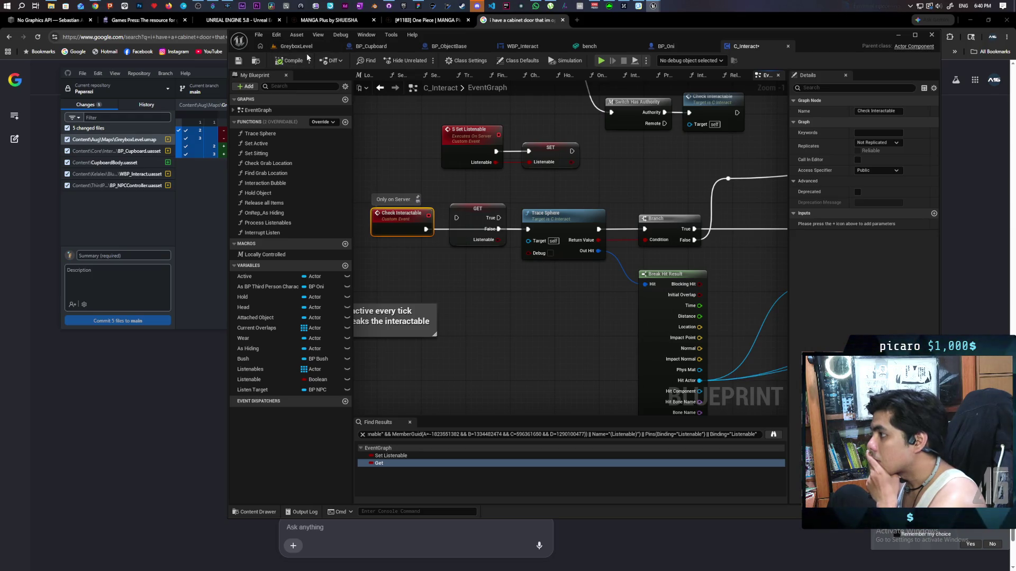
pyautogui.hotkey('ctrl', 's')
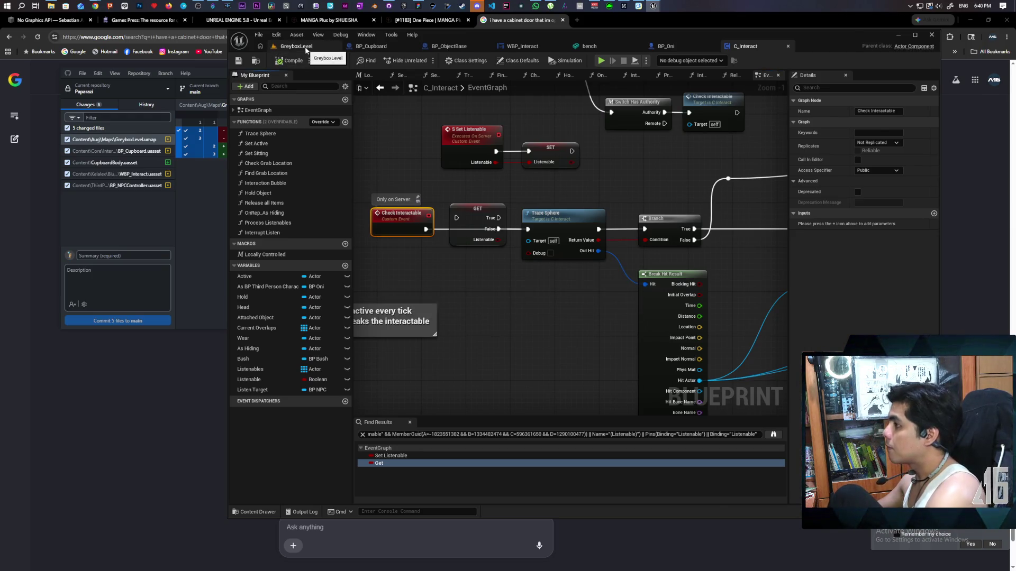
# Start playing GreyboxLevel, walk past the arch and bushes, and pick up the pumpkin.
pyautogui.click(306, 51)
pyautogui.hotkey('alt', 'p')
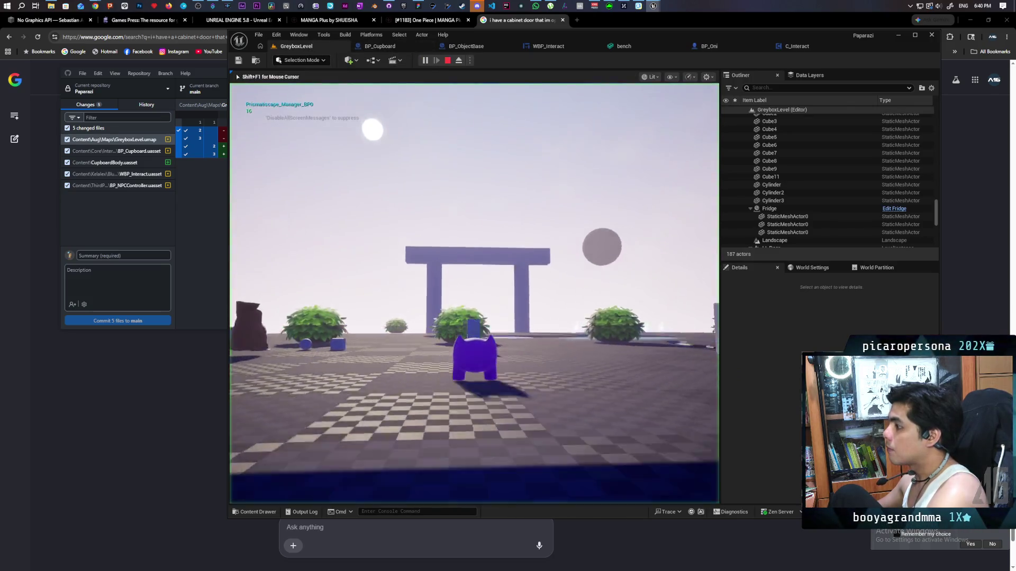
pyautogui.press('w')
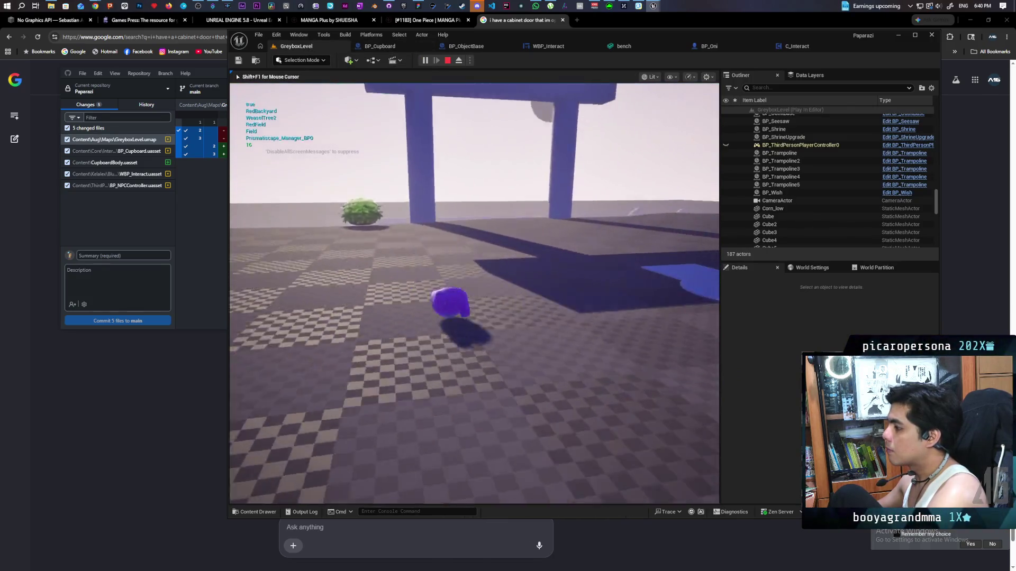
pyautogui.press('w')
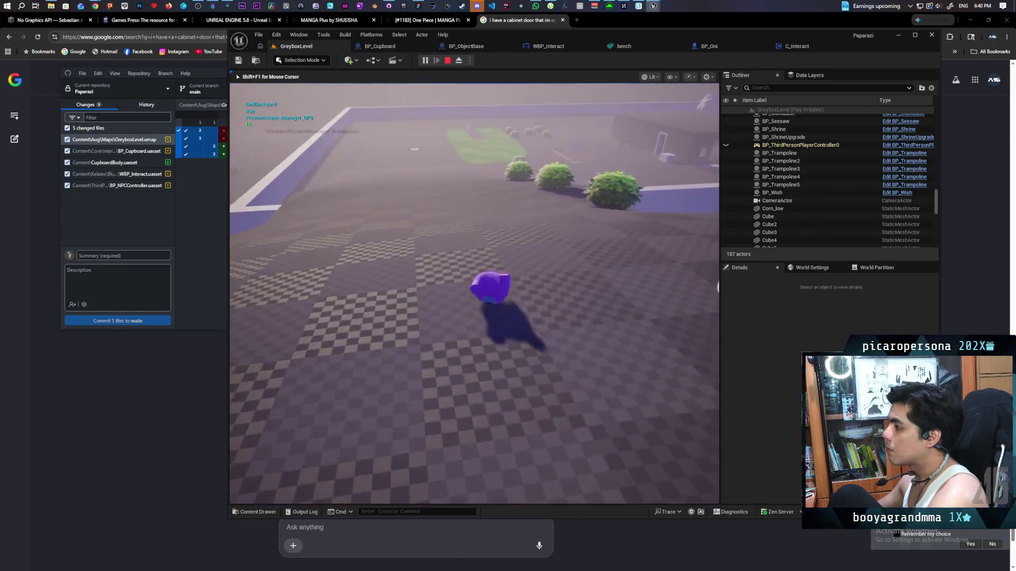
pyautogui.press('w')
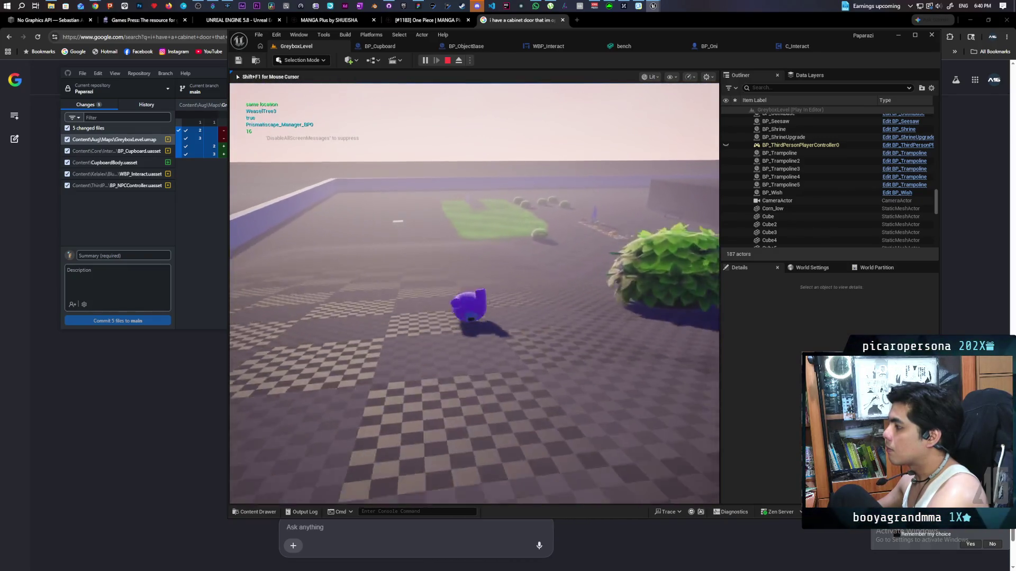
pyautogui.press('w')
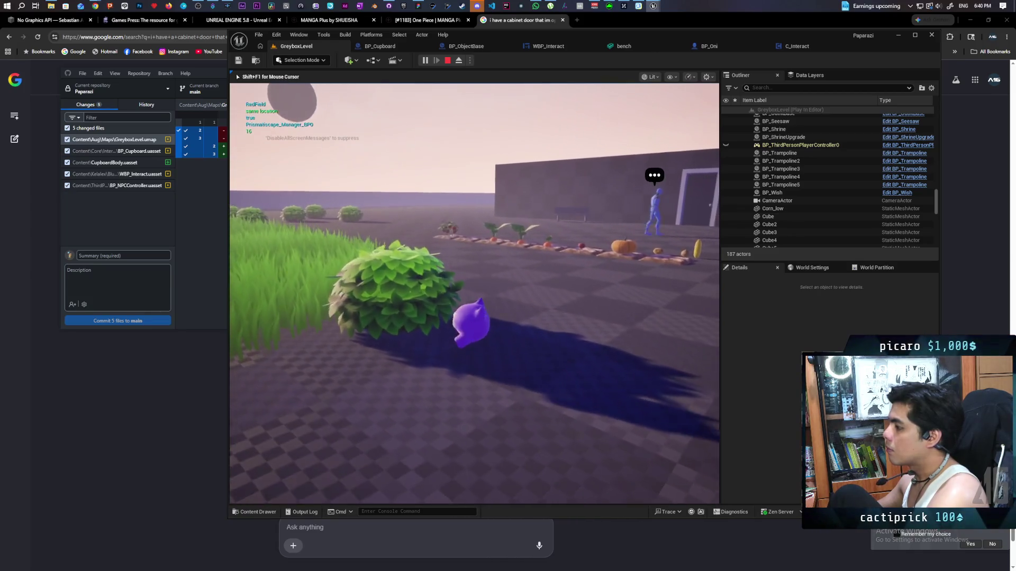
pyautogui.press('w')
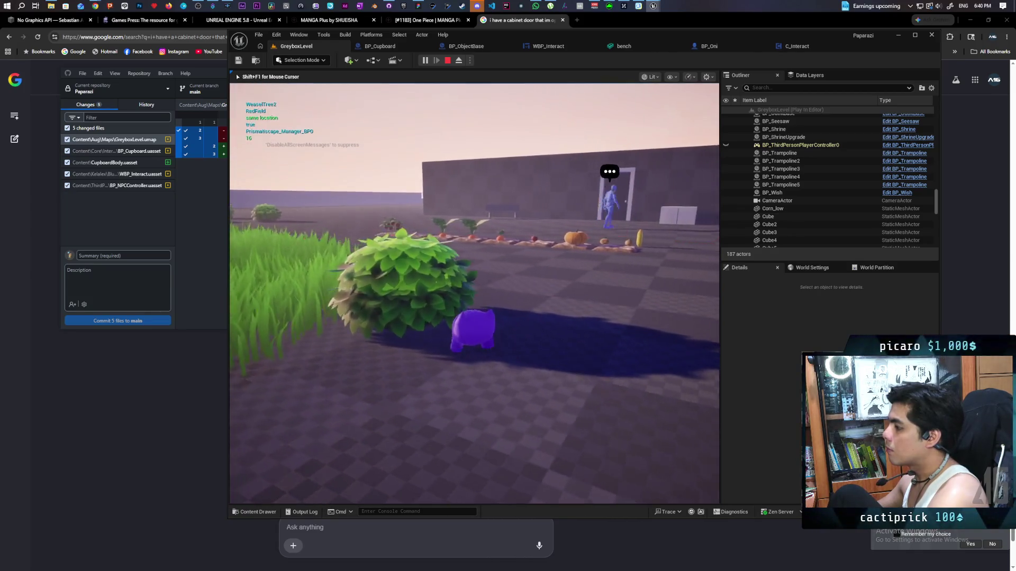
pyautogui.press('w')
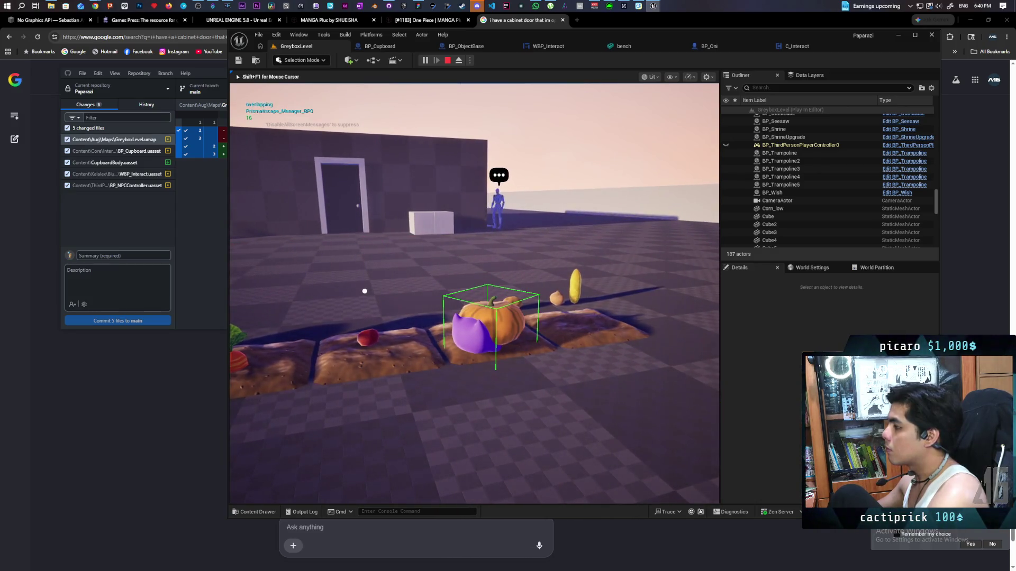
pyautogui.press('f')
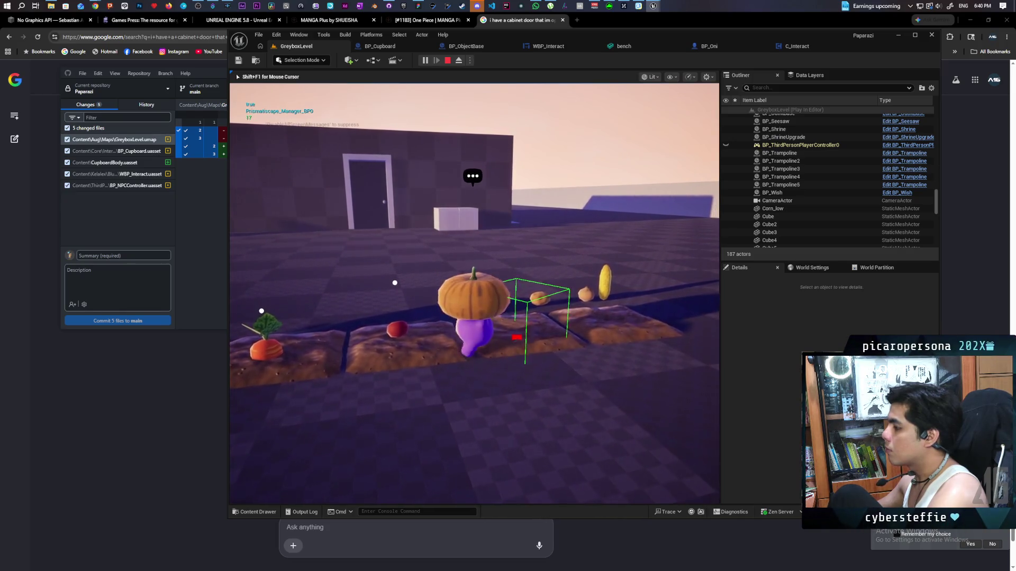
# Set the pumpkin down, open the white cabinet, reach the Listen prompt, close the cabinet, and stop.
pyautogui.press('s')
pyautogui.press('f')
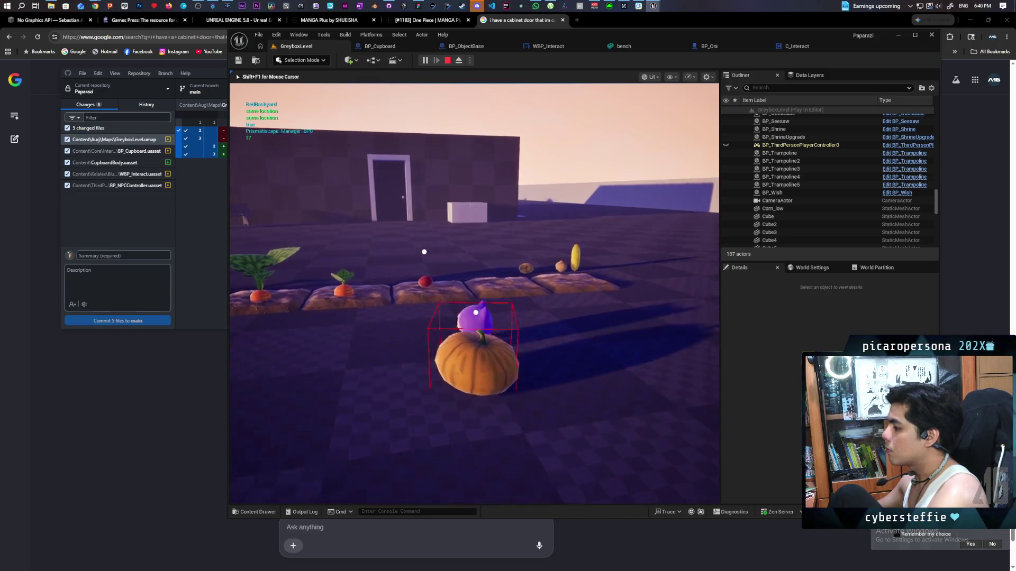
pyautogui.press('w')
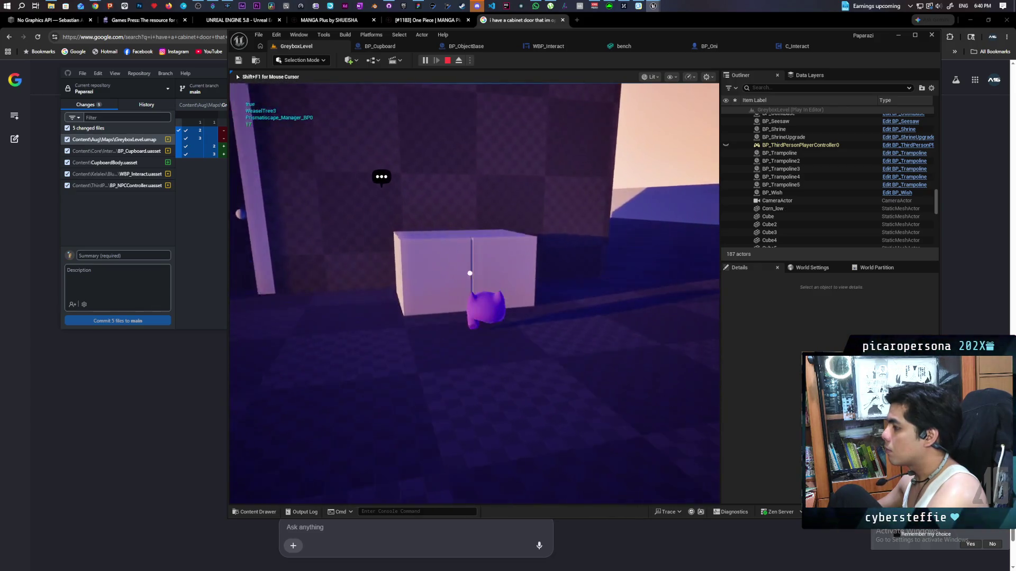
pyautogui.press('f')
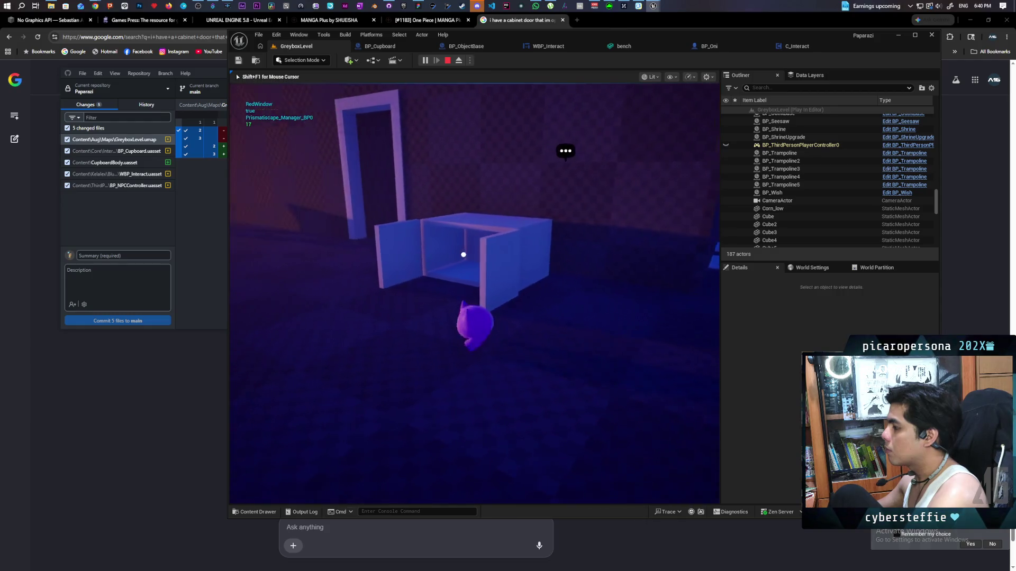
pyautogui.press('w')
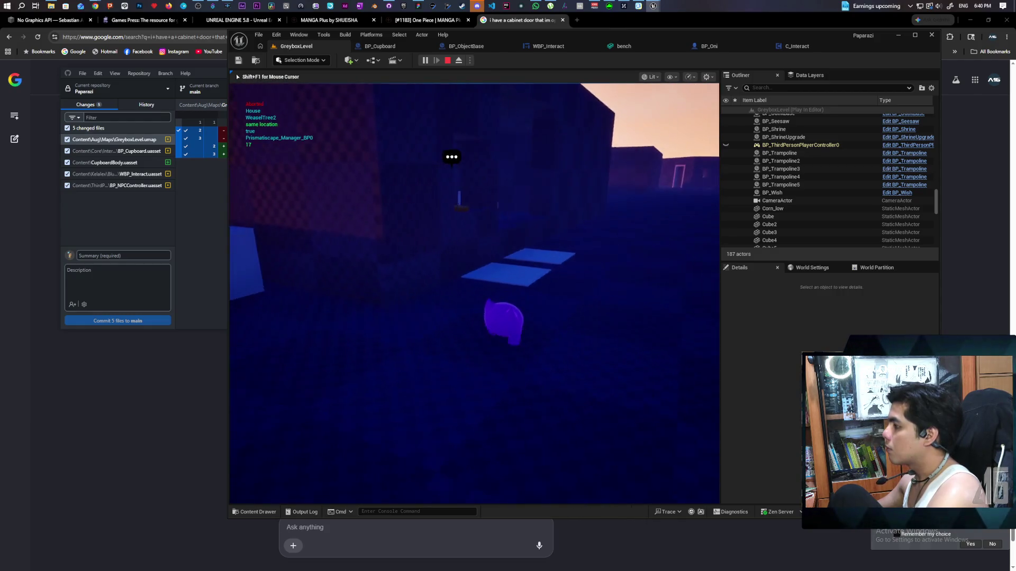
pyautogui.press('w')
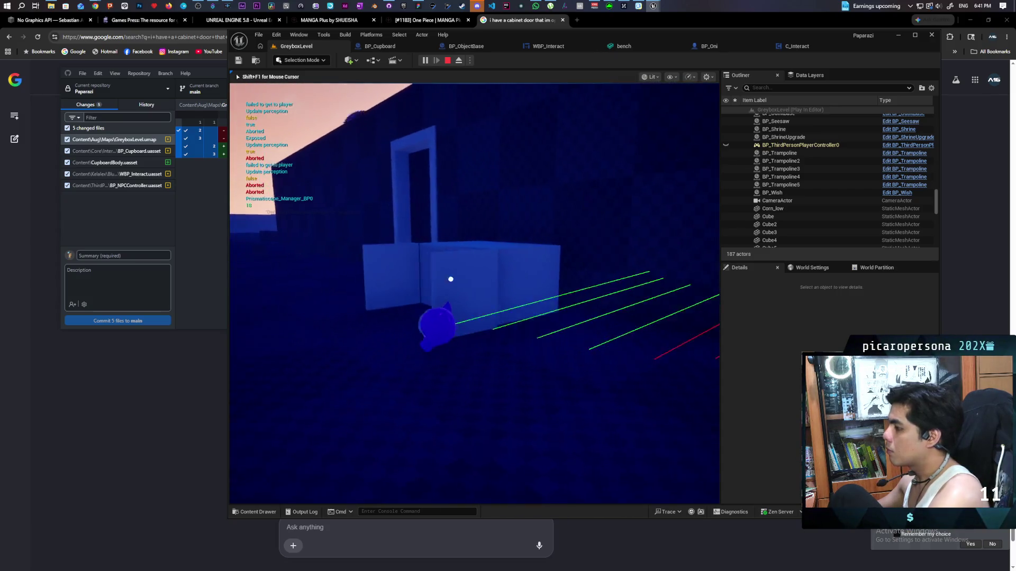
pyautogui.press('f')
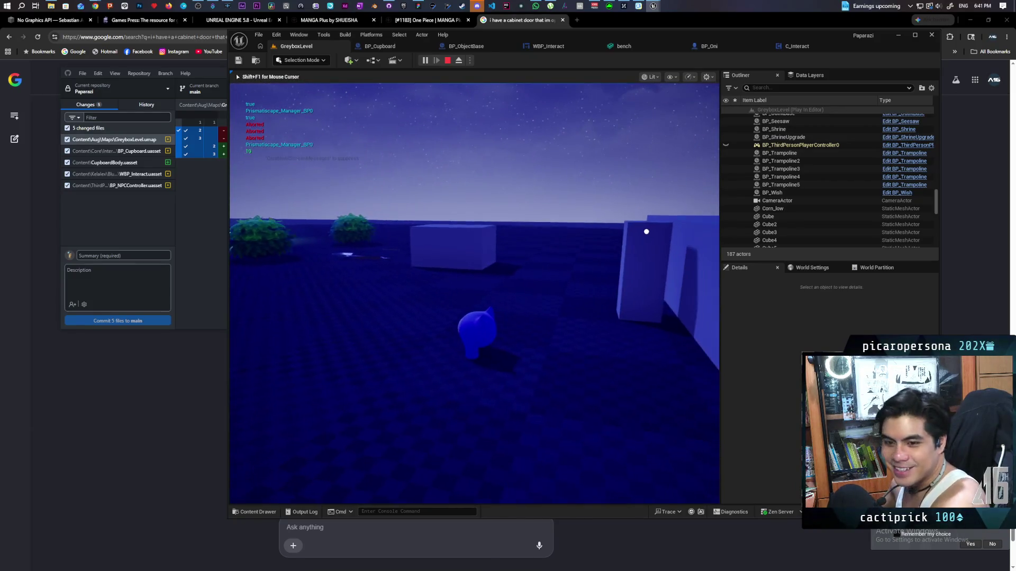
pyautogui.press('Escape')
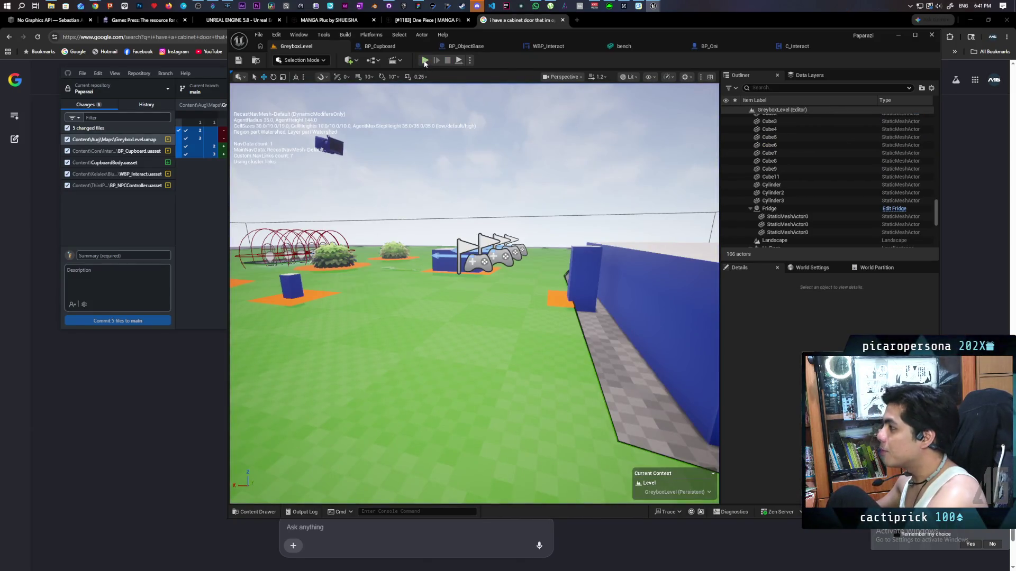
# Start another play session and walk to the walled building's cabinet, opening its doors.
pyautogui.click(444, 375)
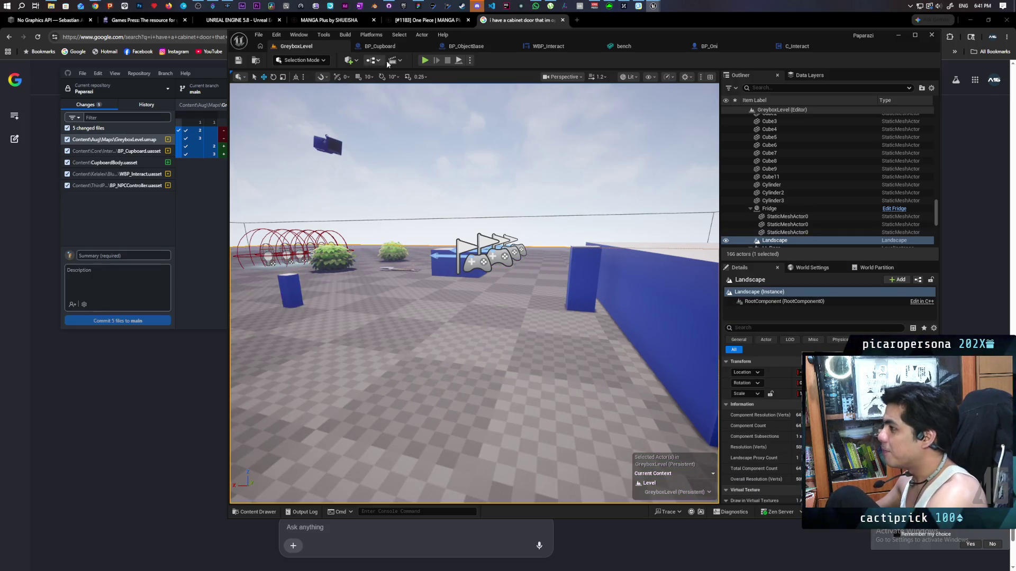
pyautogui.click(424, 61)
pyautogui.press('w')
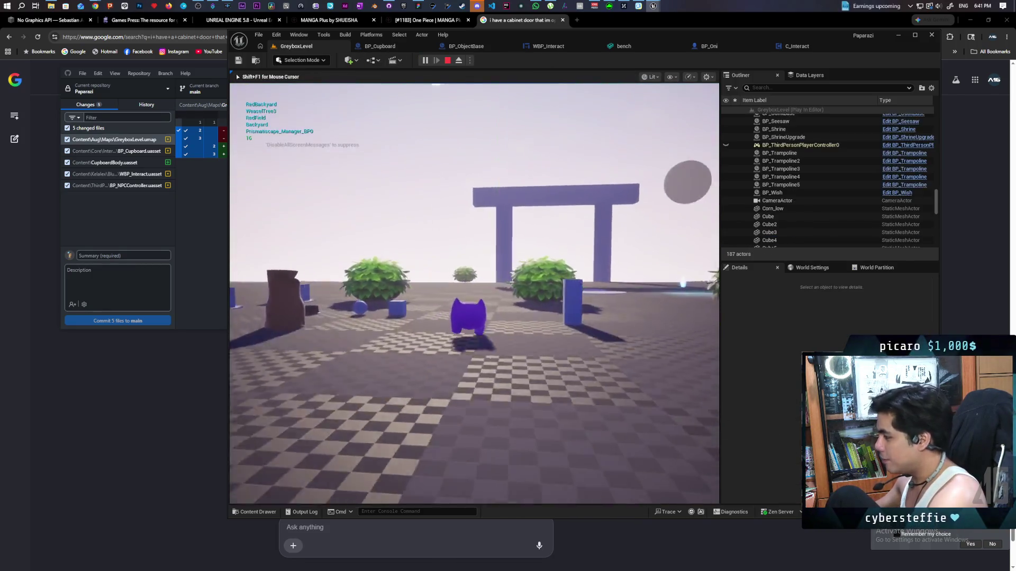
pyautogui.press('w')
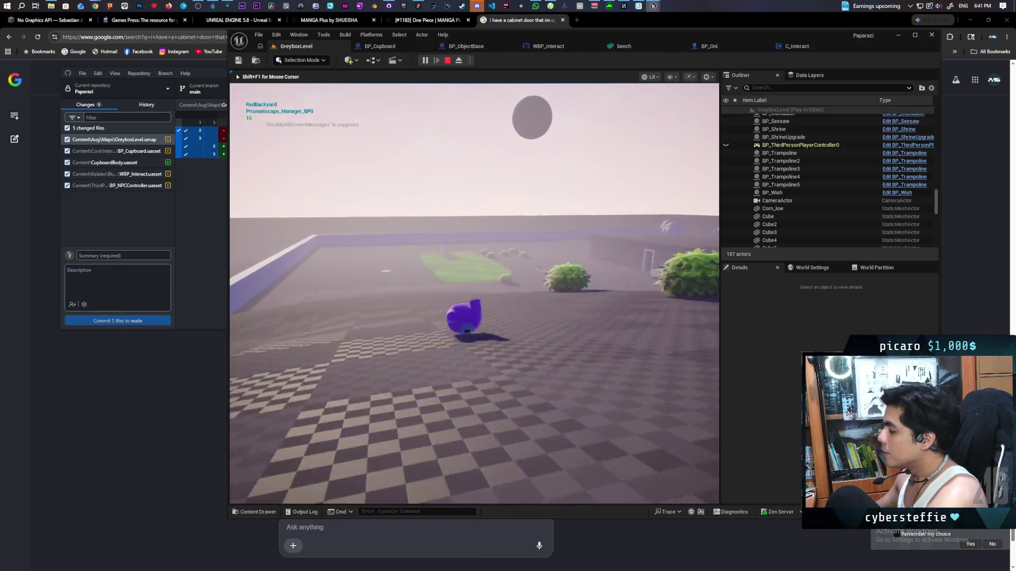
pyautogui.press('w')
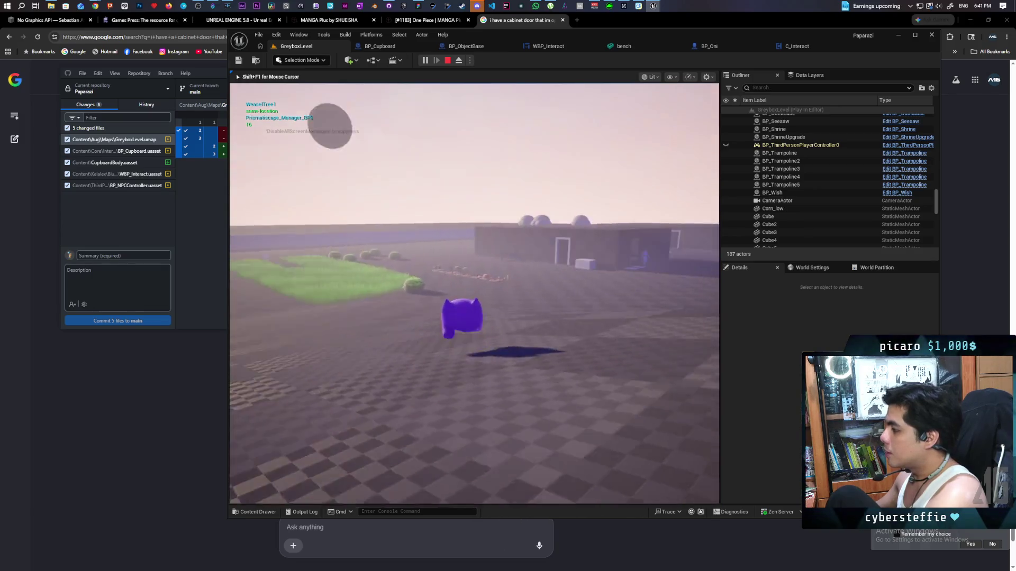
pyautogui.press('w')
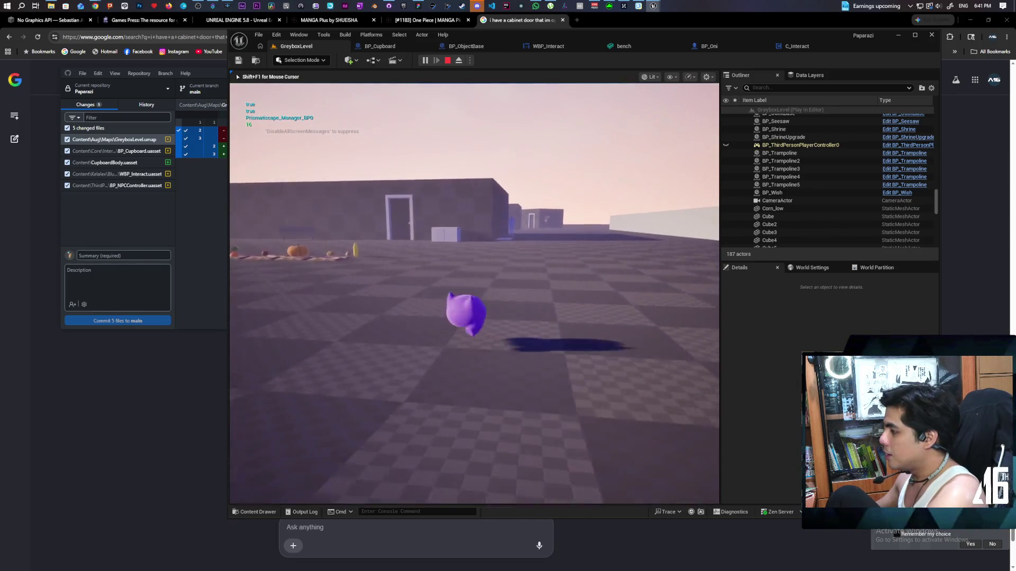
pyautogui.press('w')
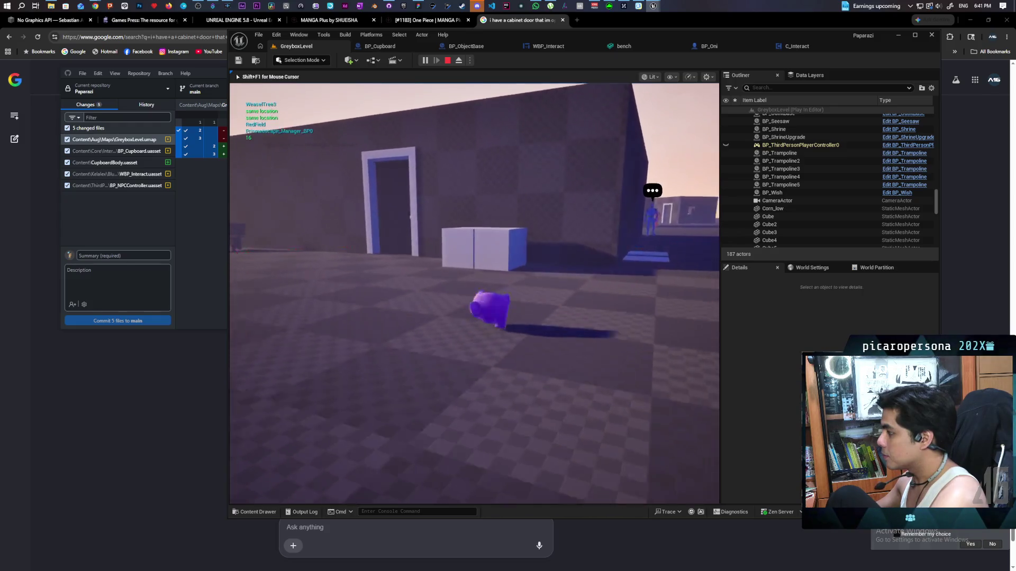
pyautogui.press('w')
pyautogui.press('e')
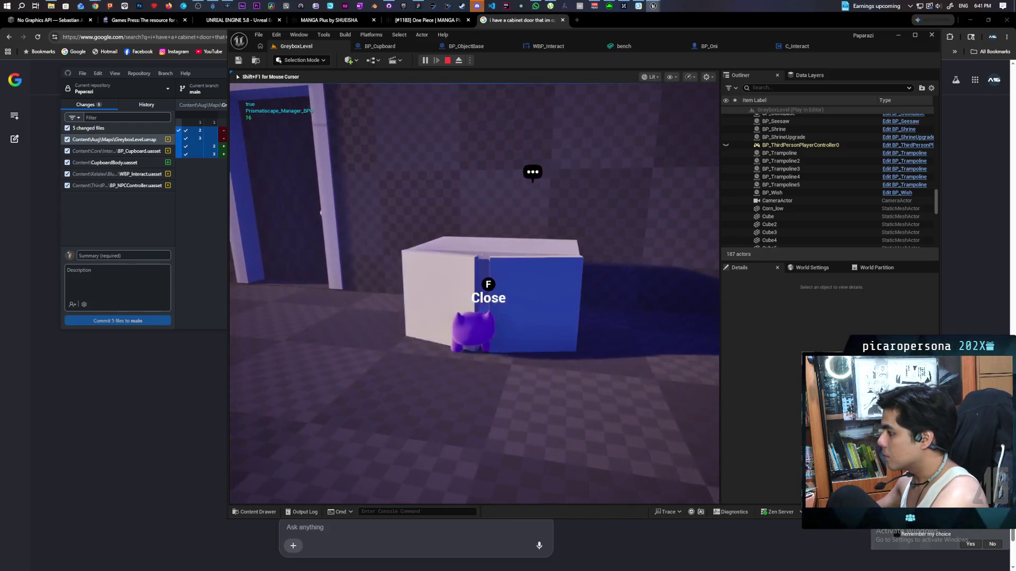
# Climb into the cabinet, back out toward the searching NPC, then end the session.
pyautogui.press('w')
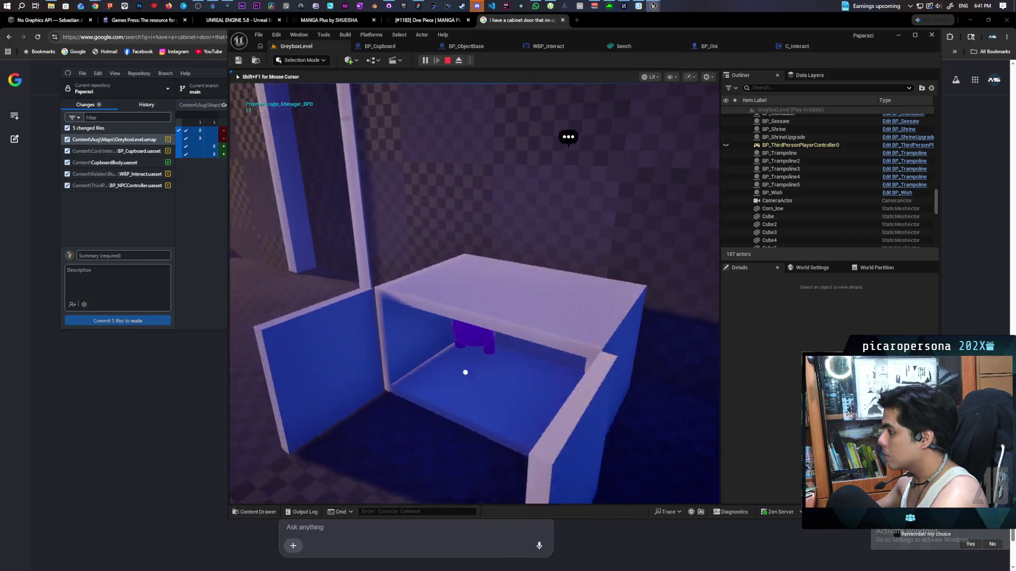
pyautogui.press('d')
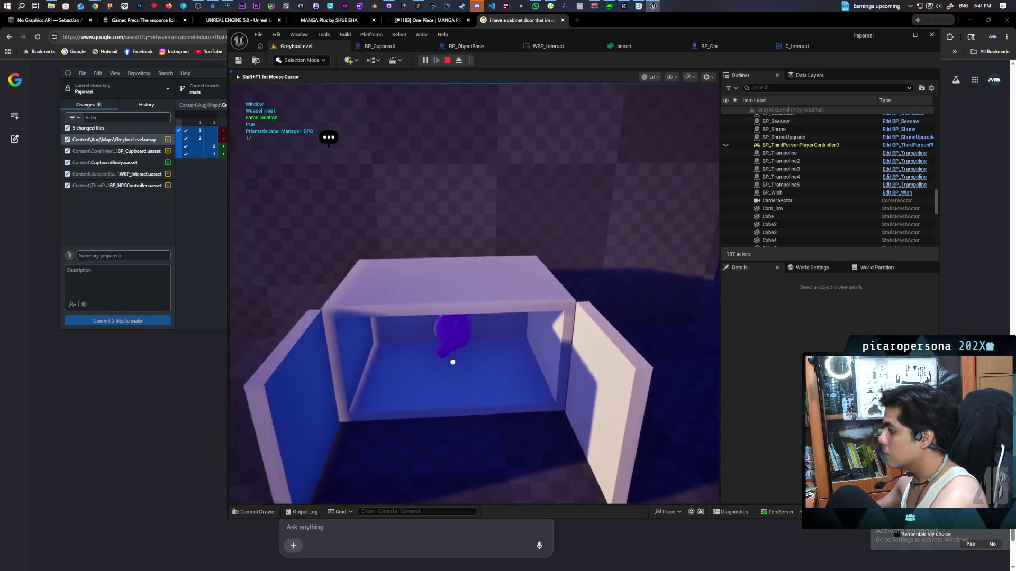
pyautogui.press('s')
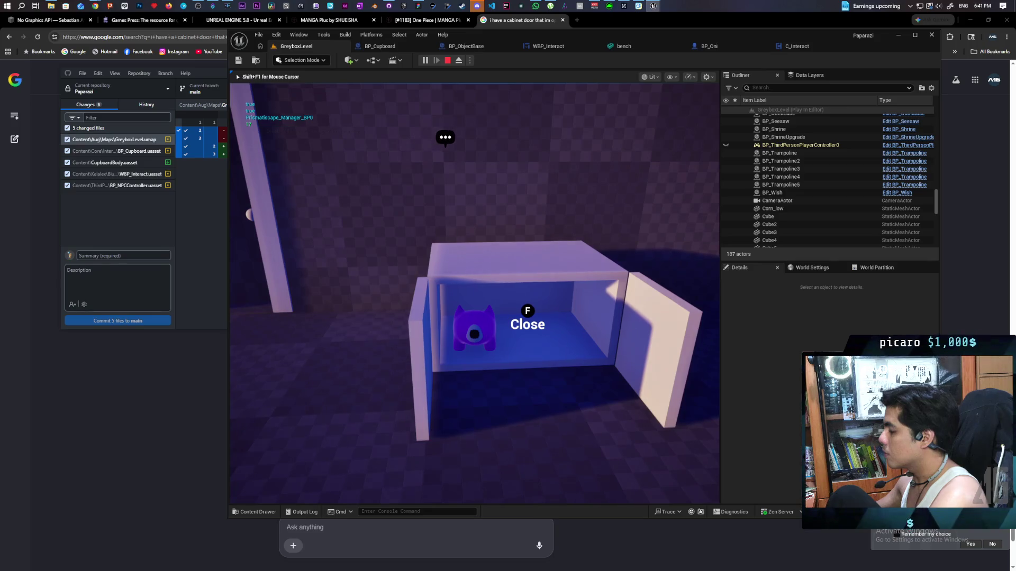
pyautogui.press('s')
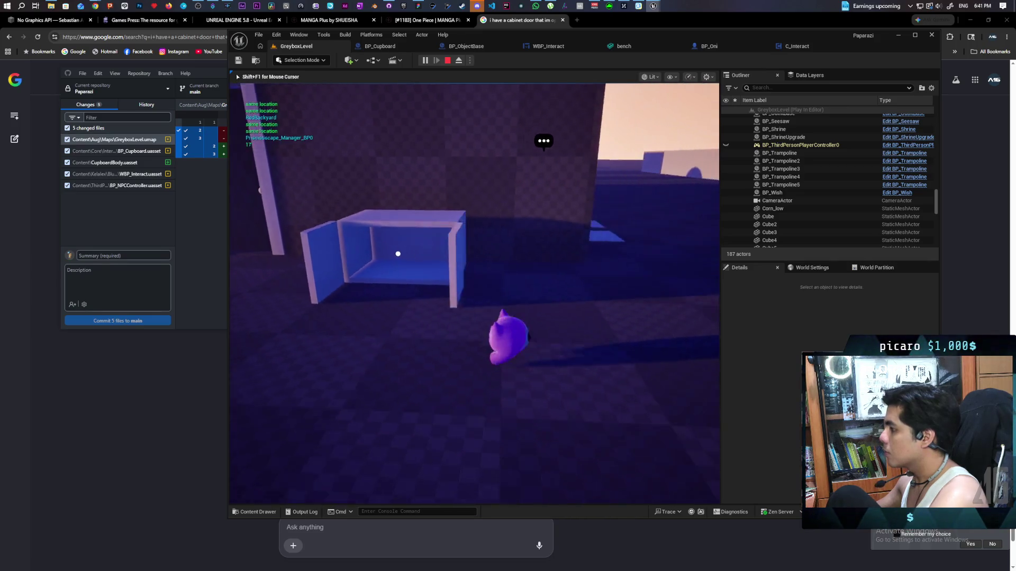
pyautogui.press('w')
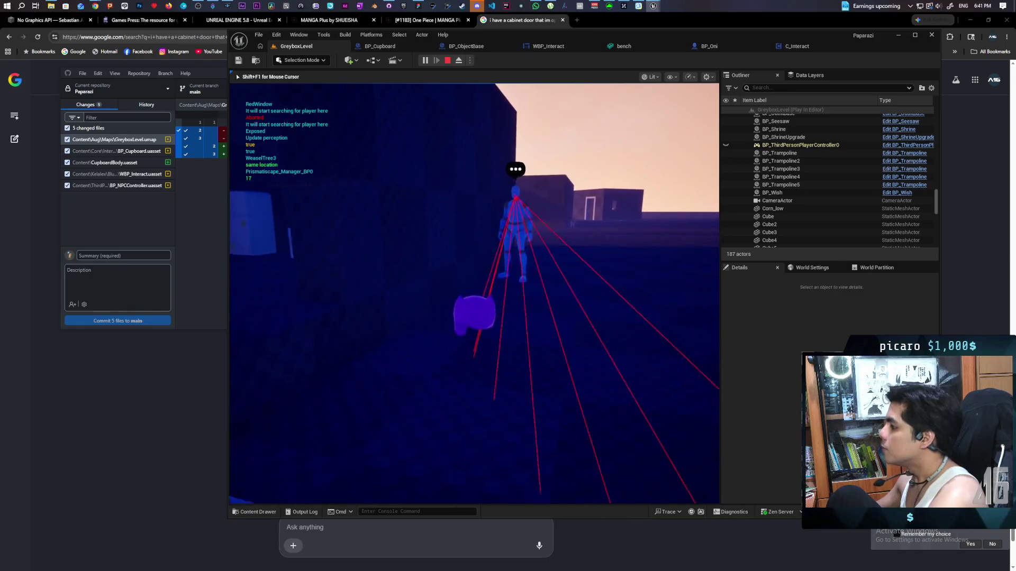
pyautogui.press('d')
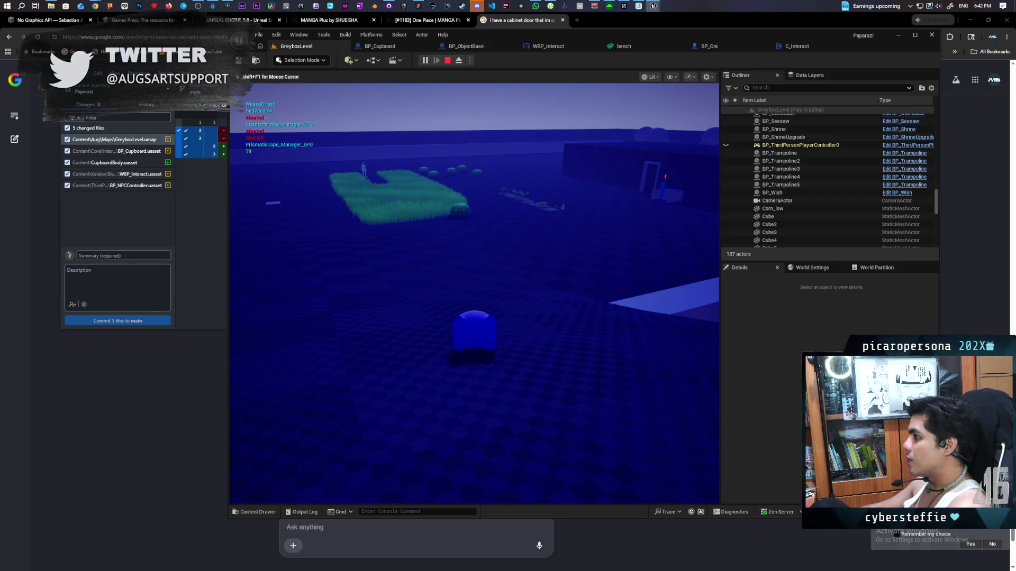
pyautogui.press('Escape')
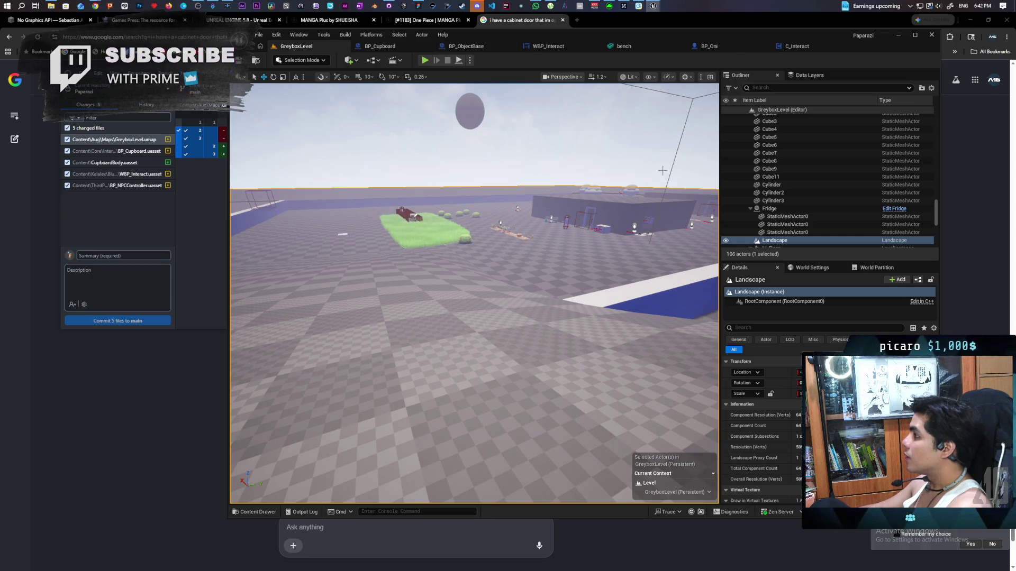
# Select the NPC and open the BP_NPCController blueprint from the asset browser.
pyautogui.click(565, 221)
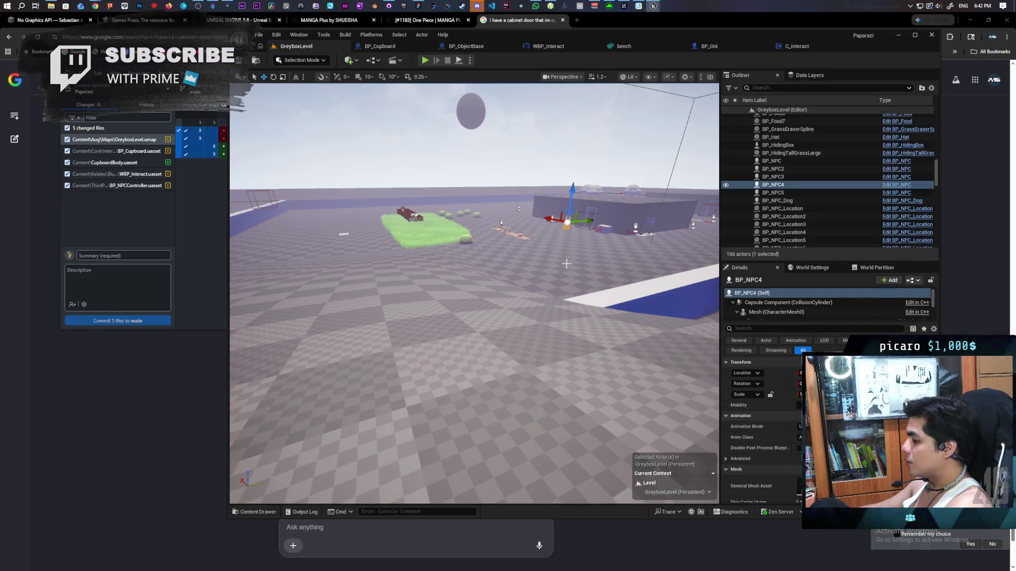
pyautogui.hotkey('ctrl', 'space')
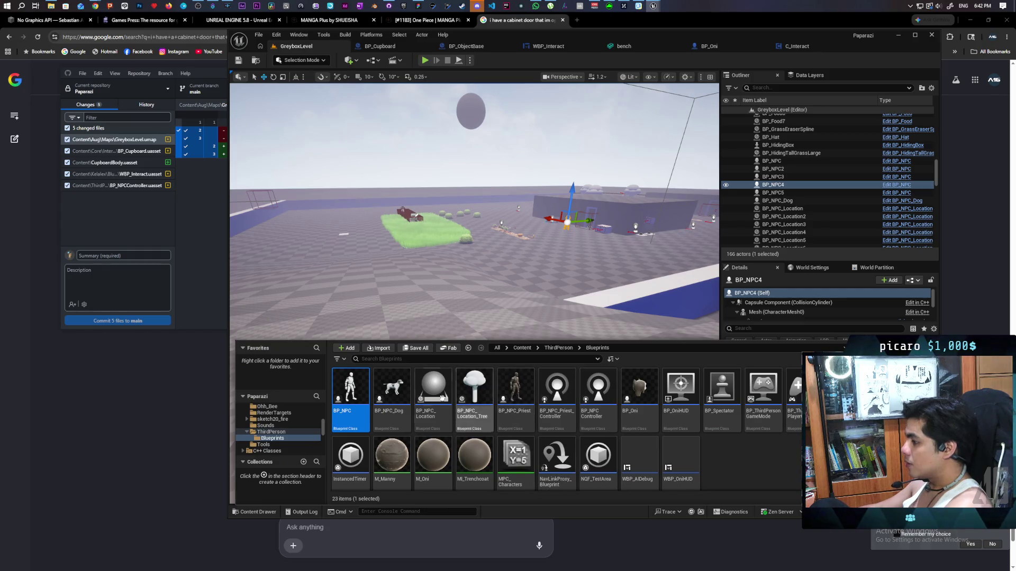
pyautogui.click(597, 395)
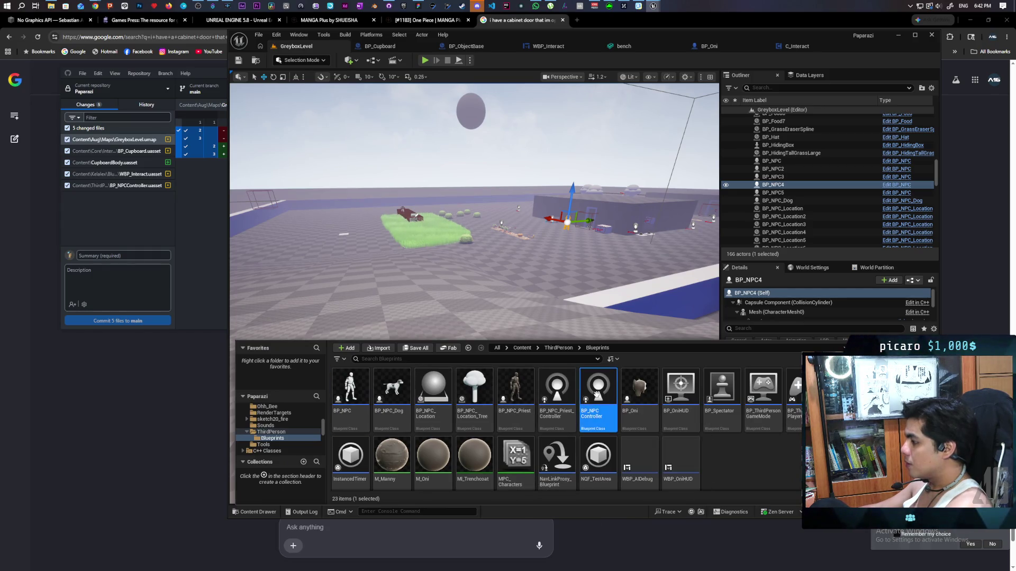
pyautogui.doubleClick(597, 416)
pyautogui.scroll(-5, 511, 256)
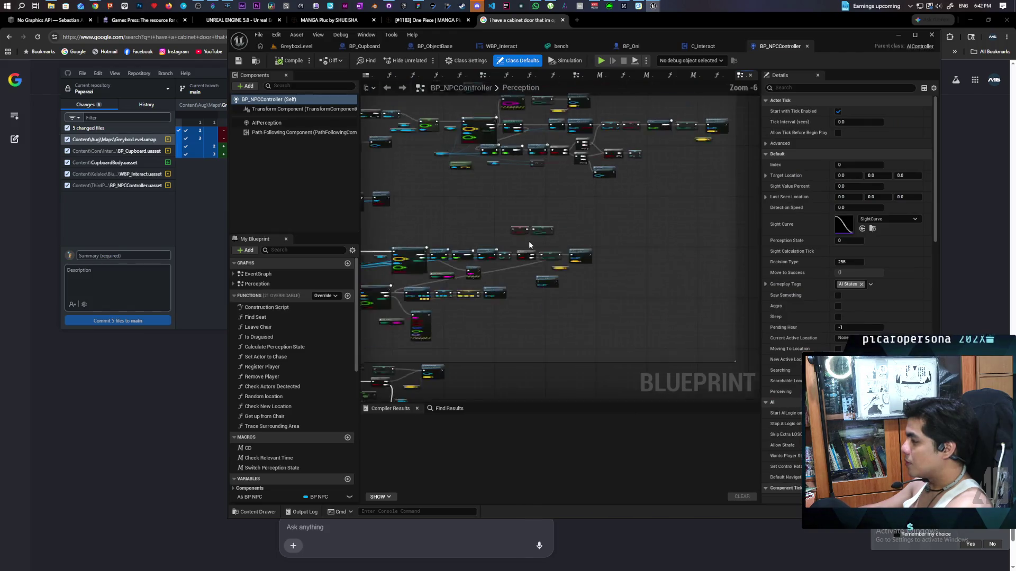
pyautogui.scroll(4, 511, 256)
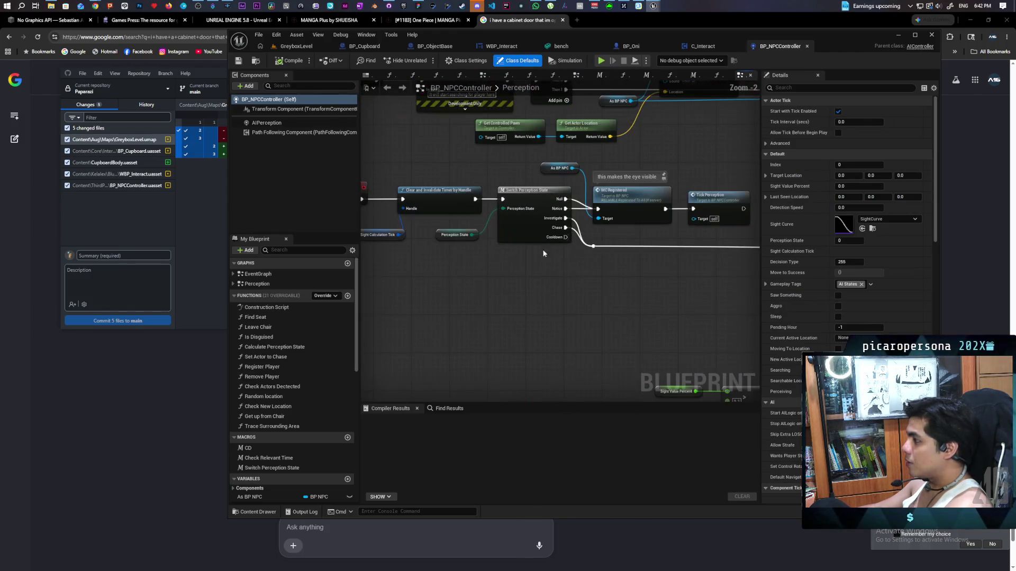
# Pan across the Perception graph's perception-state nodes.
pyautogui.moveTo(572, 301)
pyautogui.mouseDown()
pyautogui.moveTo(708, 342)
pyautogui.moveTo(420, 293)
pyautogui.moveTo(465, 274)
pyautogui.mouseUp()
pyautogui.scroll(-1, 420, 292)
pyautogui.scroll(1, 467, 270)
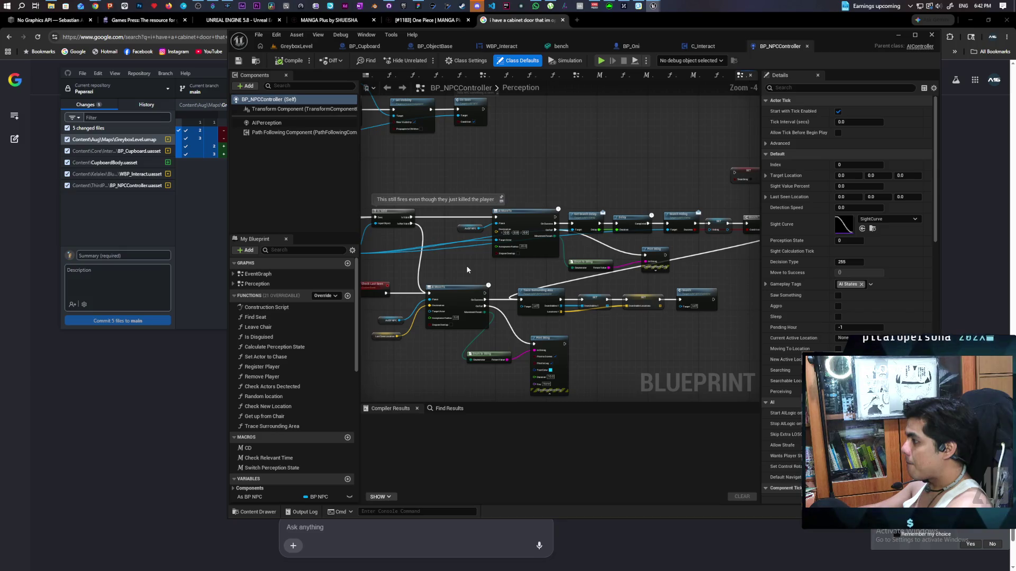
pyautogui.moveTo(582, 268)
pyautogui.mouseDown()
pyautogui.moveTo(667, 240)
pyautogui.moveTo(753, 237)
pyautogui.moveTo(539, 228)
pyautogui.moveTo(603, 226)
pyautogui.moveTo(575, 237)
pyautogui.mouseUp()
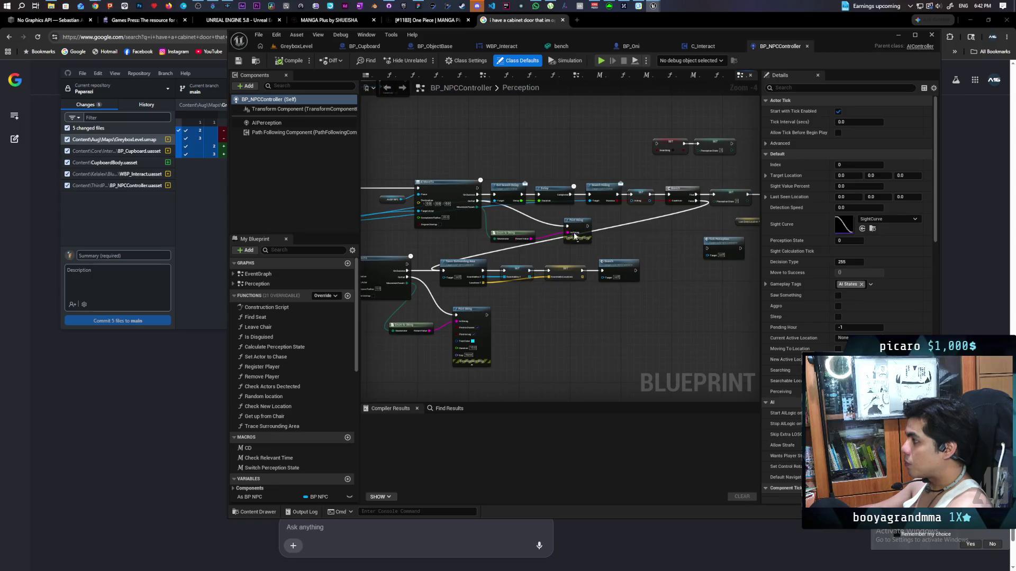
pyautogui.moveTo(652, 234); pyautogui.dragTo(578, 234)
# Centre Update Perception and Tick Perception, then select the SET, Update Perception and Last Seen Location nodes.
pyautogui.scroll(1, 563, 224)
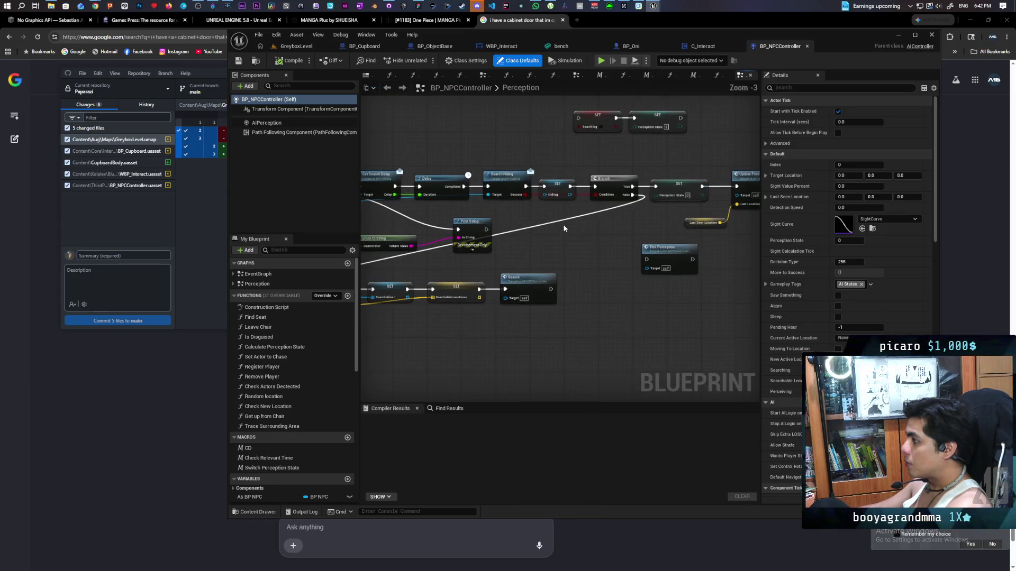
pyautogui.moveTo(684, 160); pyautogui.dragTo(599, 168)
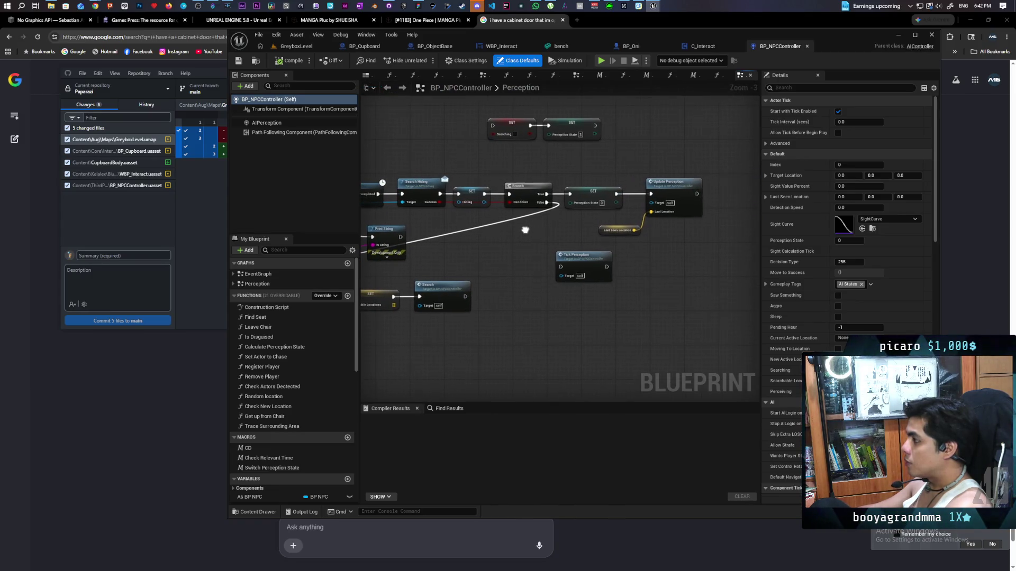
pyautogui.moveTo(682, 231); pyautogui.dragTo(607, 248)
pyautogui.moveTo(529, 177); pyautogui.dragTo(638, 231)
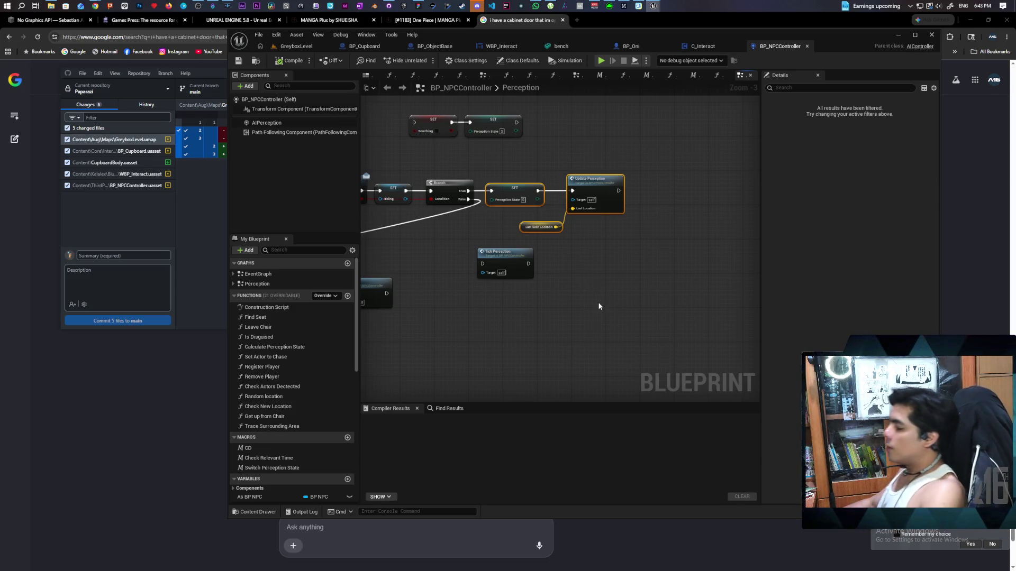
pyautogui.scroll(-6, 546, 266)
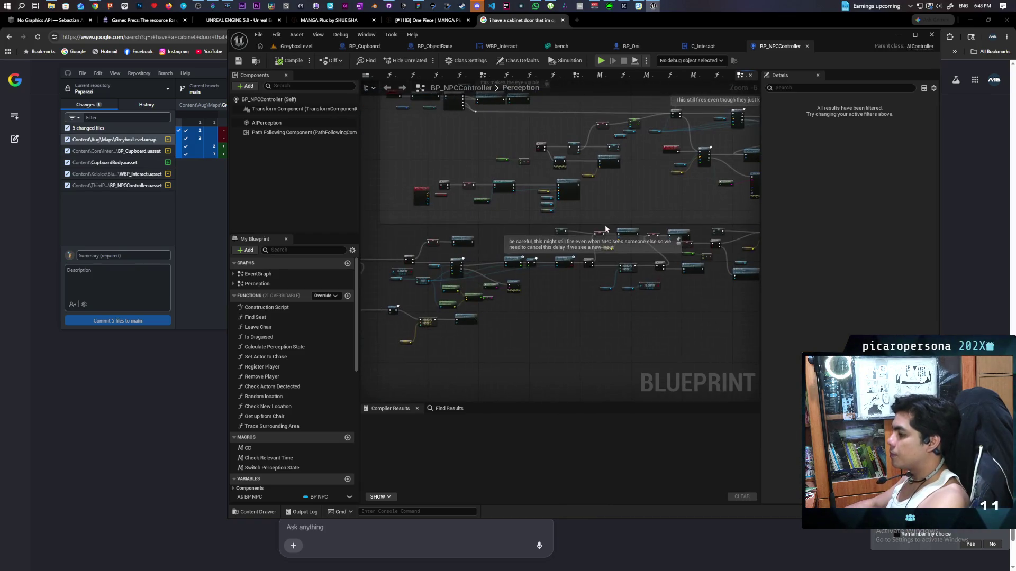
pyautogui.scroll(3, 551, 223)
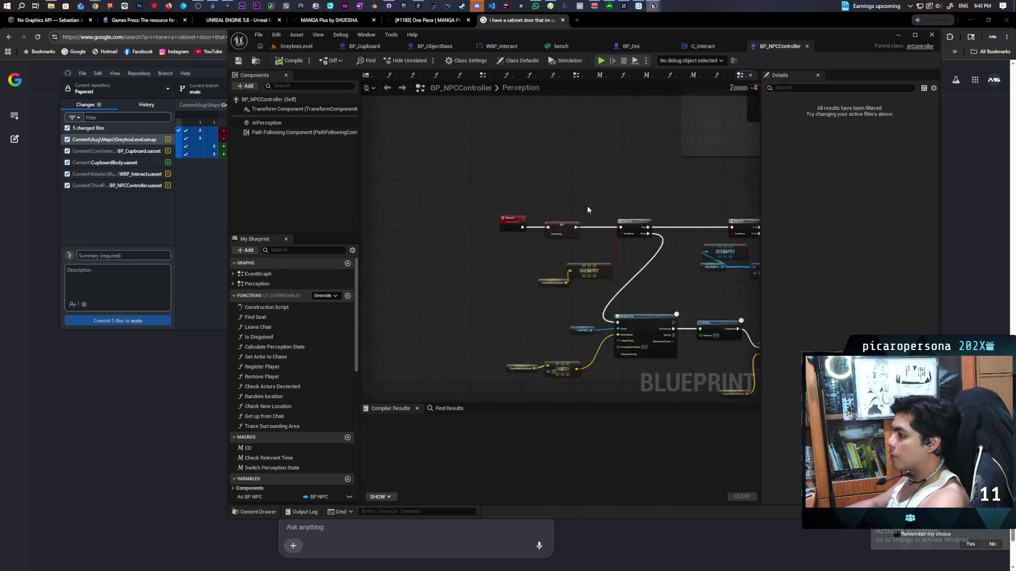
pyautogui.scroll(2, 579, 278)
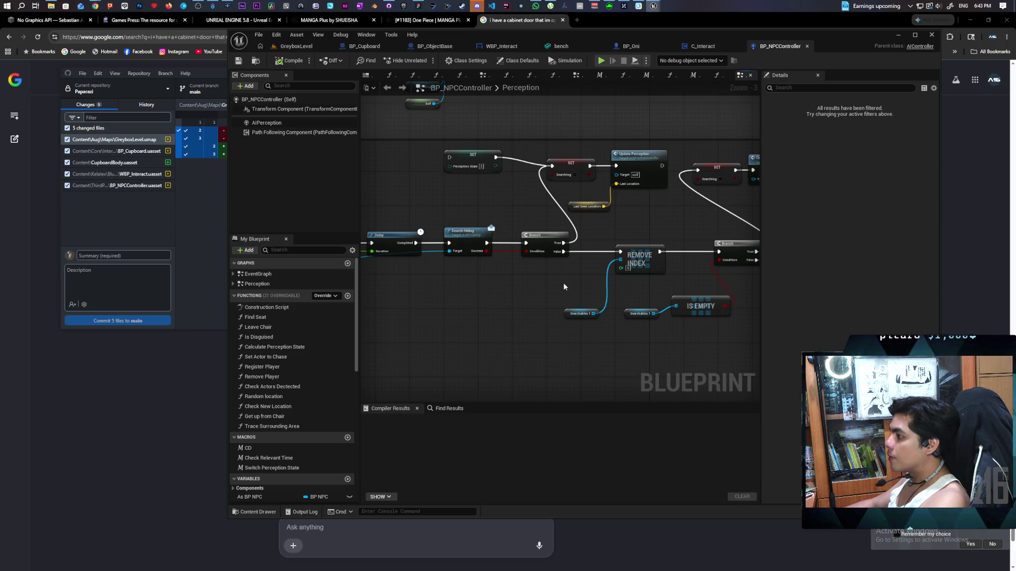
# Reposition the SET Perception State node beside SET Searching in the Perception graph.
pyautogui.moveTo(551, 283); pyautogui.dragTo(496, 318)
pyautogui.click(435, 199)
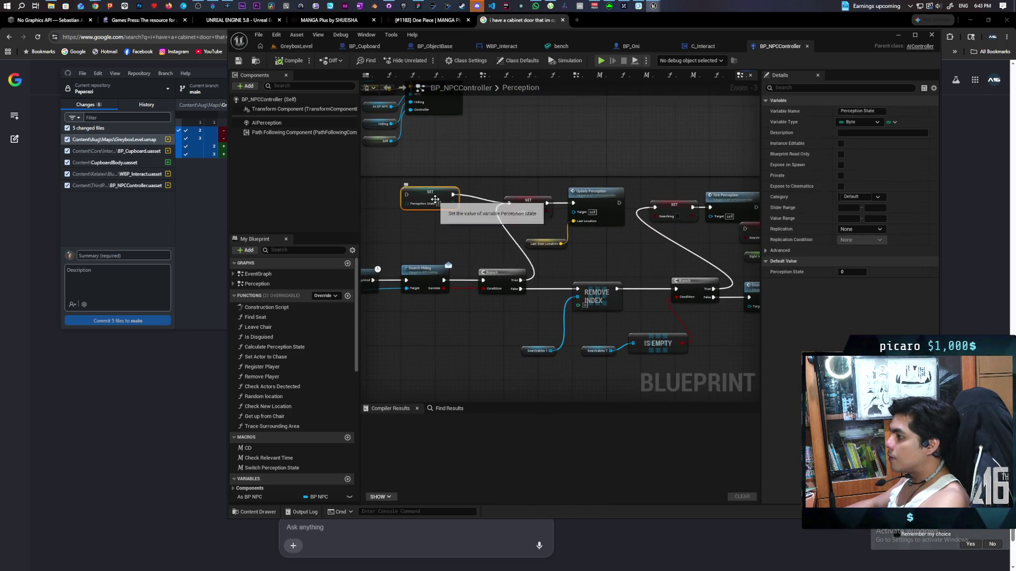
pyautogui.click(508, 243)
pyautogui.scroll(-4, 437, 245)
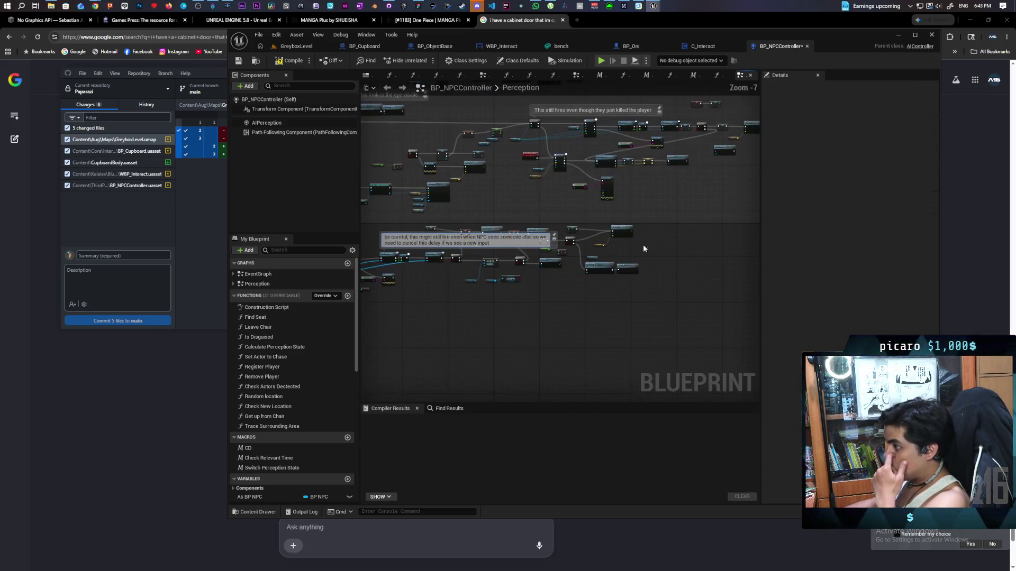
pyautogui.scroll(3, 473, 298)
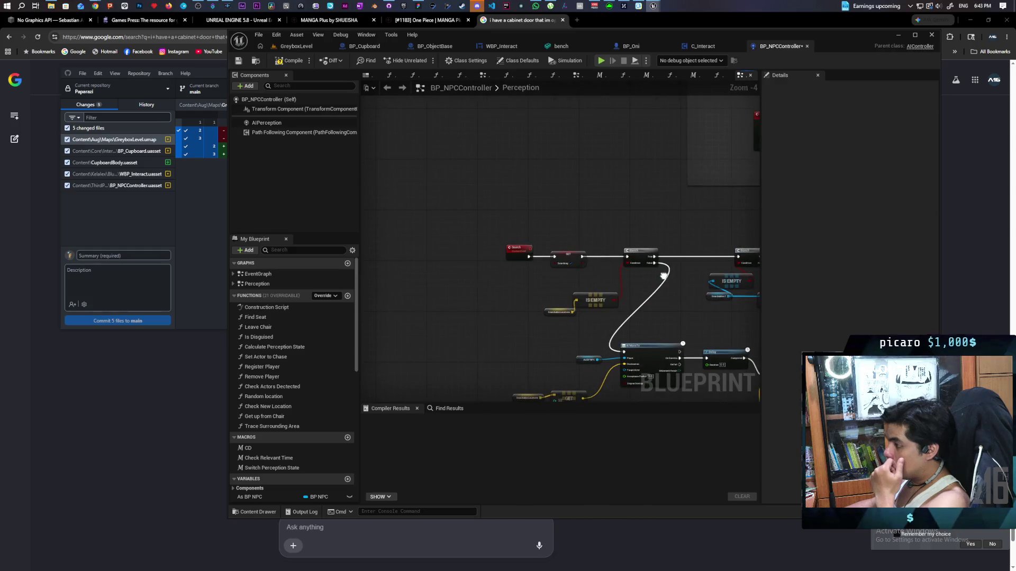
pyautogui.scroll(2, 426, 282)
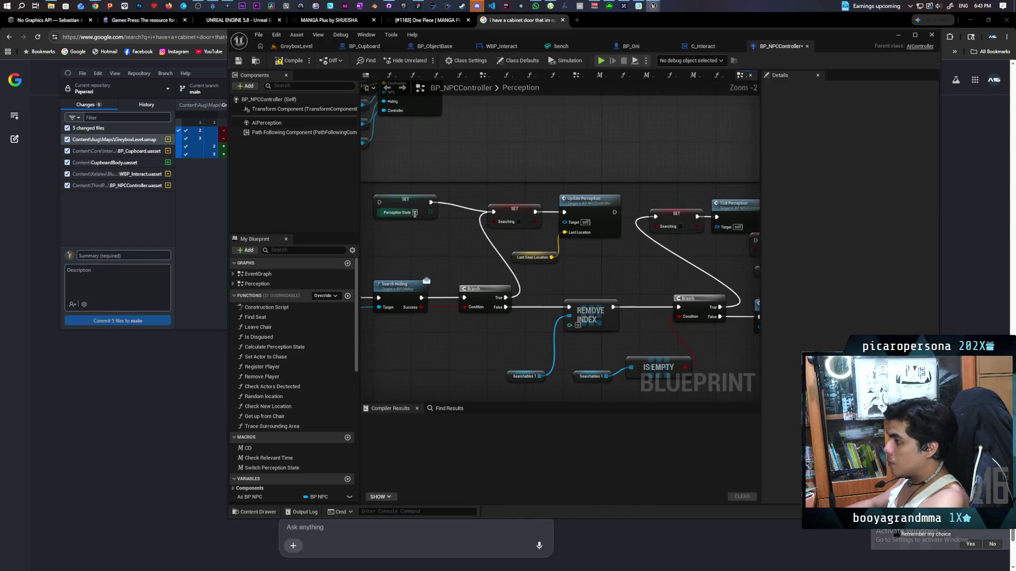
pyautogui.click(497, 268)
pyautogui.moveTo(497, 270); pyautogui.dragTo(583, 285)
pyautogui.moveTo(536, 213)
pyautogui.mouseDown()
pyautogui.moveTo(548, 249)
pyautogui.moveTo(569, 239)
pyautogui.moveTo(565, 214)
pyautogui.moveTo(456, 210)
pyautogui.mouseUp()
pyautogui.moveTo(549, 269); pyautogui.dragTo(511, 202)
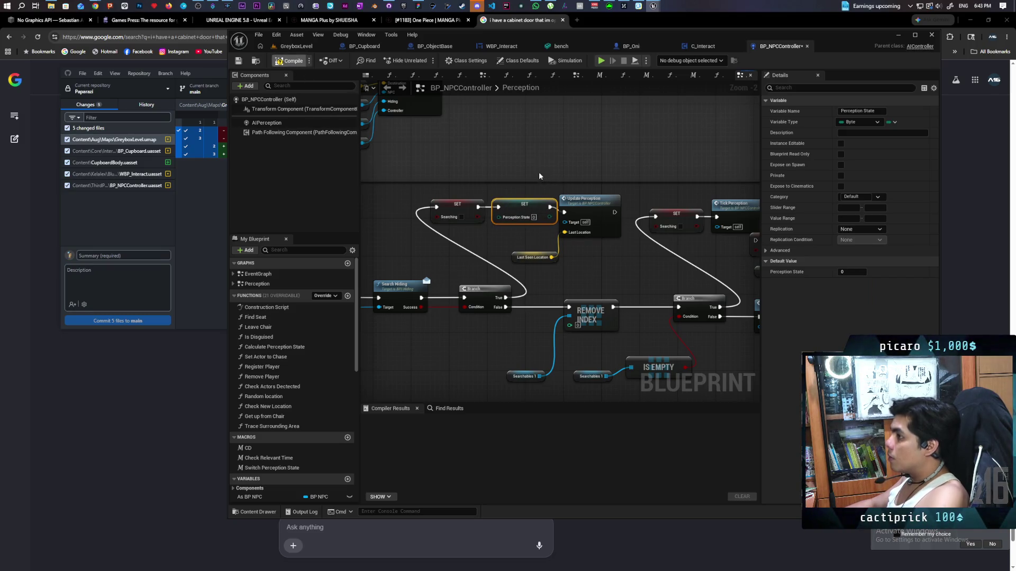
# Compile and save BP_NPCController, then start a GreyboxLevel play session.
pyautogui.press('F7')
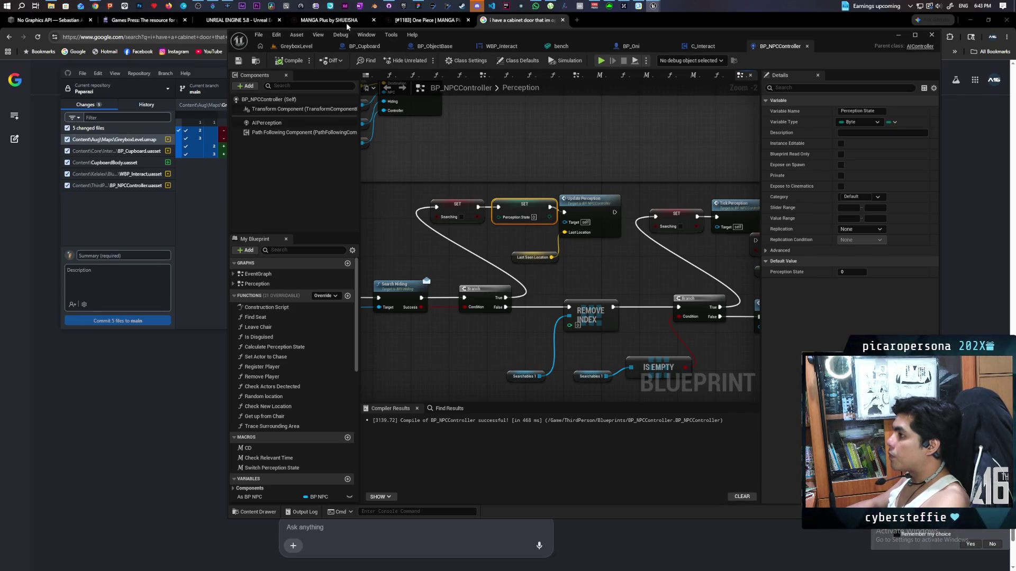
pyautogui.click(310, 46)
pyautogui.click(424, 60)
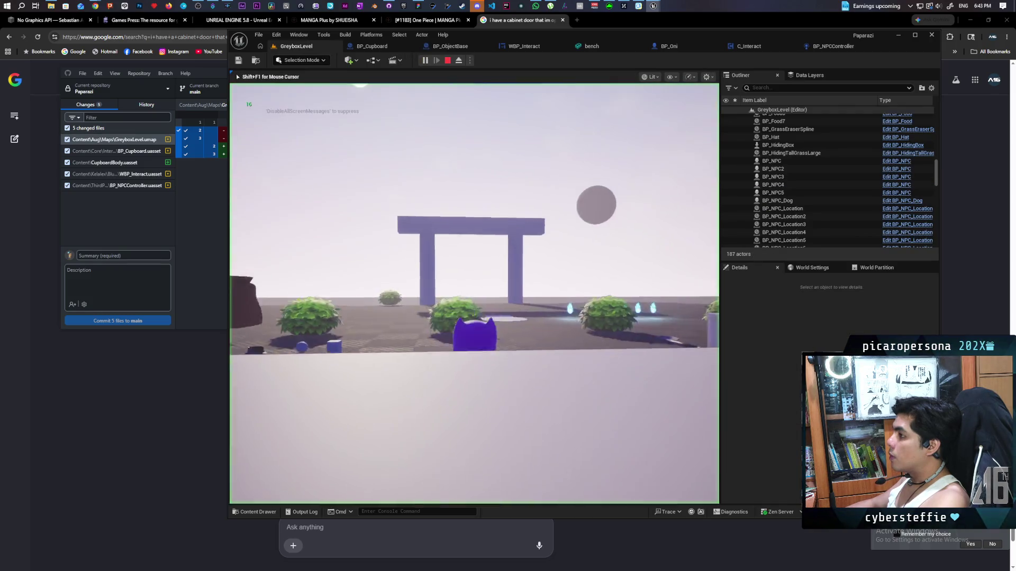
# Walk past the blue pillar and grass to the cube cabinet and open it.
pyautogui.press('w')
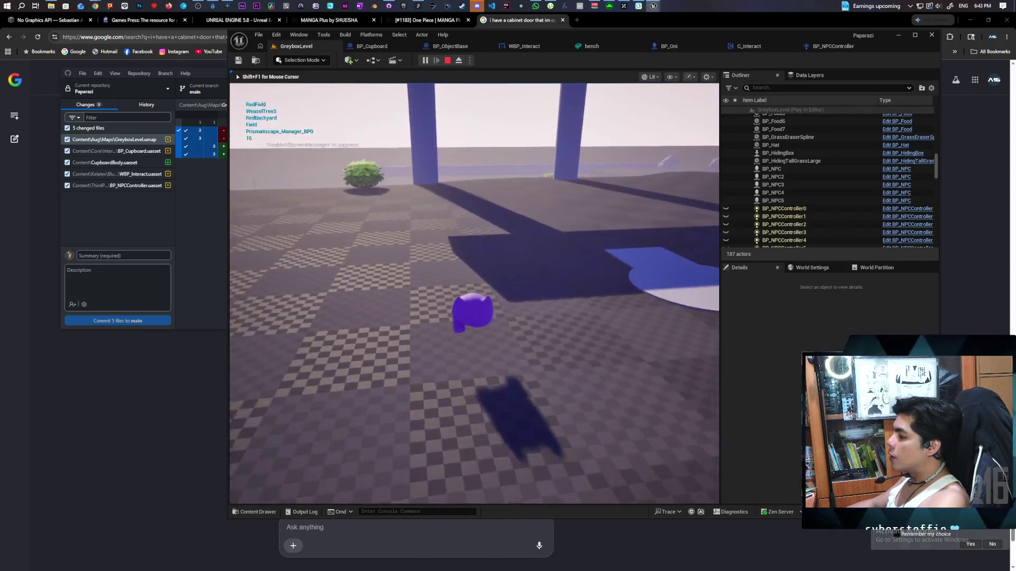
pyautogui.press('w')
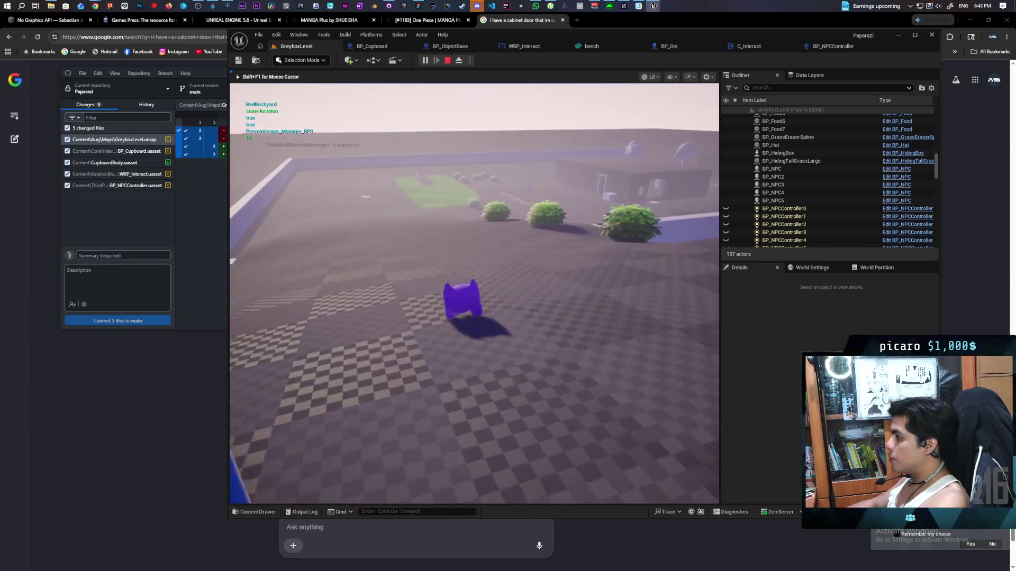
pyautogui.press('w')
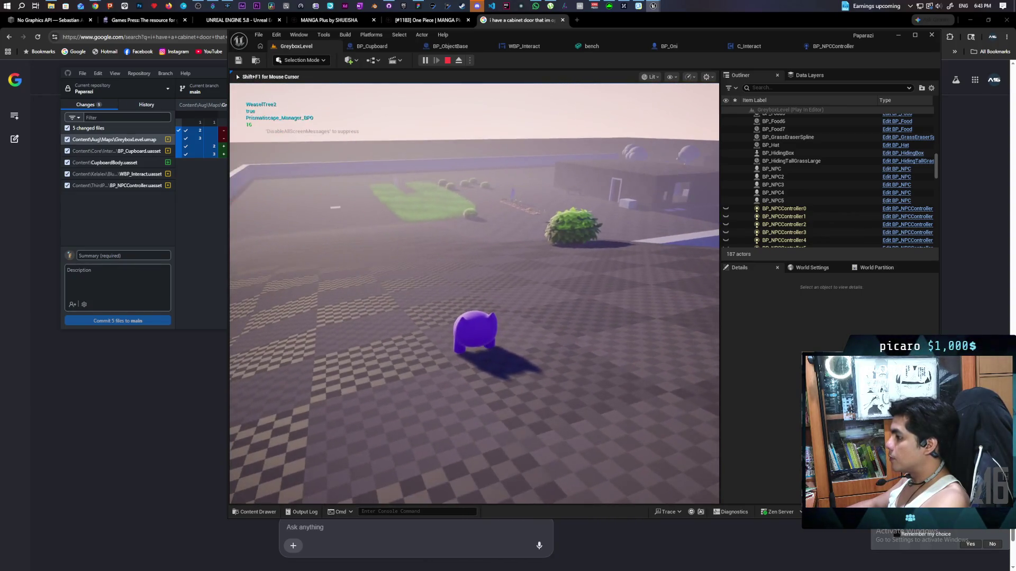
pyautogui.press('w')
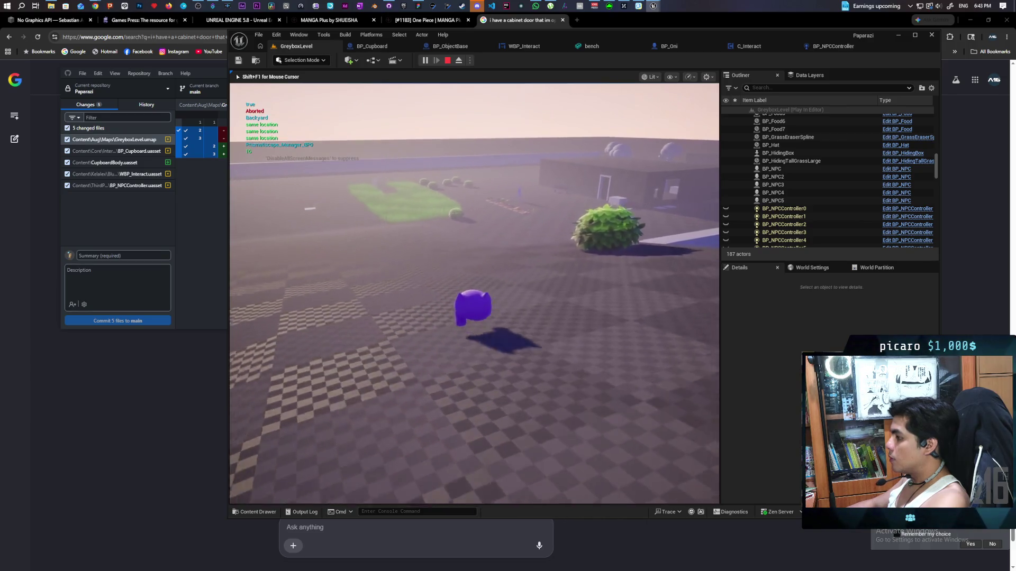
pyautogui.press('w')
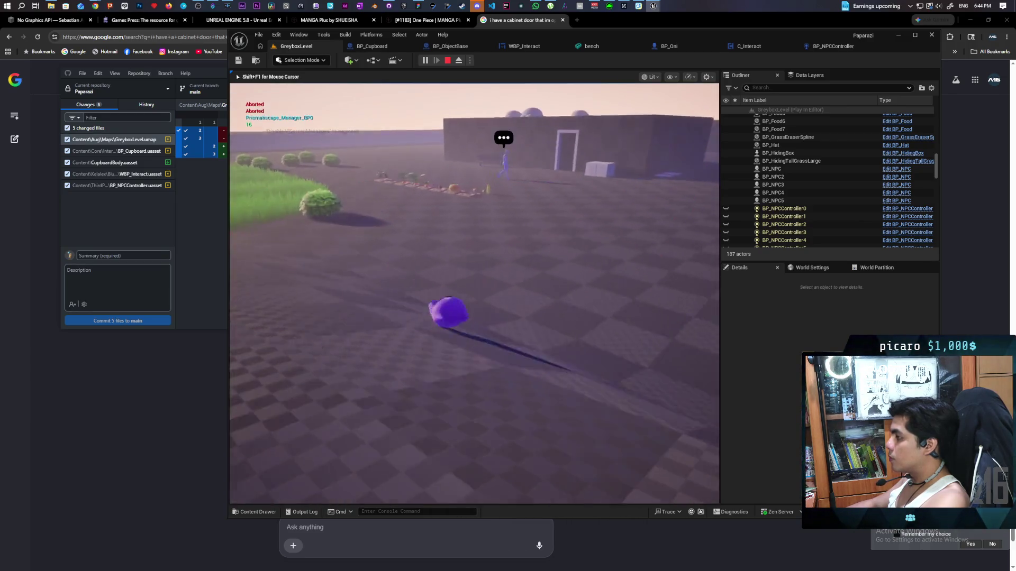
pyautogui.press('w')
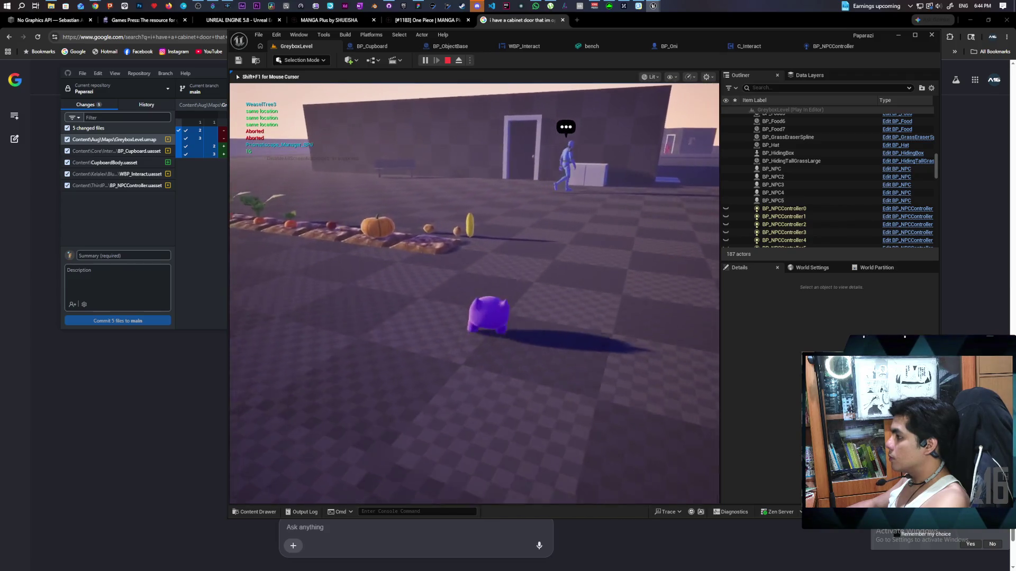
pyautogui.press('w')
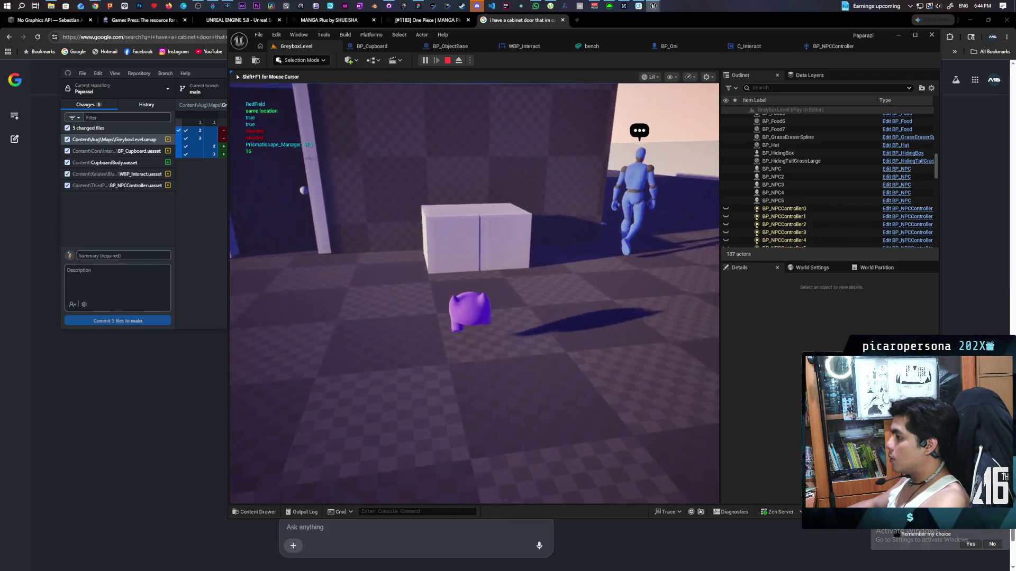
pyautogui.press('f')
# Approach the NPC by the stairs until its Listen prompt shows, then stop playing.
pyautogui.press('w')
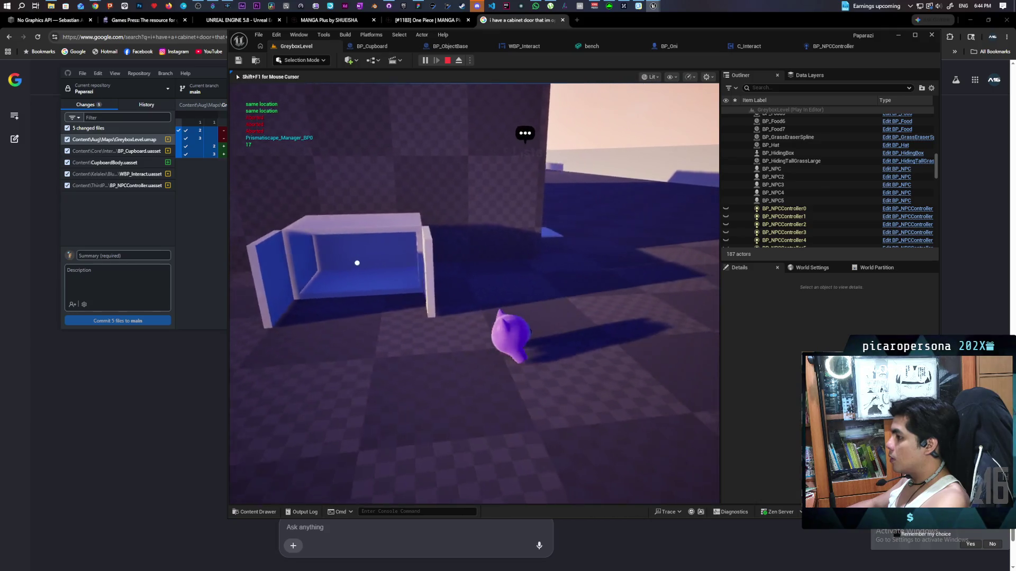
pyautogui.press('w')
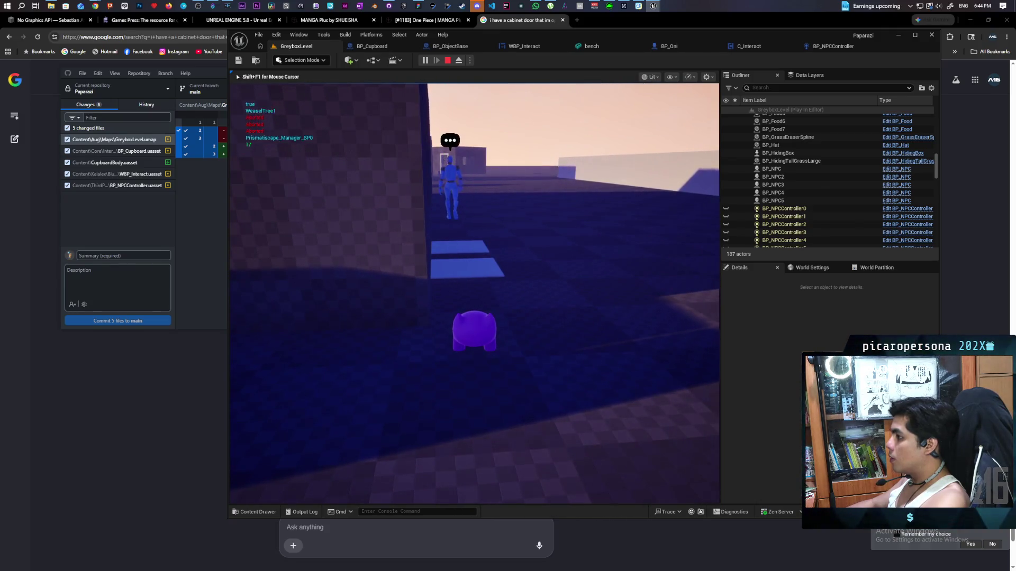
pyautogui.press('w')
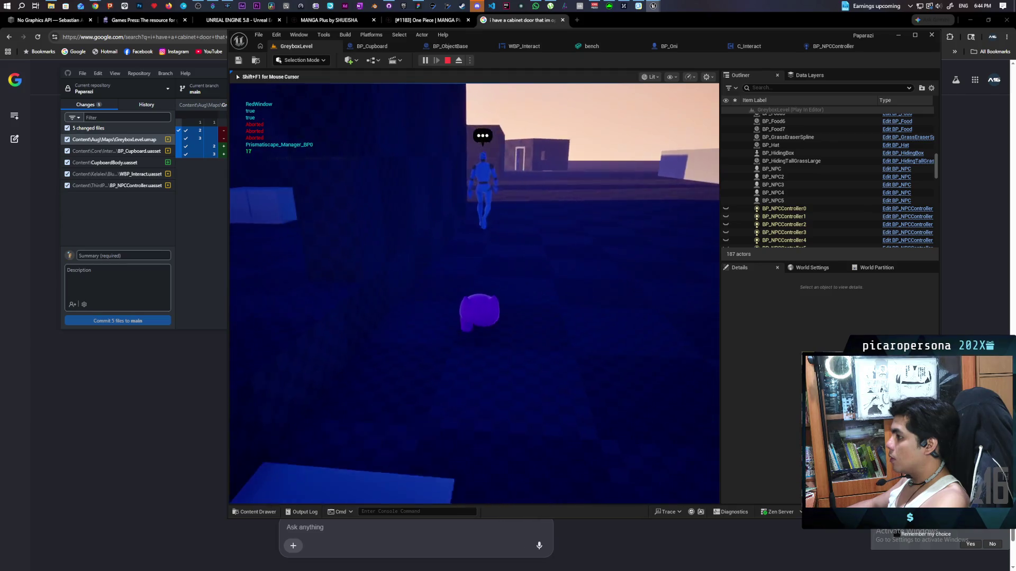
pyautogui.press('w')
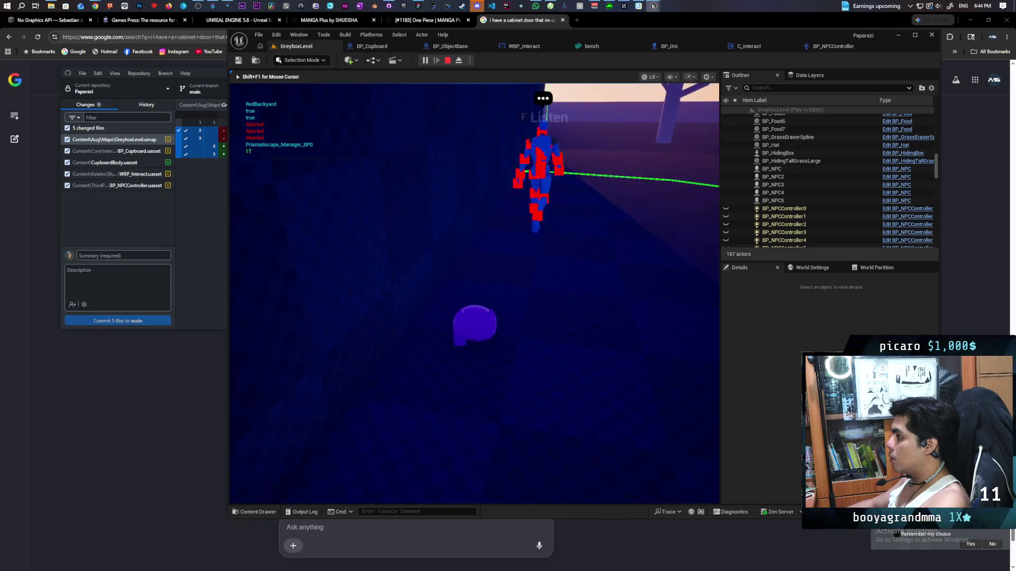
pyautogui.press('Escape')
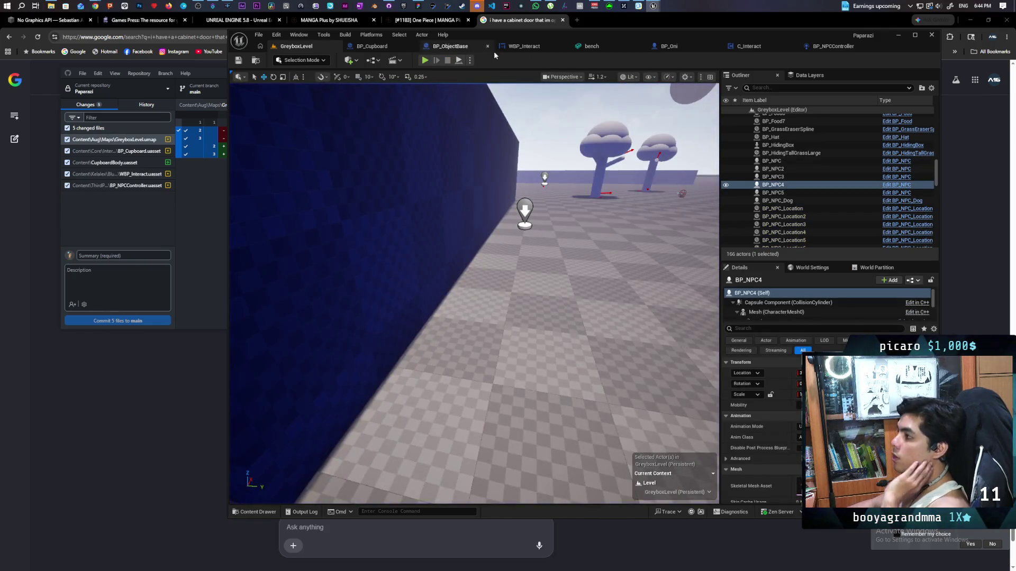
# Zoom out over BP_NPCController's Perception graph, then return to C_Interact's EventGraph.
pyautogui.click(833, 46)
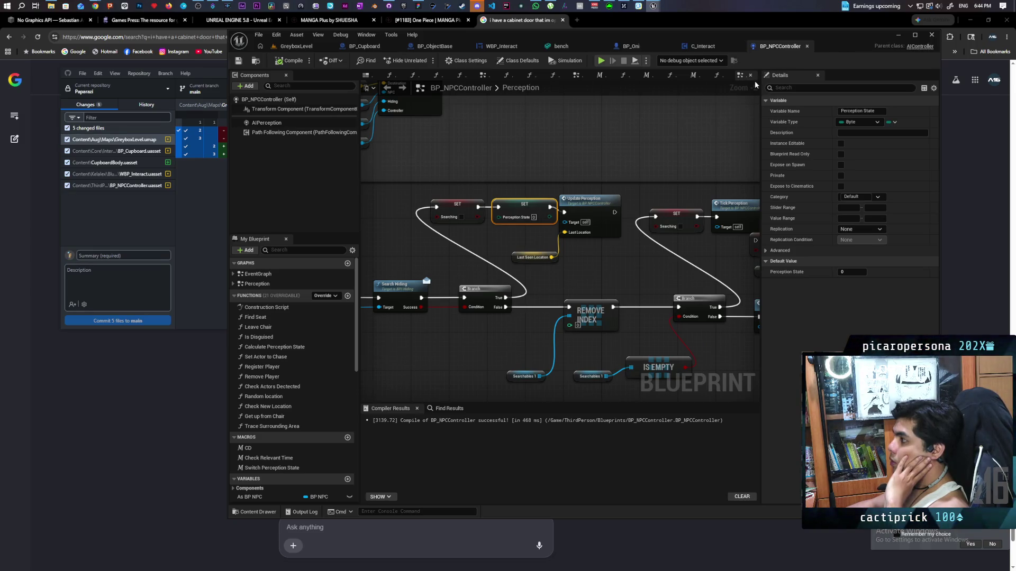
pyautogui.scroll(-4, 621, 159)
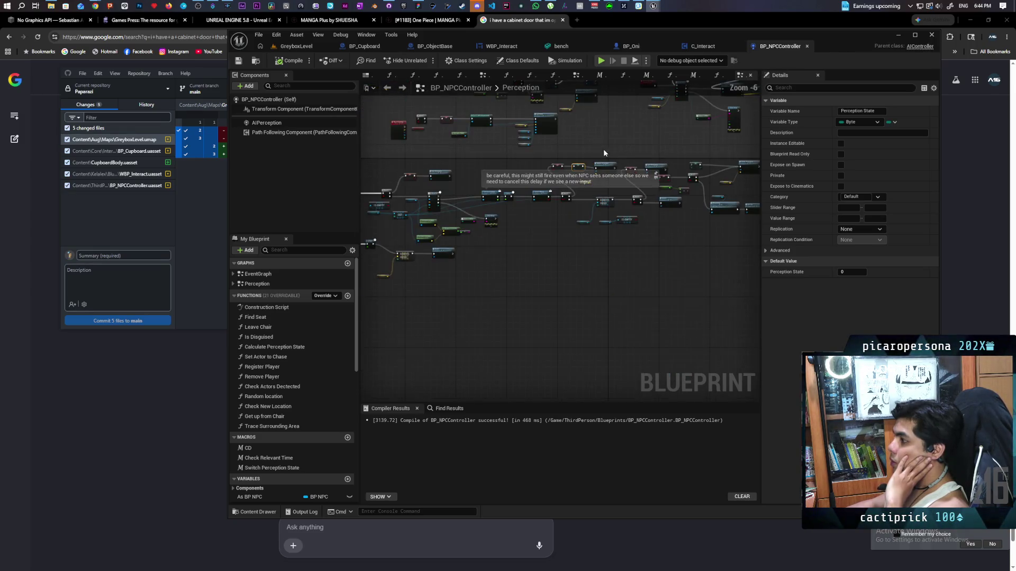
pyautogui.click(708, 47)
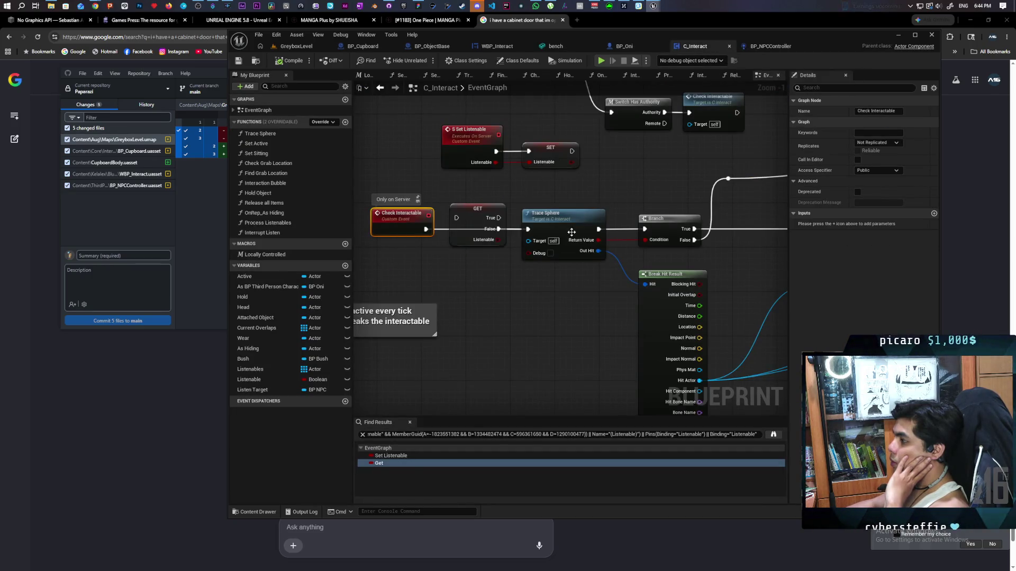
# Lower the GET Listenable node and move Process Listenables off the tick chain, below Check Interactable.
pyautogui.moveTo(477, 215)
pyautogui.mouseDown()
pyautogui.moveTo(482, 279)
pyautogui.moveTo(550, 291)
pyautogui.moveTo(442, 296)
pyautogui.moveTo(431, 337)
pyautogui.moveTo(469, 321)
pyautogui.mouseUp()
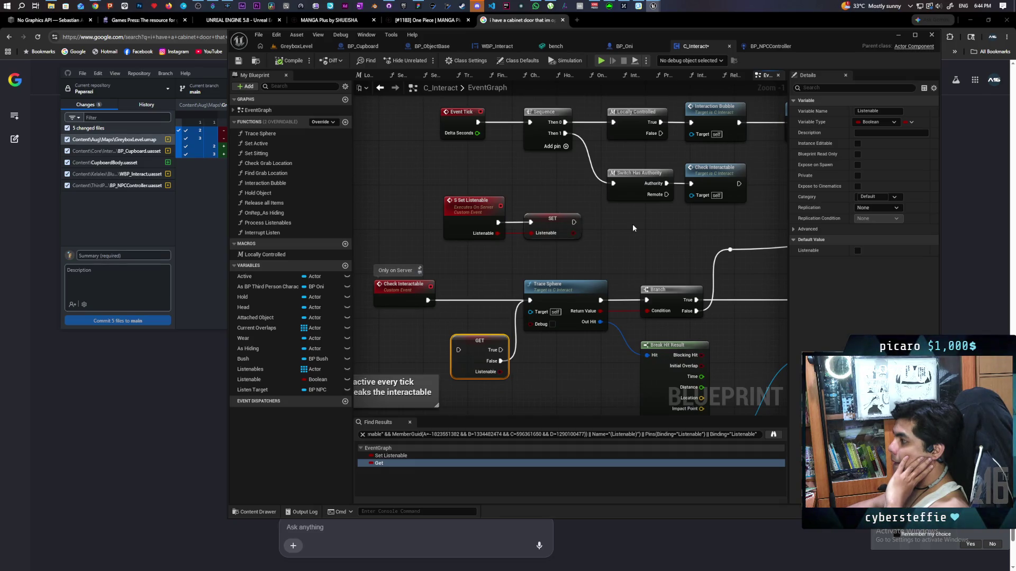
pyautogui.moveTo(640, 226)
pyautogui.mouseDown()
pyautogui.moveTo(617, 265)
pyautogui.moveTo(582, 175)
pyautogui.moveTo(600, 259)
pyautogui.moveTo(617, 211)
pyautogui.moveTo(603, 249)
pyautogui.moveTo(612, 164)
pyautogui.moveTo(612, 253)
pyautogui.mouseUp()
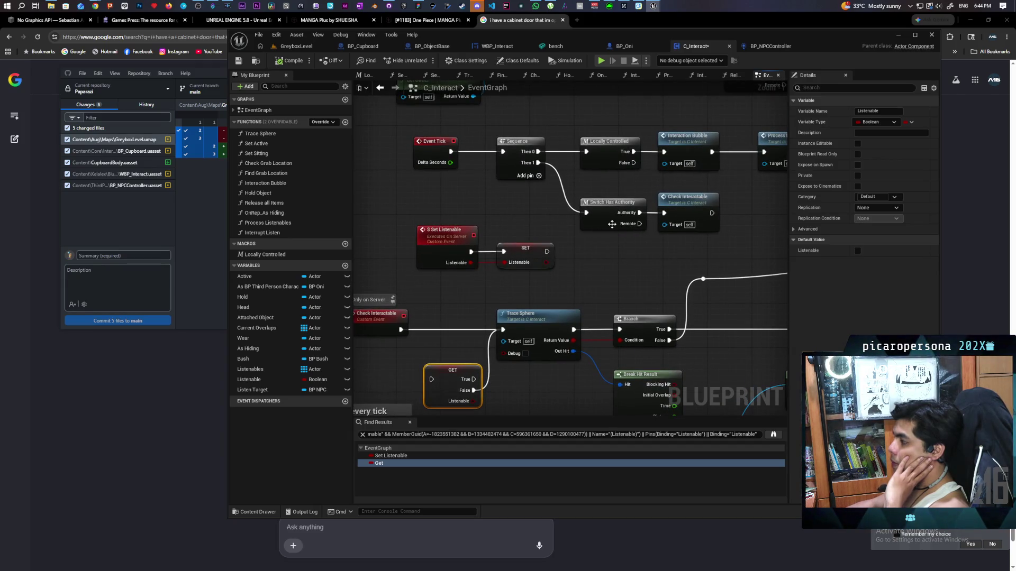
pyautogui.moveTo(612, 224); pyautogui.dragTo(527, 238)
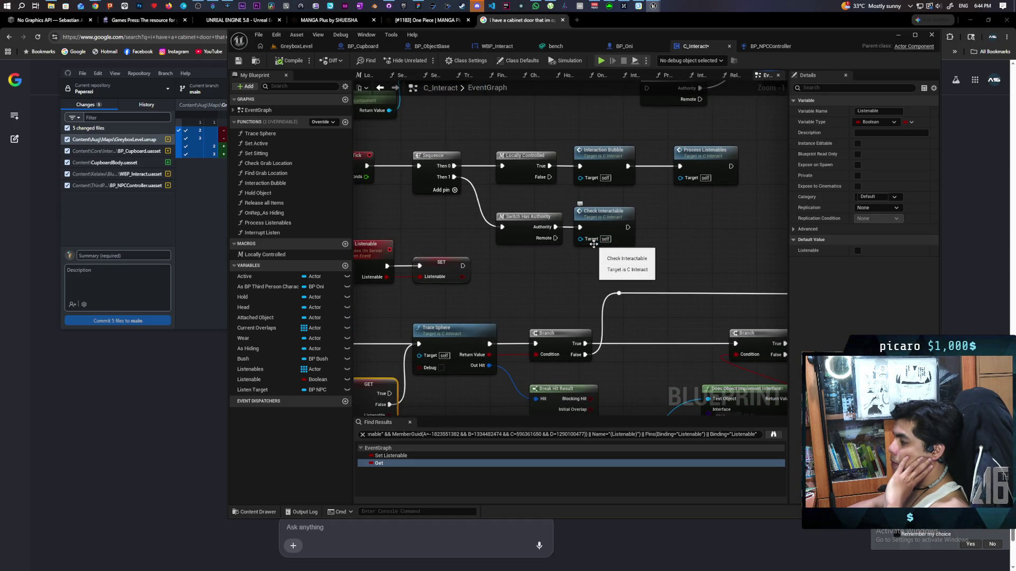
pyautogui.moveTo(593, 244)
pyautogui.mouseDown()
pyautogui.moveTo(650, 231)
pyautogui.moveTo(639, 236)
pyautogui.mouseUp()
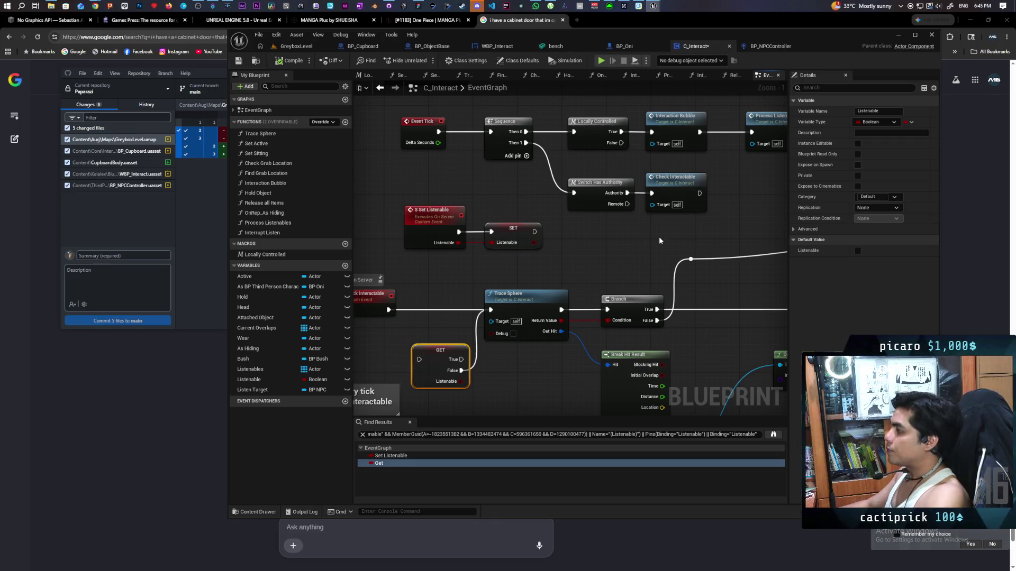
pyautogui.moveTo(667, 233); pyautogui.dragTo(623, 252)
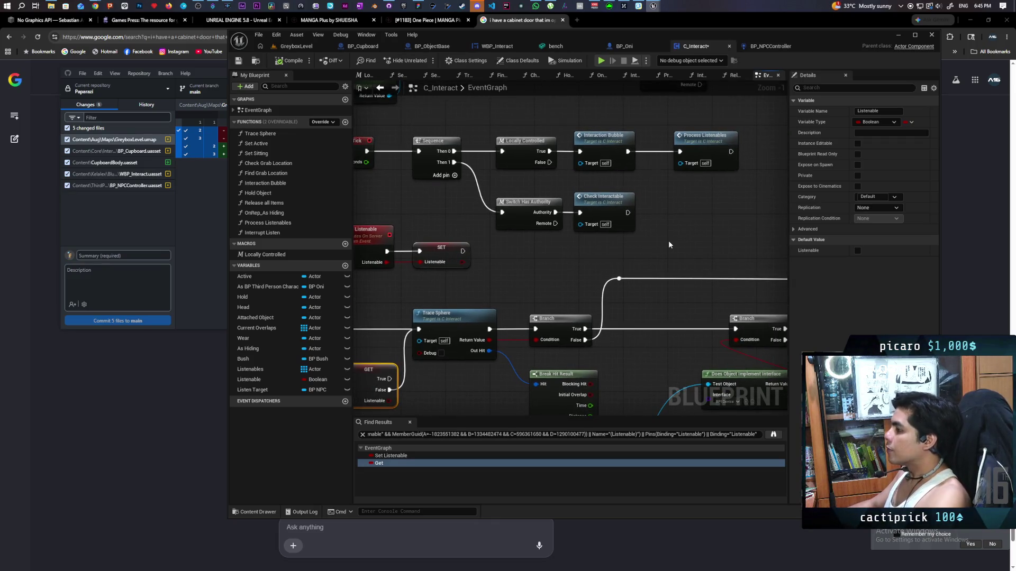
pyautogui.moveTo(669, 244); pyautogui.dragTo(704, 210)
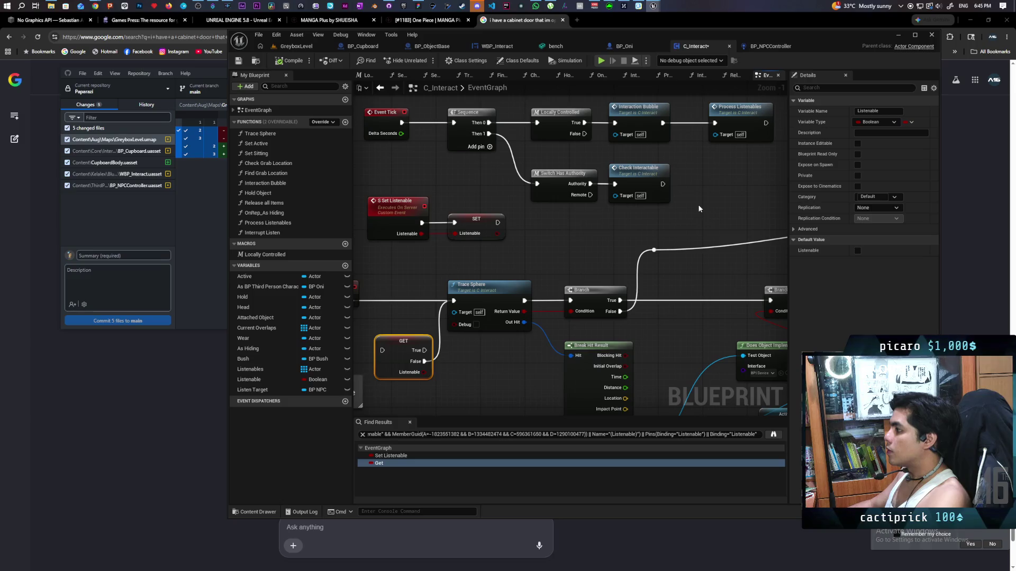
pyautogui.moveTo(737, 116)
pyautogui.mouseDown()
pyautogui.moveTo(625, 222)
pyautogui.moveTo(638, 227)
pyautogui.mouseUp()
pyautogui.scroll(-2, 691, 189)
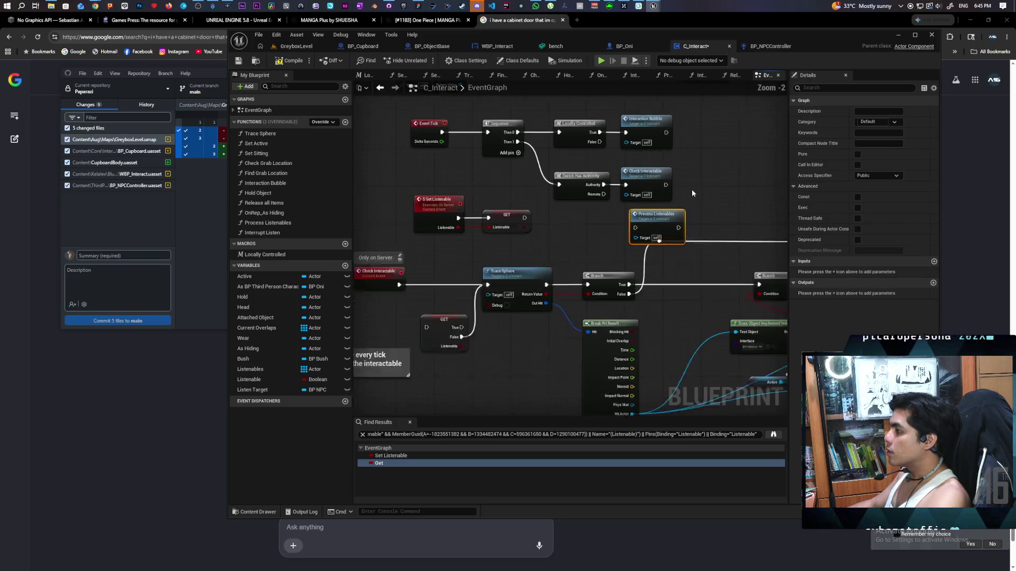
# Duplicate the Locally Controlled node and wire a new Event Tick Sequence output into the copy.
pyautogui.moveTo(423, 154)
pyautogui.mouseDown()
pyautogui.moveTo(666, 242)
pyautogui.moveTo(665, 224)
pyautogui.moveTo(656, 223)
pyautogui.mouseUp()
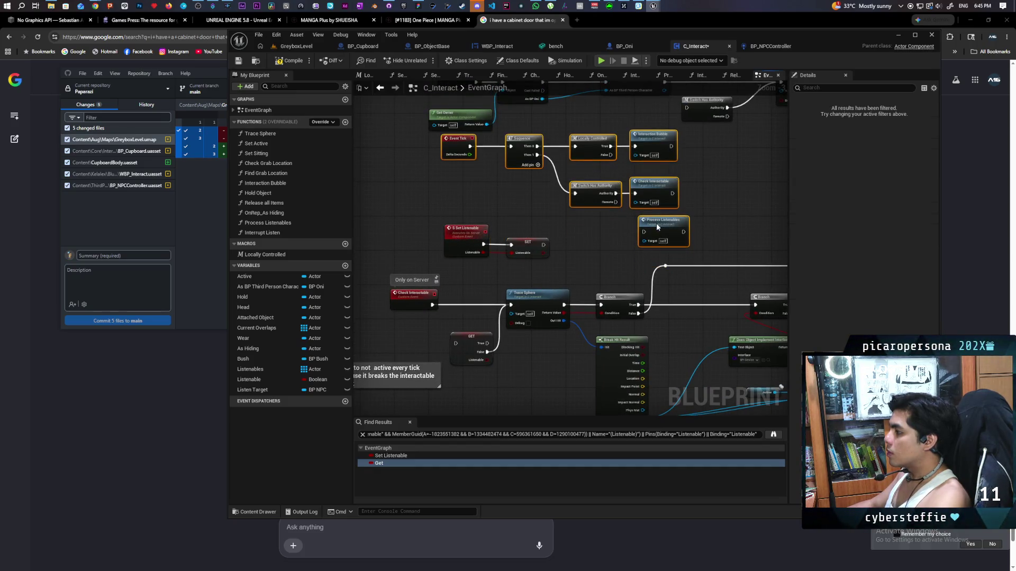
pyautogui.click(548, 189)
pyautogui.click(592, 141)
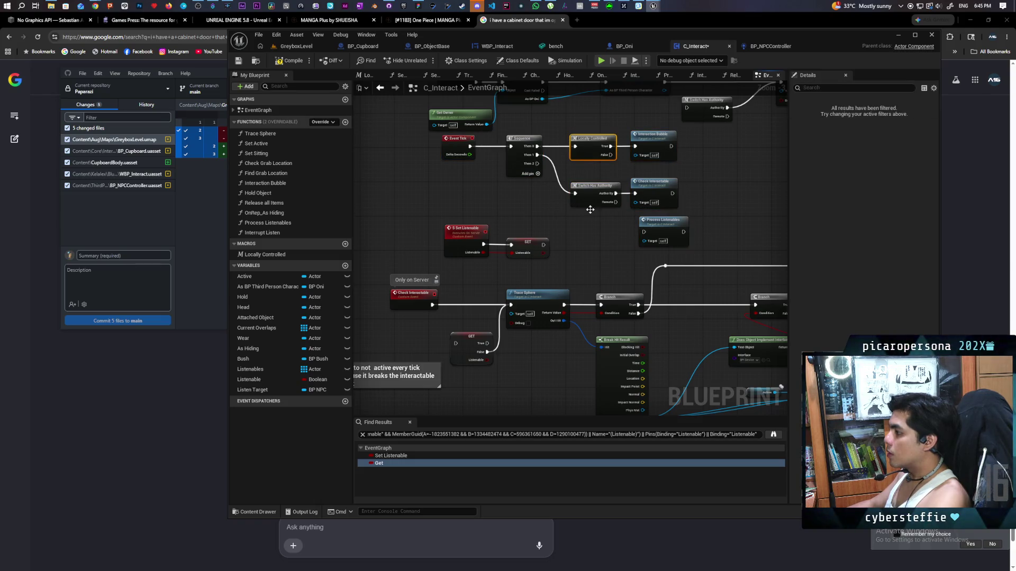
pyautogui.hotkey('ctrl', 'c')
pyautogui.hotkey('ctrl', 'v')
pyautogui.moveTo(542, 164); pyautogui.dragTo(566, 193)
pyautogui.moveTo(587, 231)
pyautogui.mouseDown()
pyautogui.moveTo(644, 232)
pyautogui.moveTo(602, 230)
pyautogui.mouseUp()
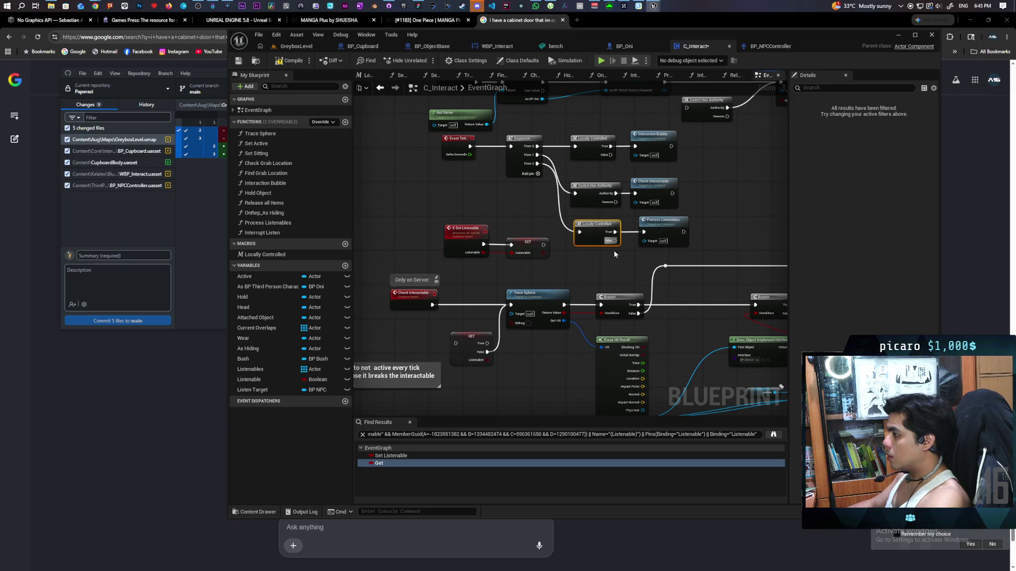
# Move the Set Listenable and its SET node to the left.
pyautogui.click(581, 275)
pyautogui.moveTo(521, 246)
pyautogui.mouseDown()
pyautogui.moveTo(441, 227)
pyautogui.moveTo(425, 233)
pyautogui.mouseUp()
pyautogui.click(479, 238)
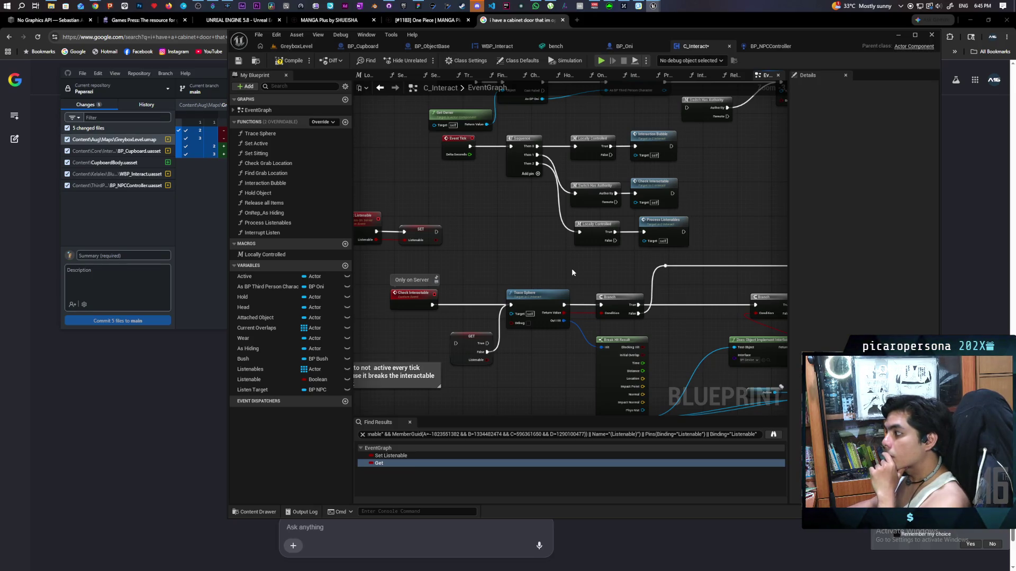
pyautogui.scroll(1, 572, 272)
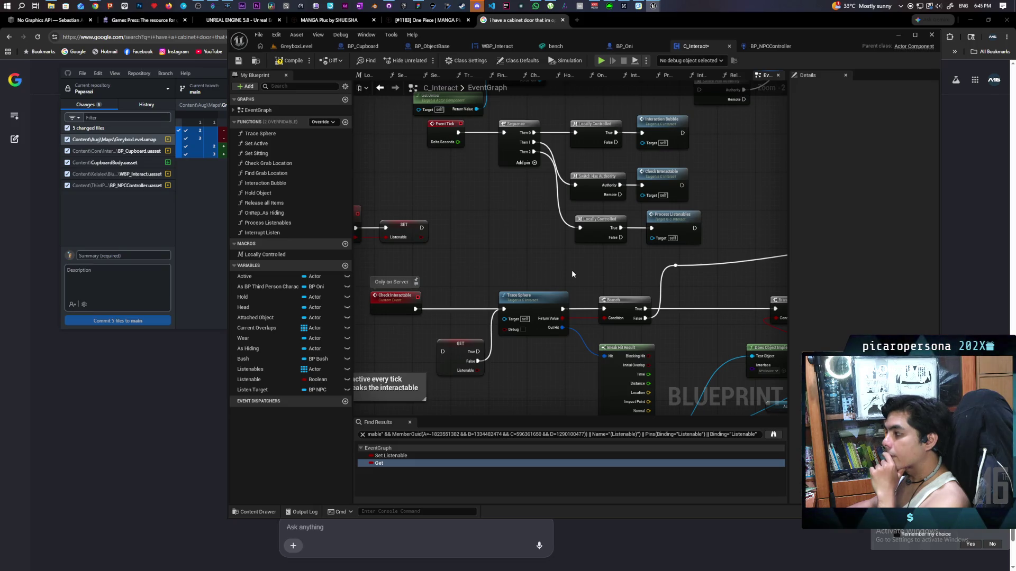
pyautogui.scroll(-2, 571, 270)
pyautogui.scroll(1, 536, 277)
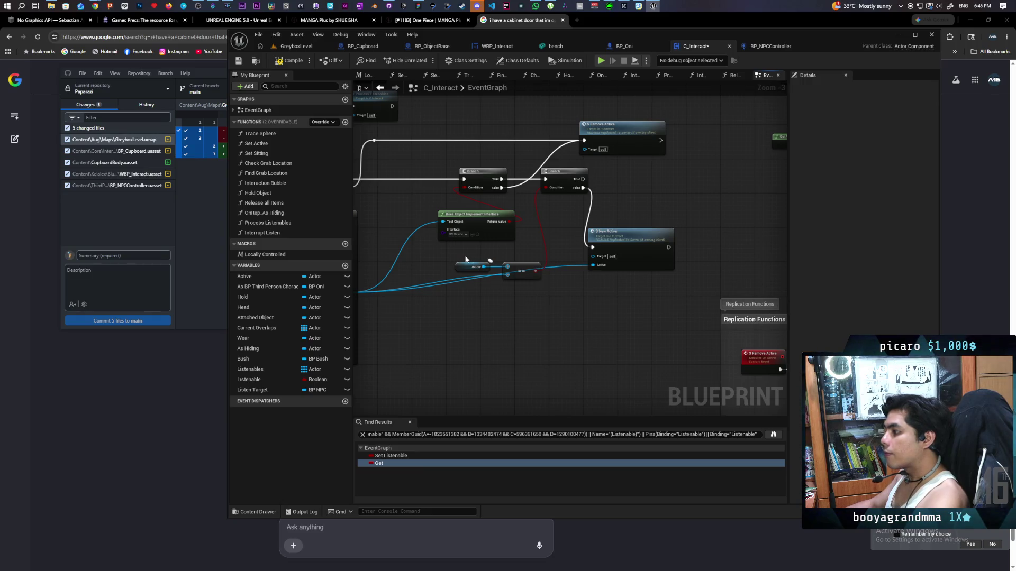
# Paste an Active getter and convert it to a validated get.
pyautogui.moveTo(470, 268)
pyautogui.mouseDown()
pyautogui.moveTo(535, 294)
pyautogui.moveTo(531, 258)
pyautogui.mouseUp()
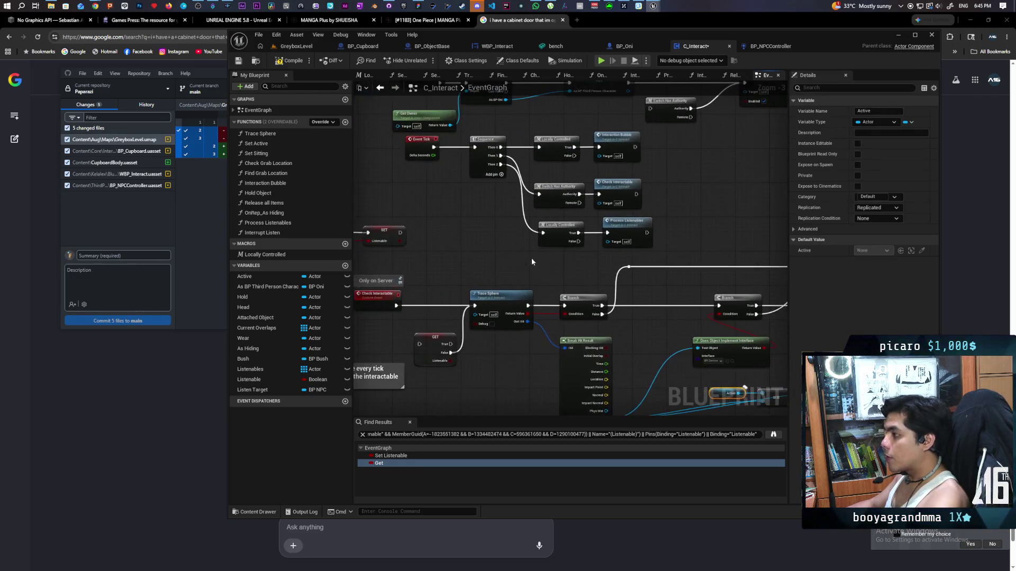
pyautogui.hotkey('ctrl', 'v')
pyautogui.rightClick(497, 249)
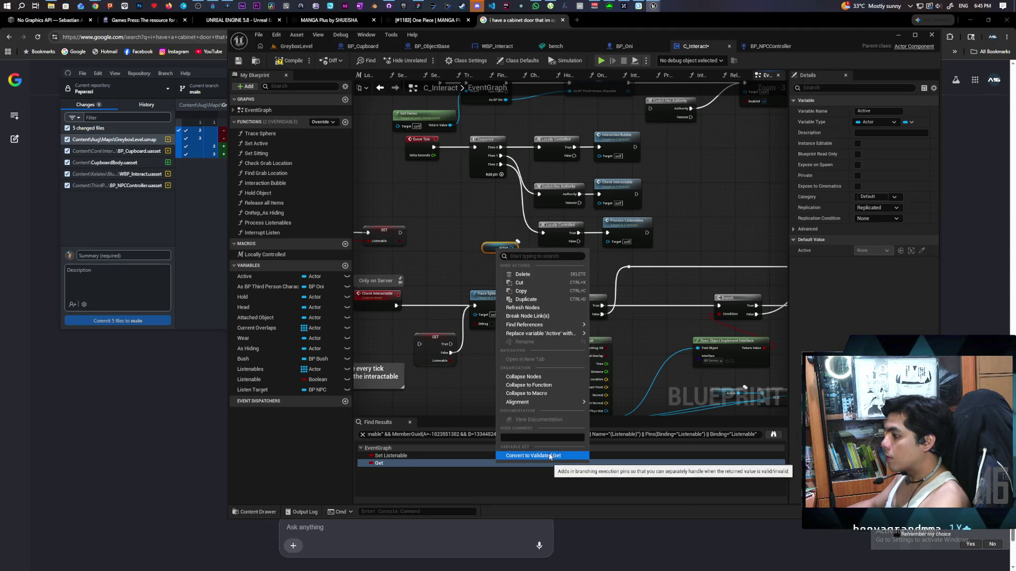
pyautogui.click(550, 456)
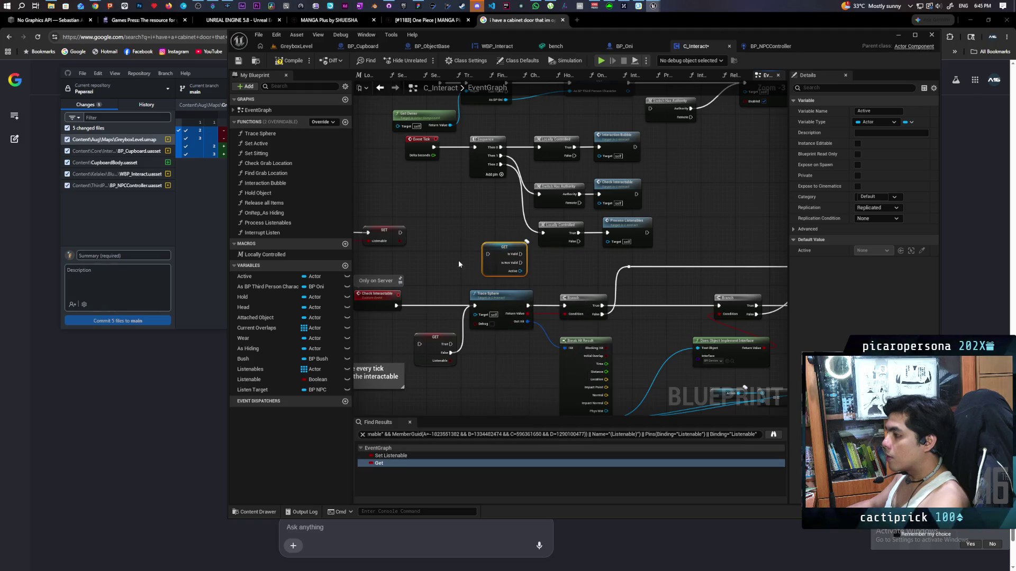
pyautogui.scroll(2, 460, 260)
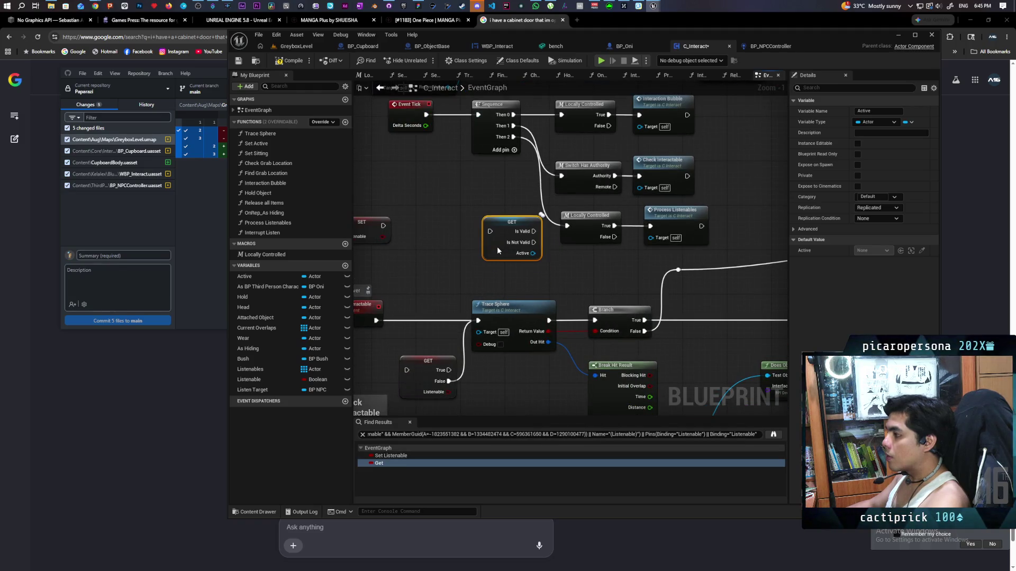
pyautogui.scroll(-3, 576, 267)
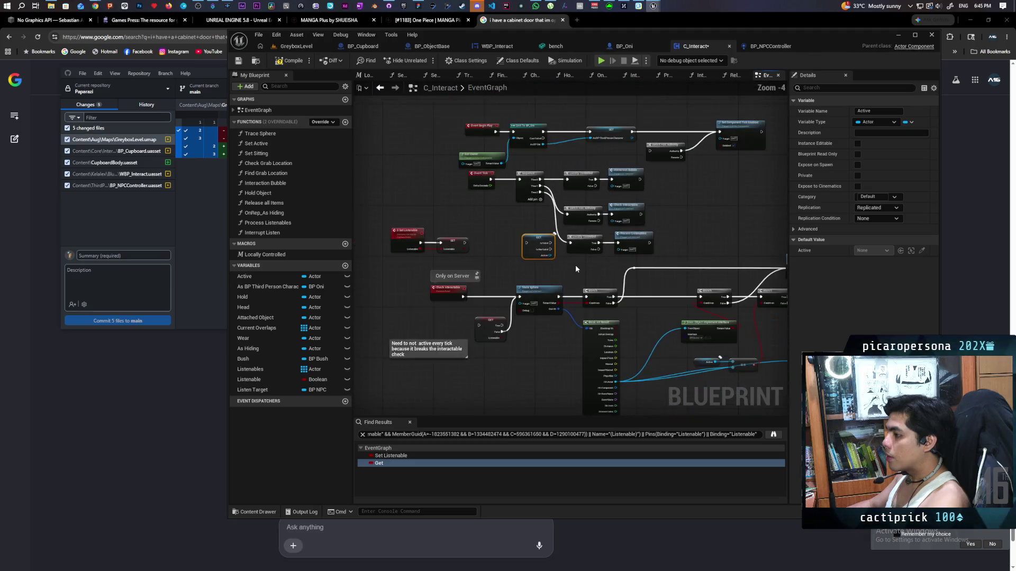
pyautogui.scroll(2, 576, 269)
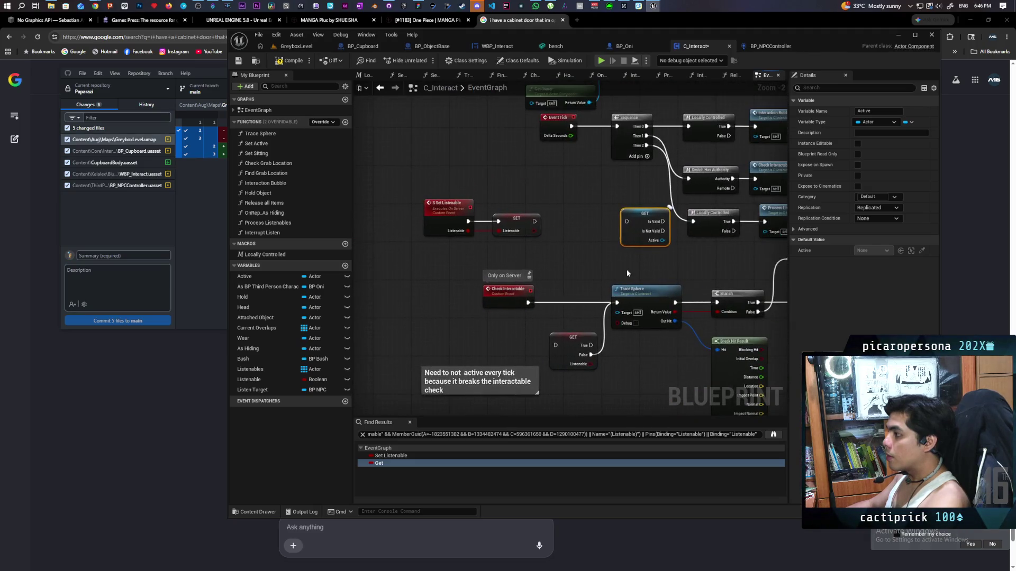
# Wire the Sequence's Then 2 output into the validated Active get, then return to GreyboxLevel.
pyautogui.moveTo(565, 238)
pyautogui.mouseDown()
pyautogui.moveTo(423, 180)
pyautogui.moveTo(484, 276)
pyautogui.moveTo(399, 316)
pyautogui.moveTo(398, 298)
pyautogui.mouseUp()
pyautogui.scroll(-3, 454, 286)
pyautogui.scroll(2, 420, 289)
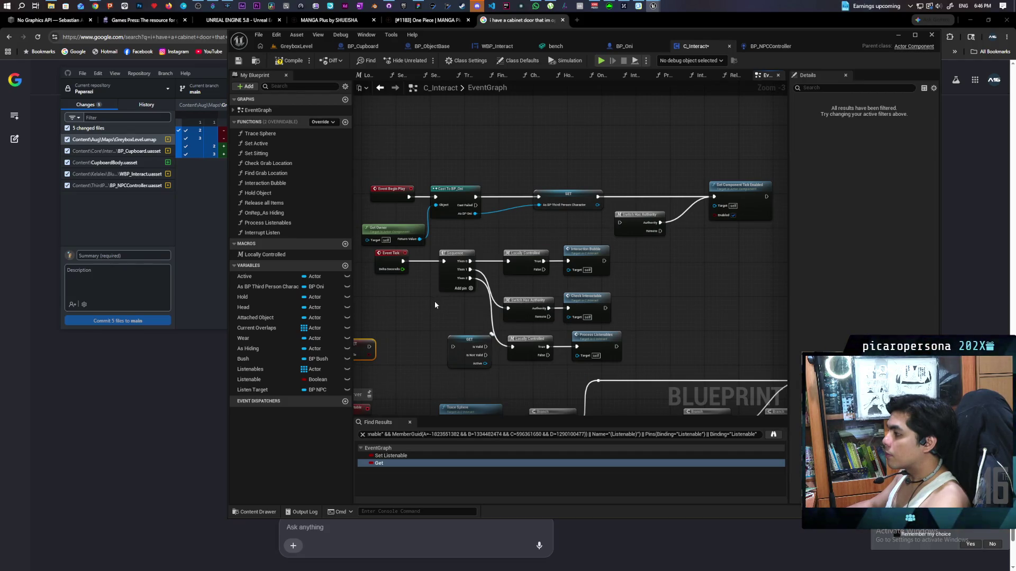
pyautogui.scroll(1, 435, 304)
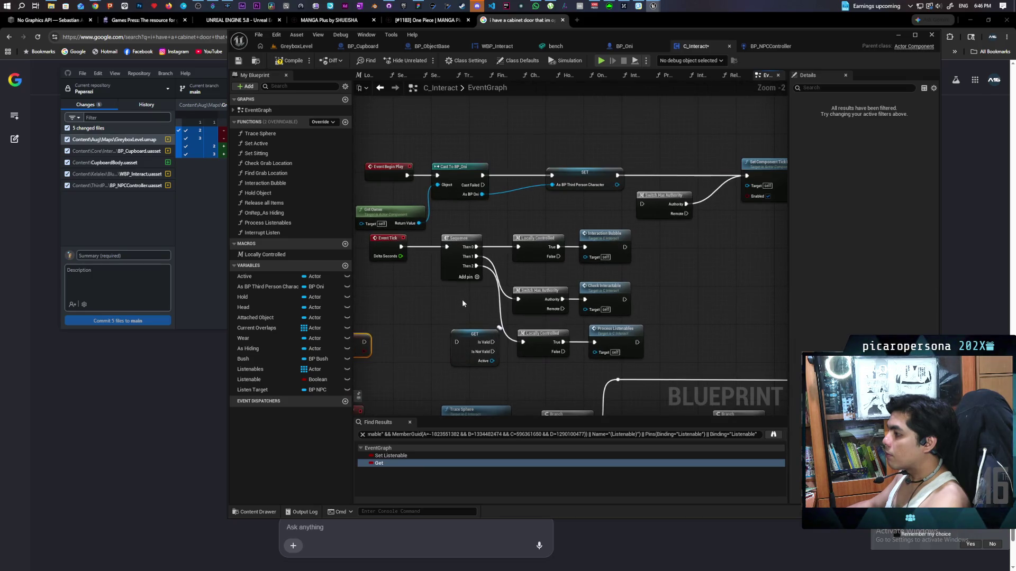
pyautogui.moveTo(477, 267); pyautogui.dragTo(472, 299)
pyautogui.moveTo(458, 342); pyautogui.dragTo(523, 342)
pyautogui.click(491, 343)
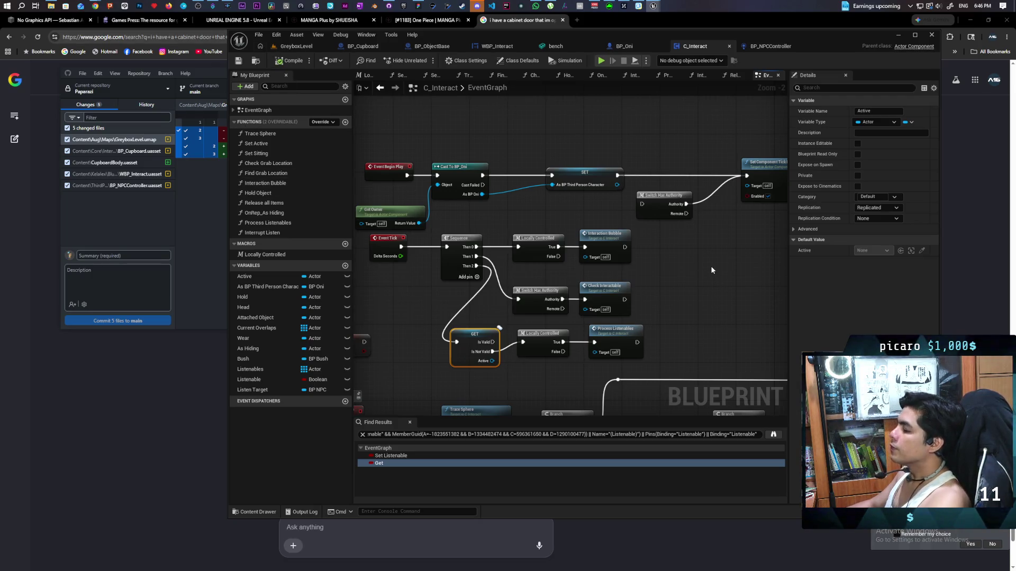
pyautogui.scroll(-2, 710, 266)
pyautogui.scroll(1, 688, 257)
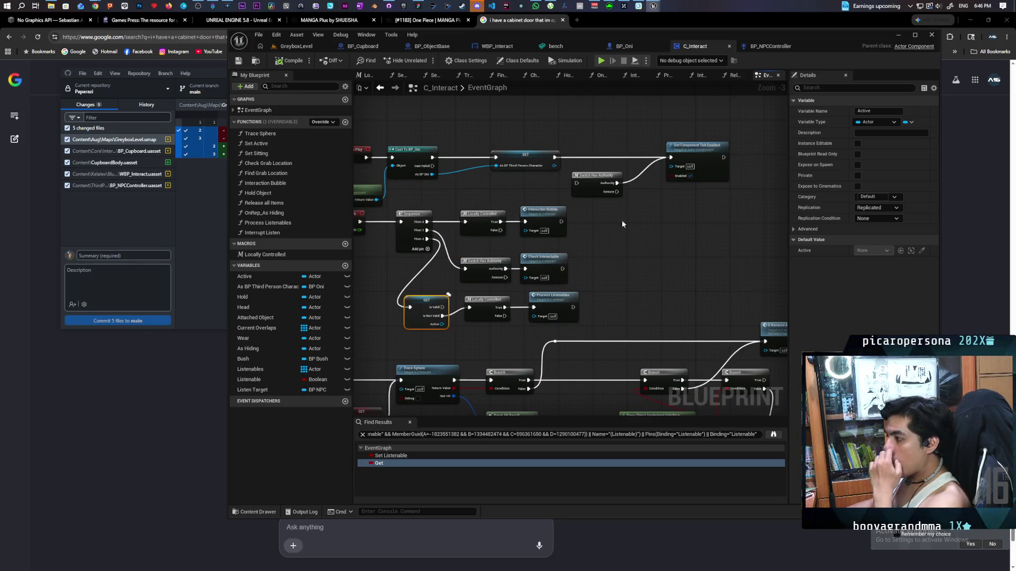
pyautogui.click(297, 46)
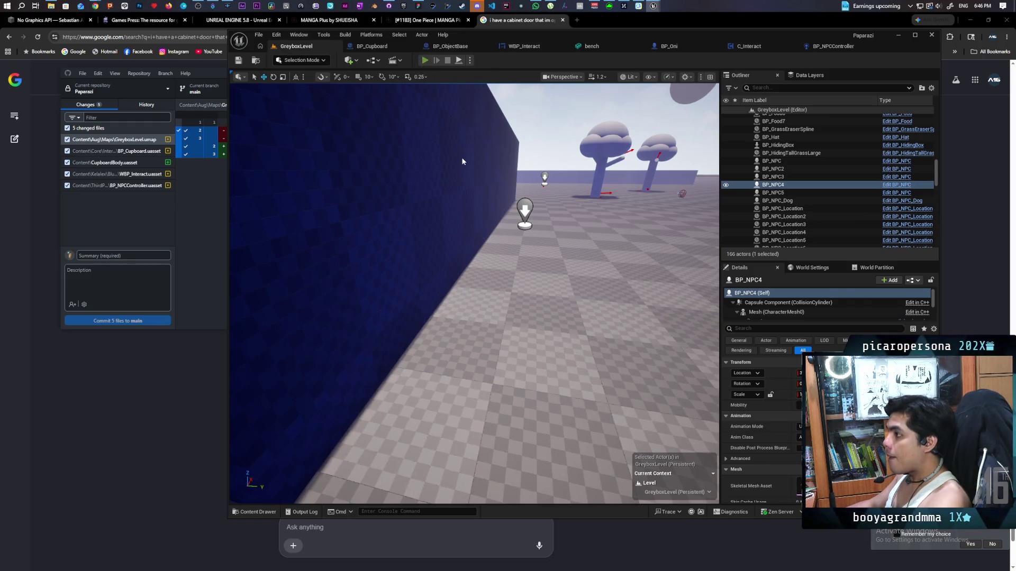
# Start a play test of GreyboxLevel and walk past the shovel, bushes and house up to the NPC.
pyautogui.hotkey('alt', 'p')
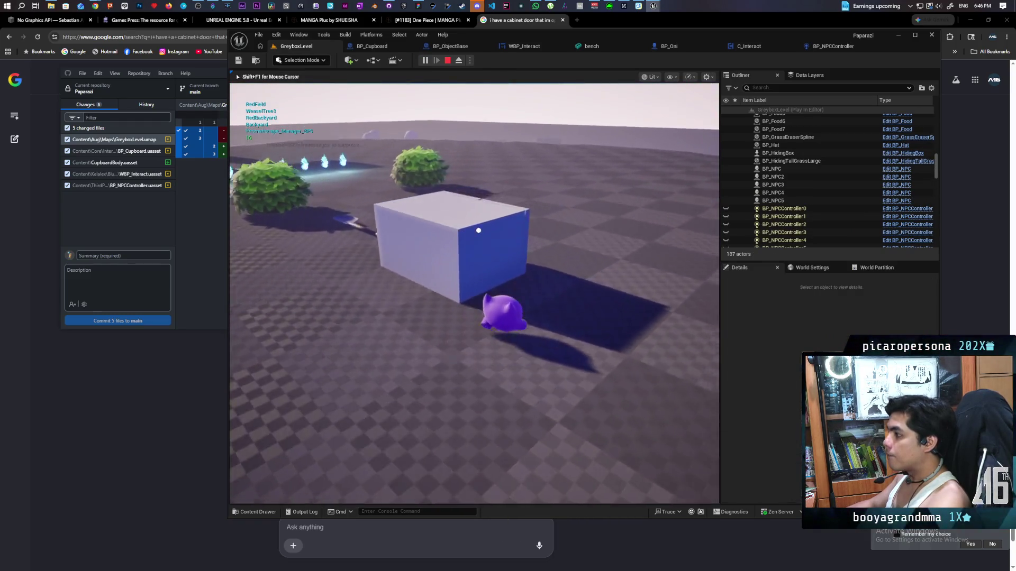
pyautogui.press('w')
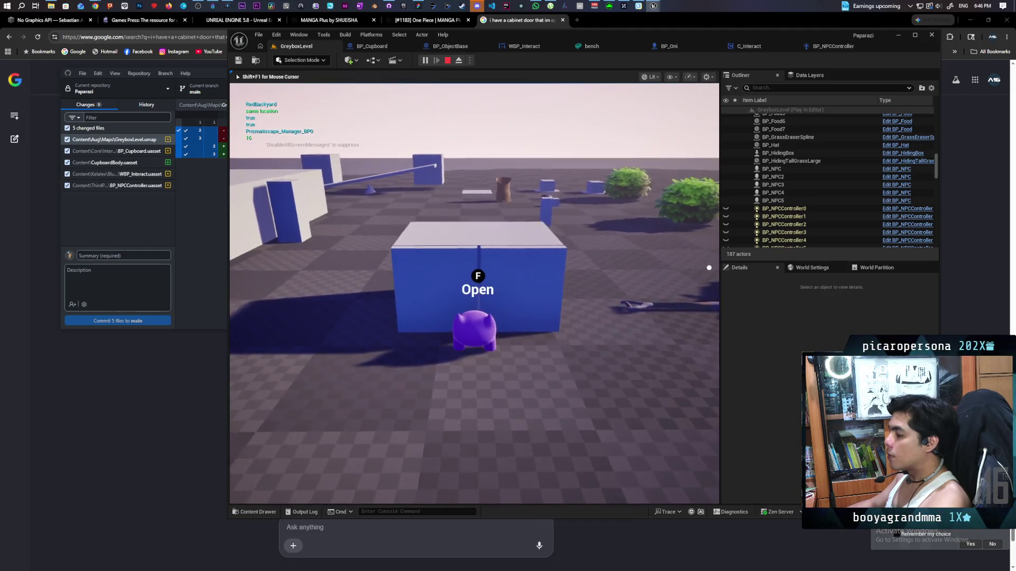
pyautogui.press('w')
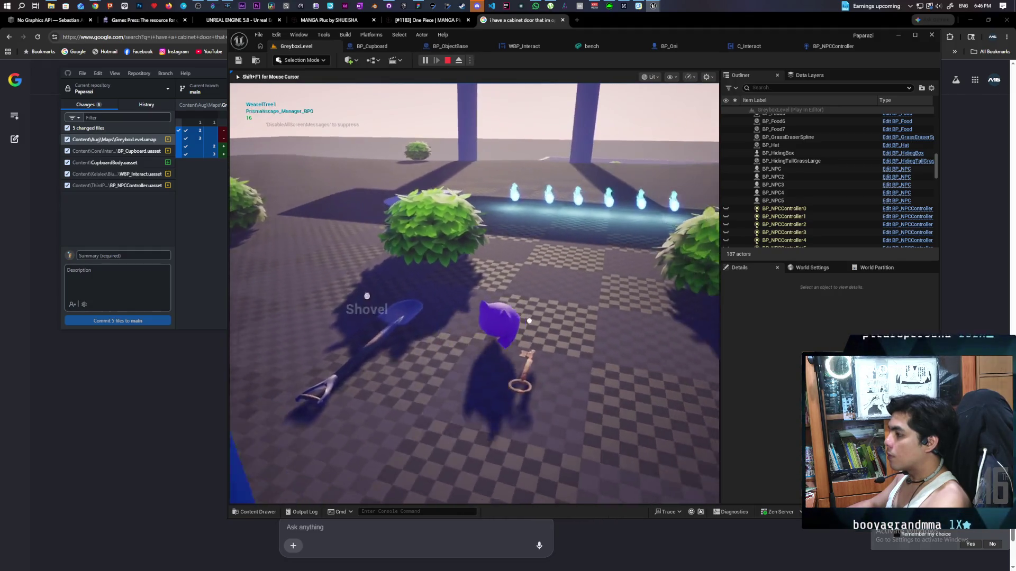
pyautogui.press('w')
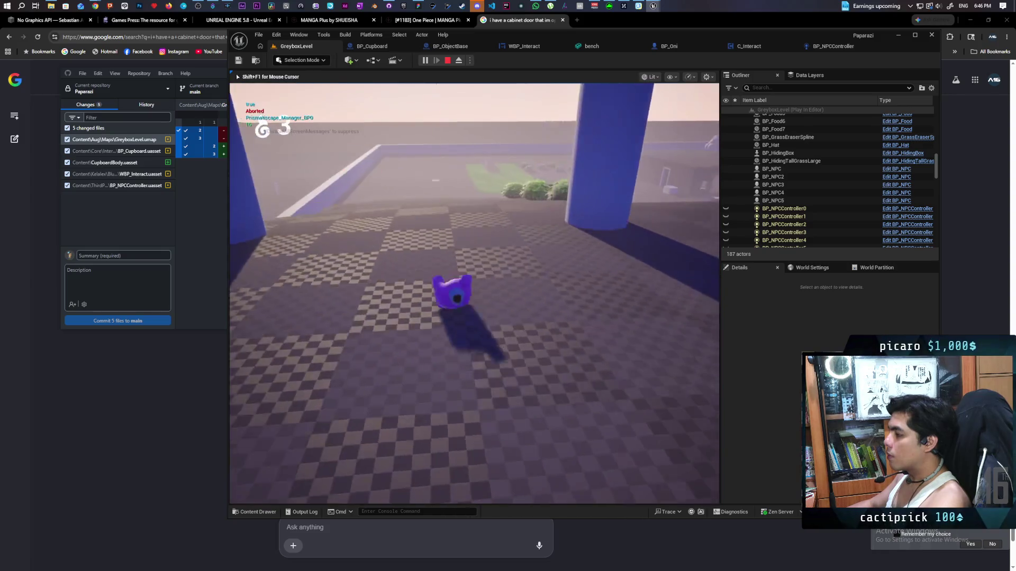
pyautogui.press('w')
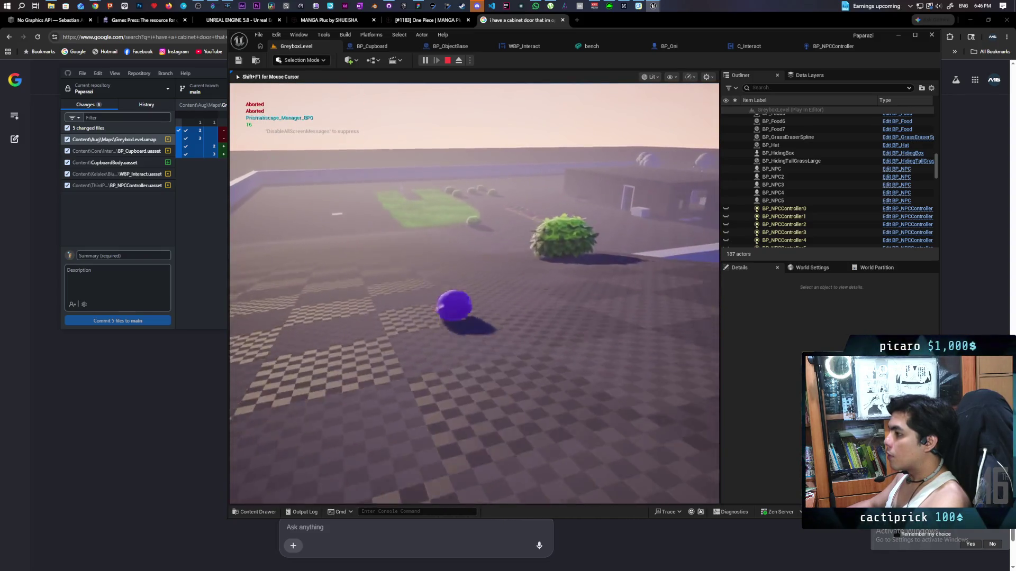
pyautogui.press('w')
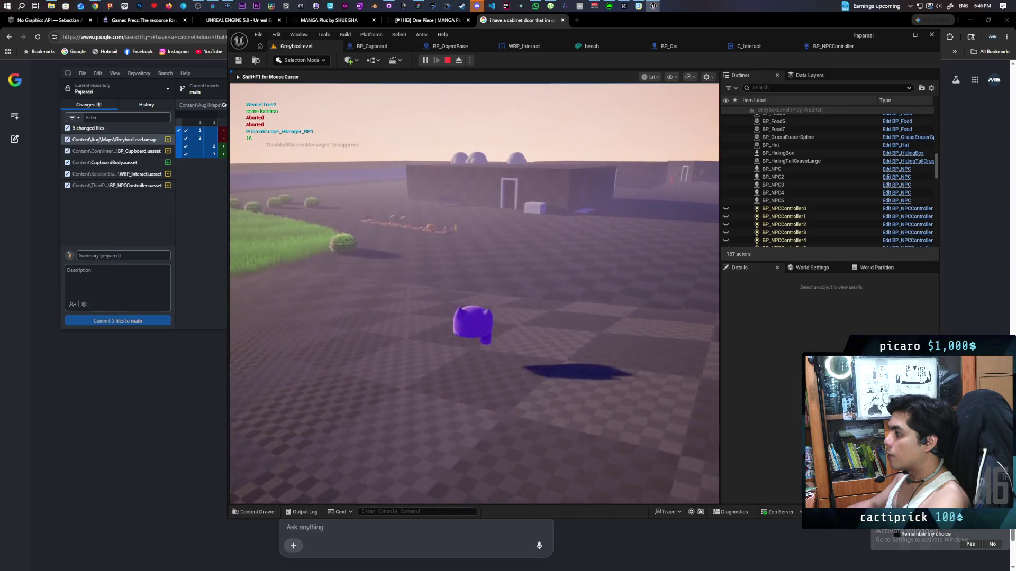
pyautogui.press('w')
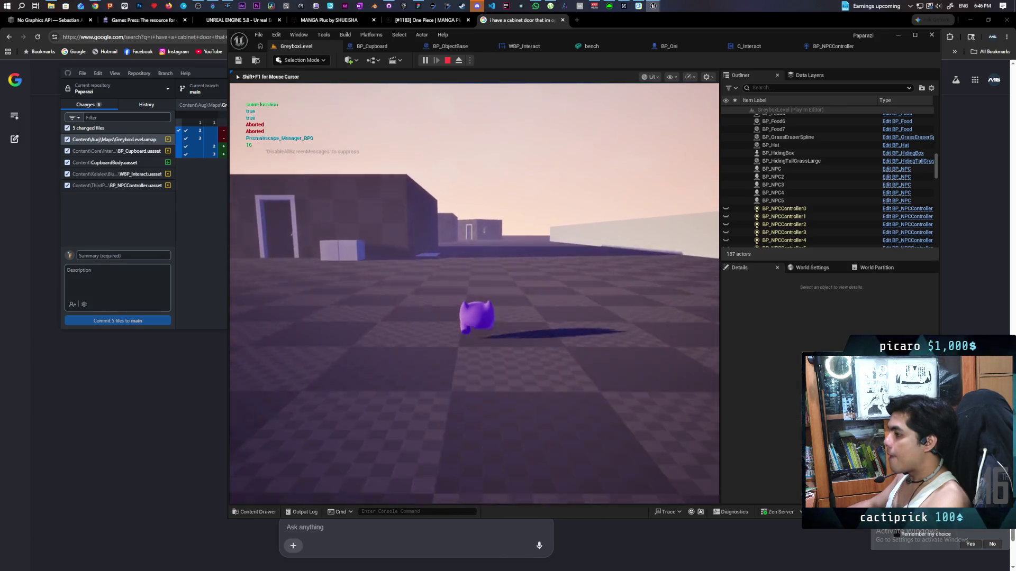
pyautogui.press('w')
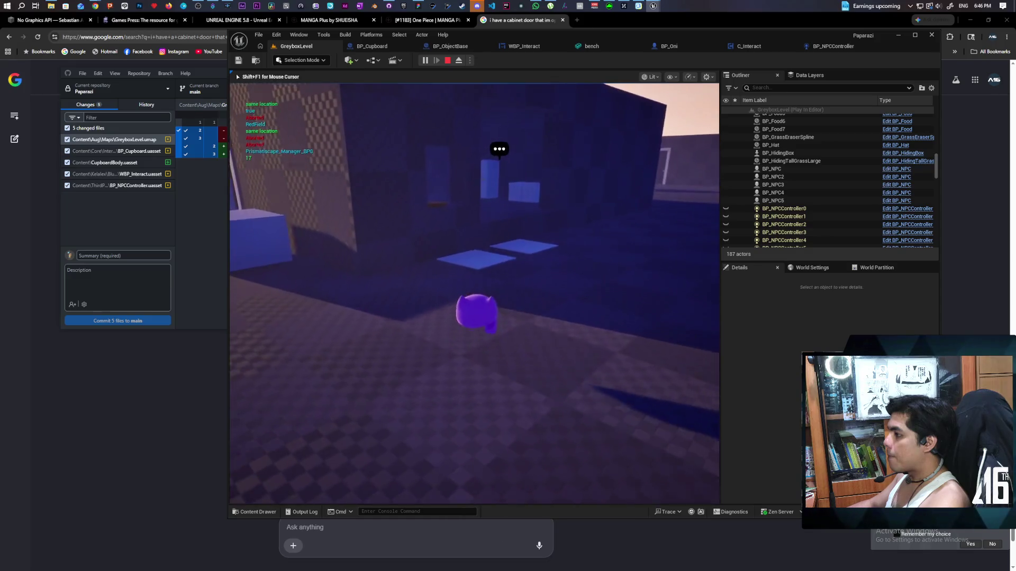
pyautogui.press('w')
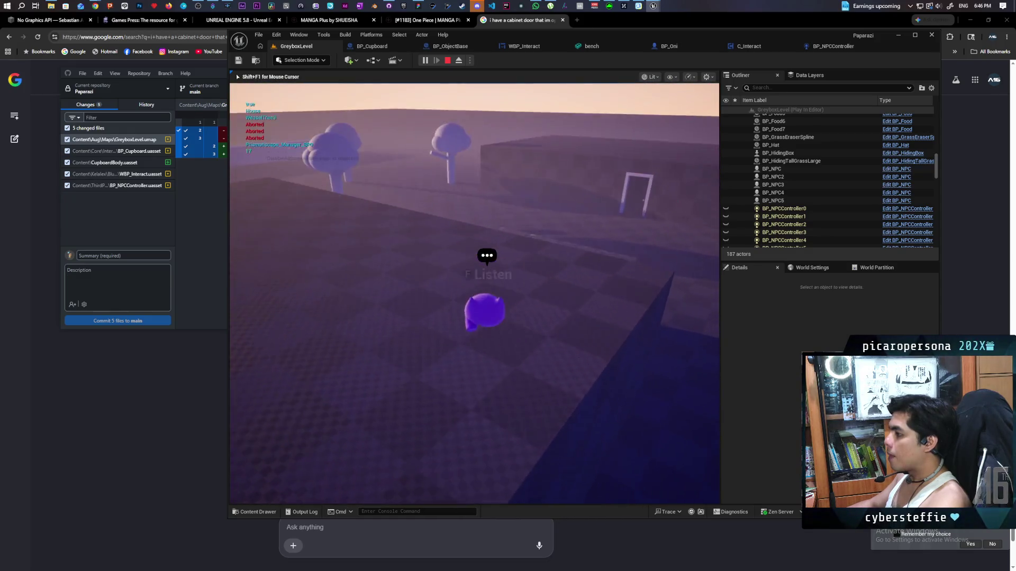
pyautogui.press('w')
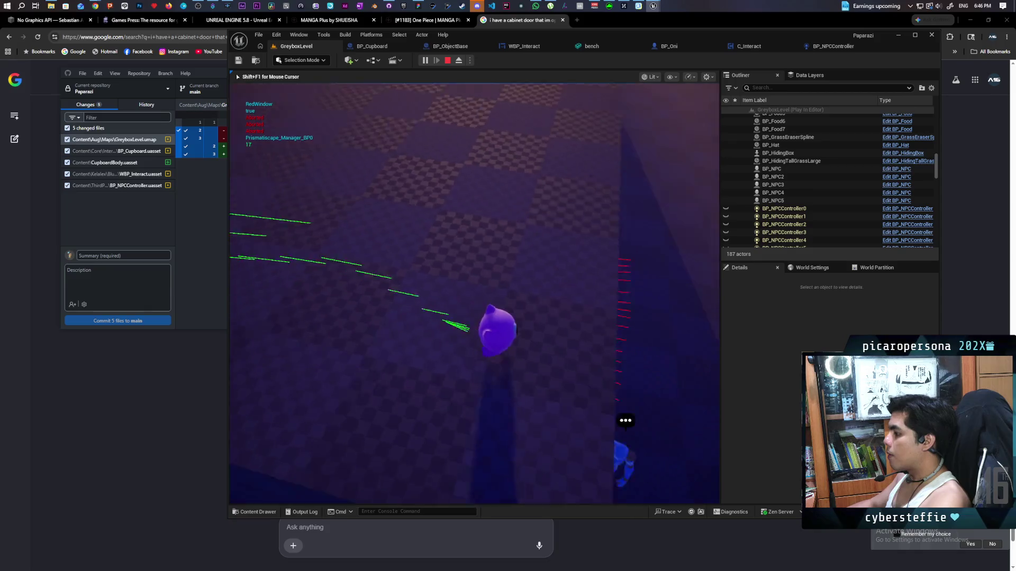
pyautogui.press('w')
pyautogui.press('w')
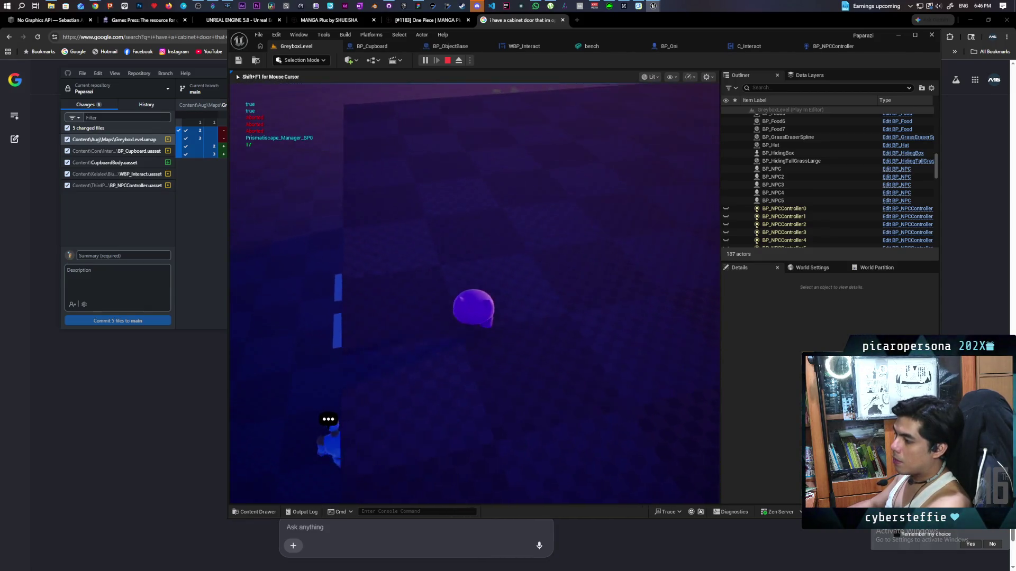
pyautogui.press('w')
# Listen to the NPC, step away to interrupt, then listen again to reopen its shovel dialogue.
pyautogui.press('f')
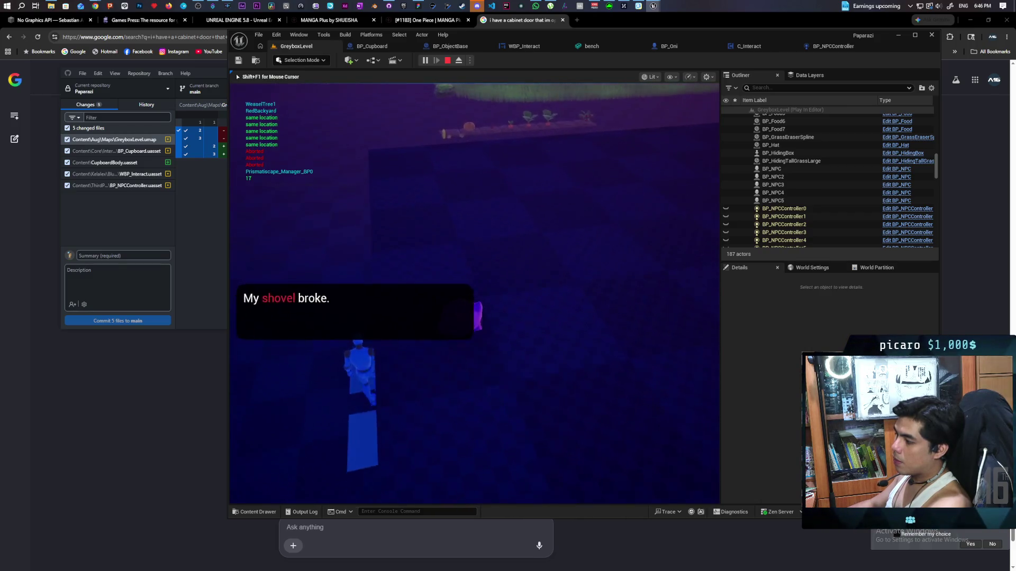
pyautogui.press('s')
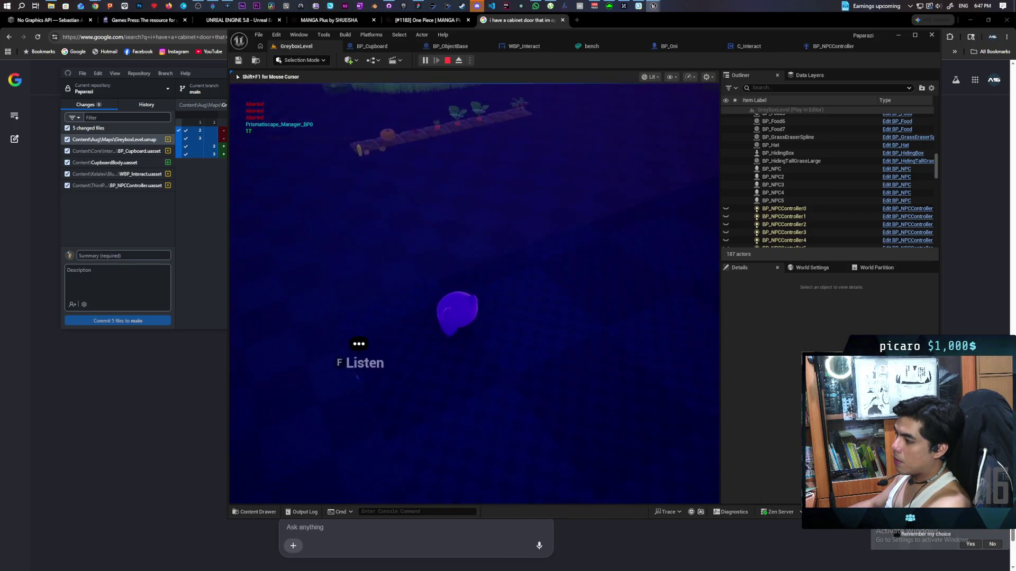
pyautogui.press('f')
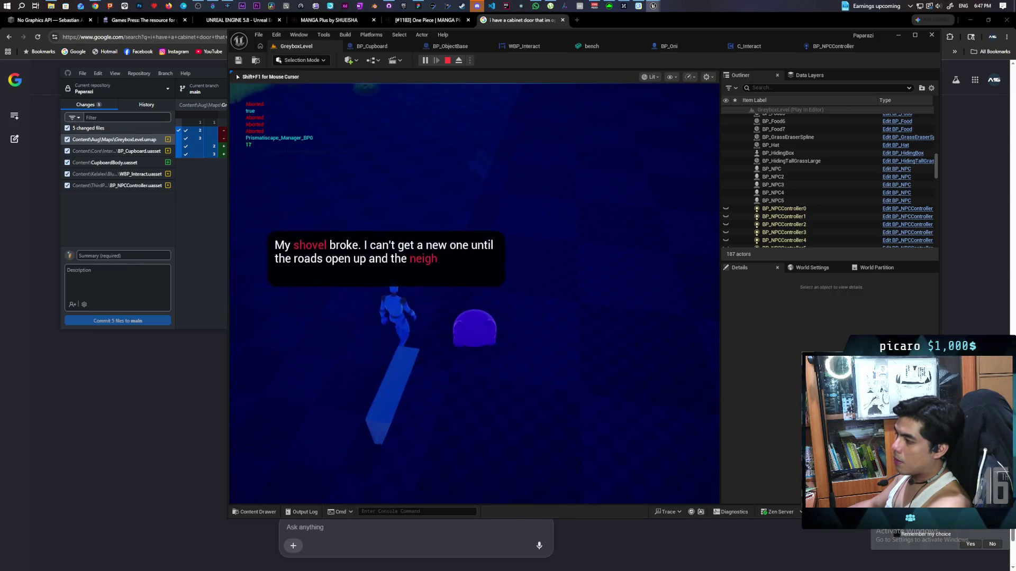
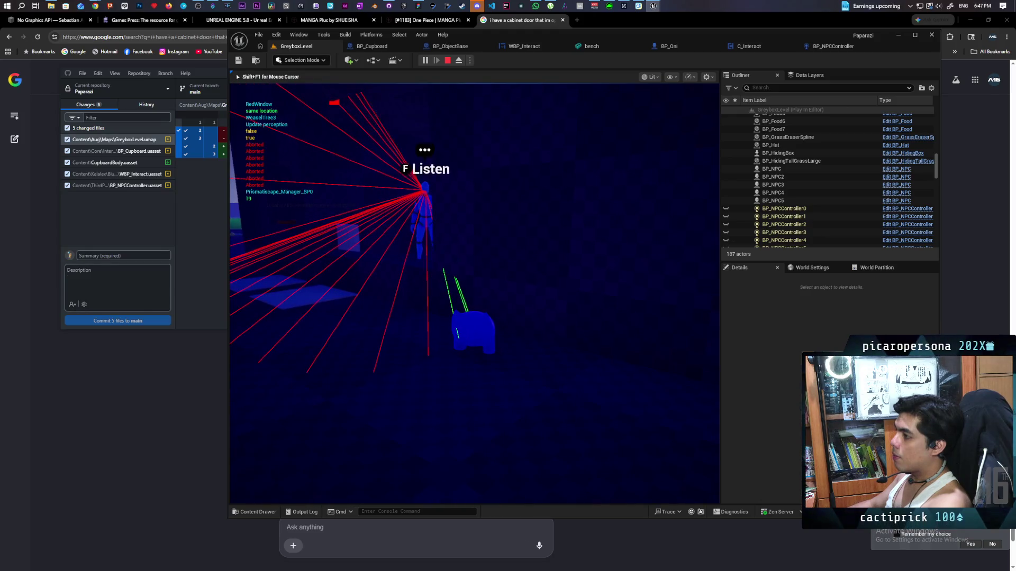
# Trigger Listen on the nearby NPC with F, then end the GreyboxLevel play test.
pyautogui.press('f')
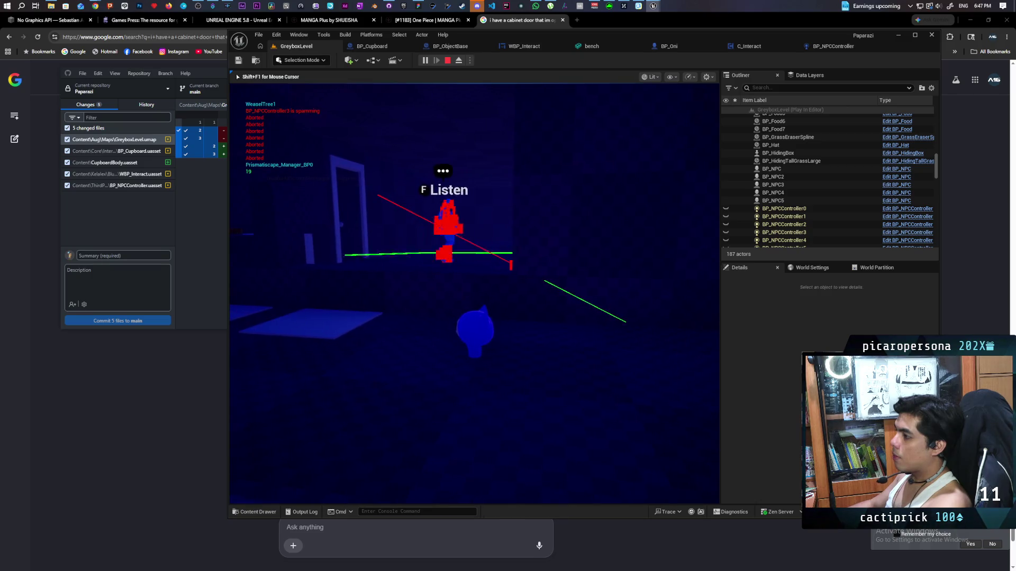
pyautogui.press('Escape')
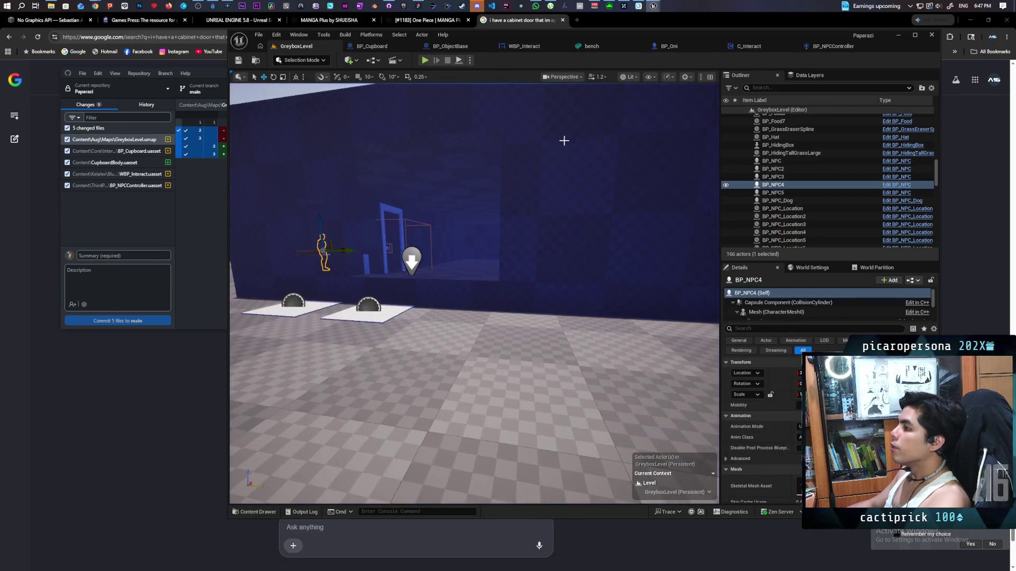
# Bring up C_Interact's EventGraph from BP_NPCController and frame its tick logic.
pyautogui.click(833, 47)
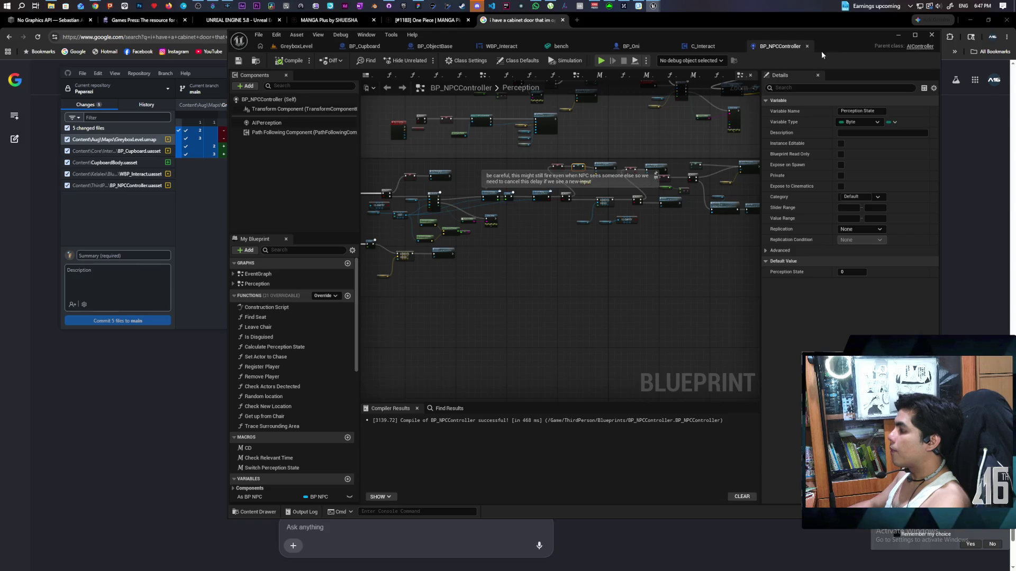
pyautogui.click(701, 47)
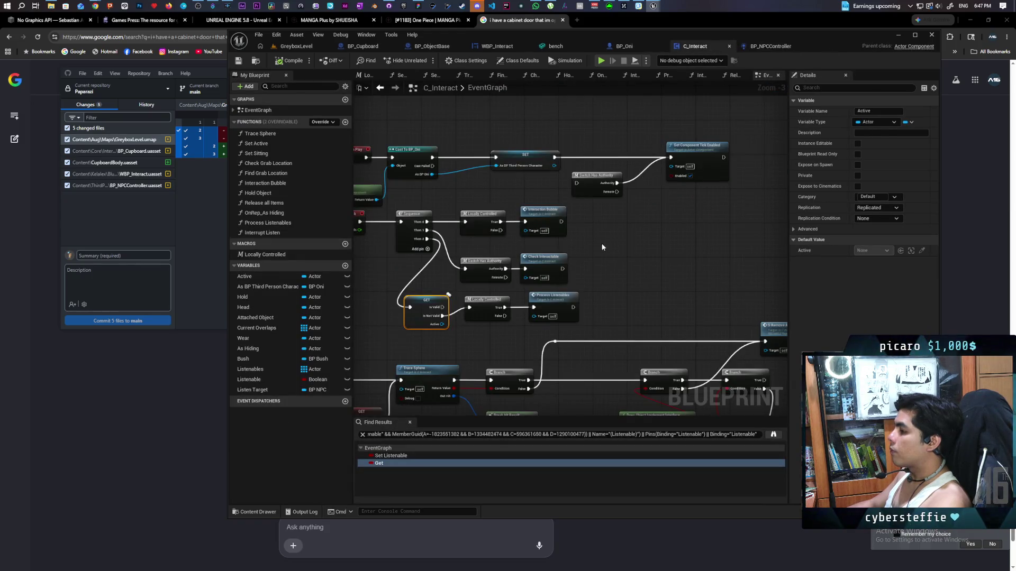
pyautogui.moveTo(602, 247); pyautogui.dragTo(645, 161)
pyautogui.moveTo(556, 241); pyautogui.dragTo(539, 303)
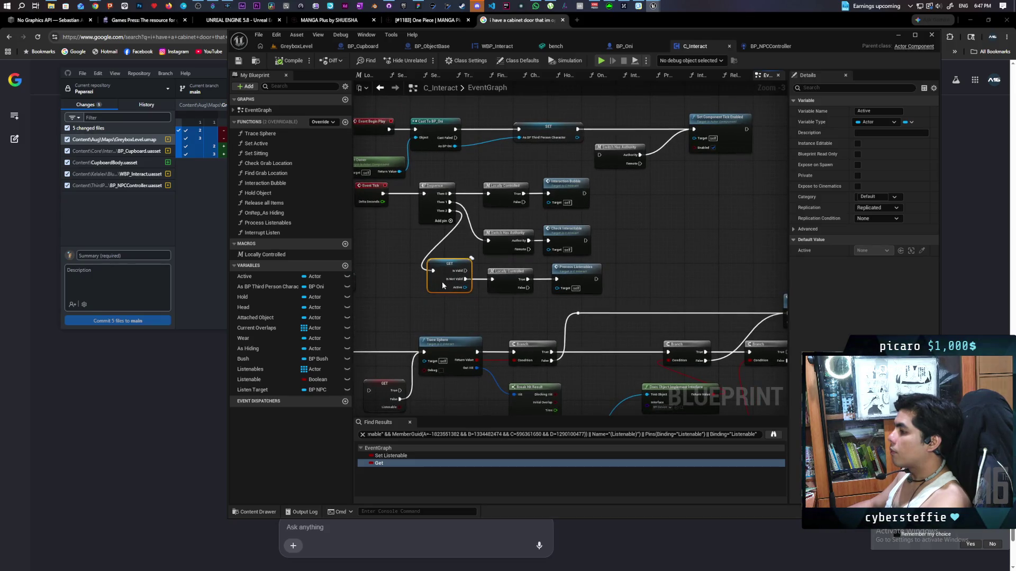
pyautogui.click(468, 293)
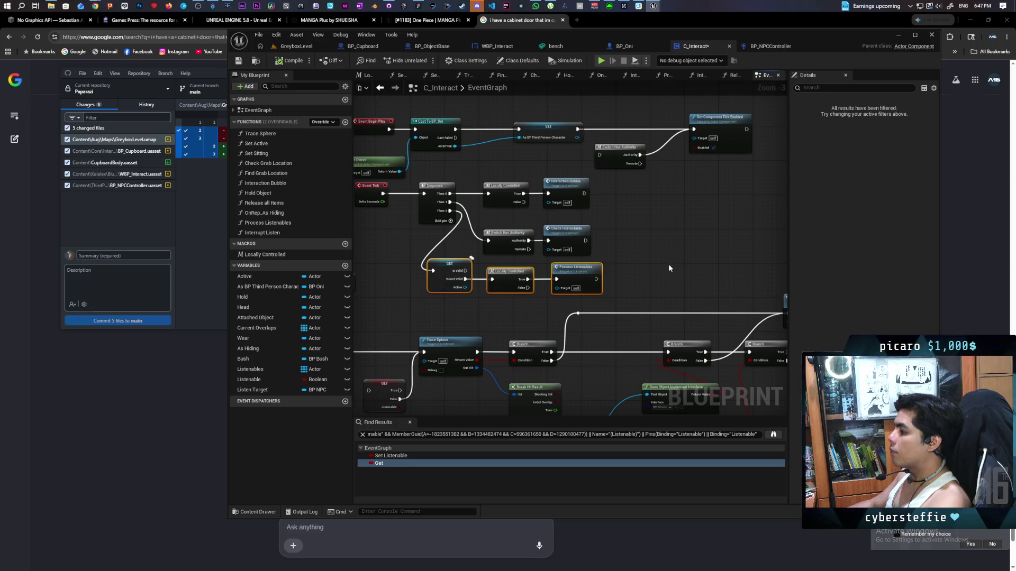
# Inspect the Process Listenables function's loop nodes, then return to the EventGraph.
pyautogui.doubleClick(582, 276)
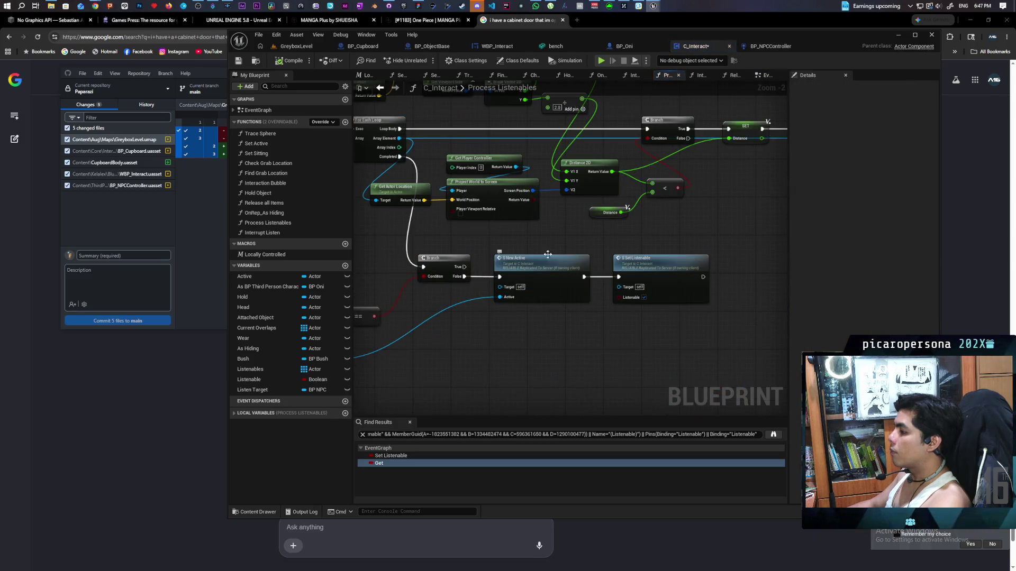
pyautogui.moveTo(526, 263); pyautogui.dragTo(603, 247)
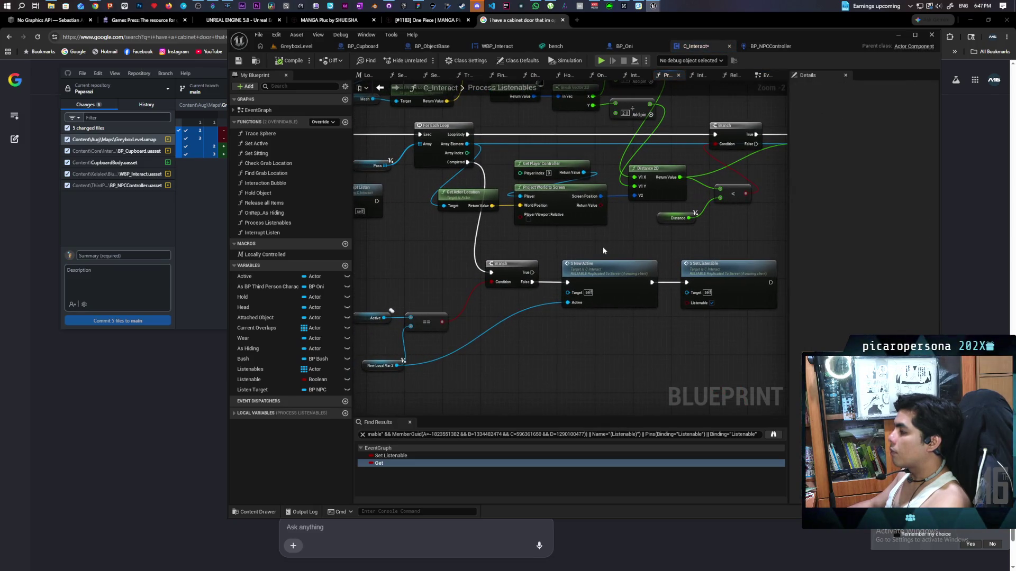
pyautogui.scroll(-3, 602, 247)
pyautogui.scroll(2, 602, 247)
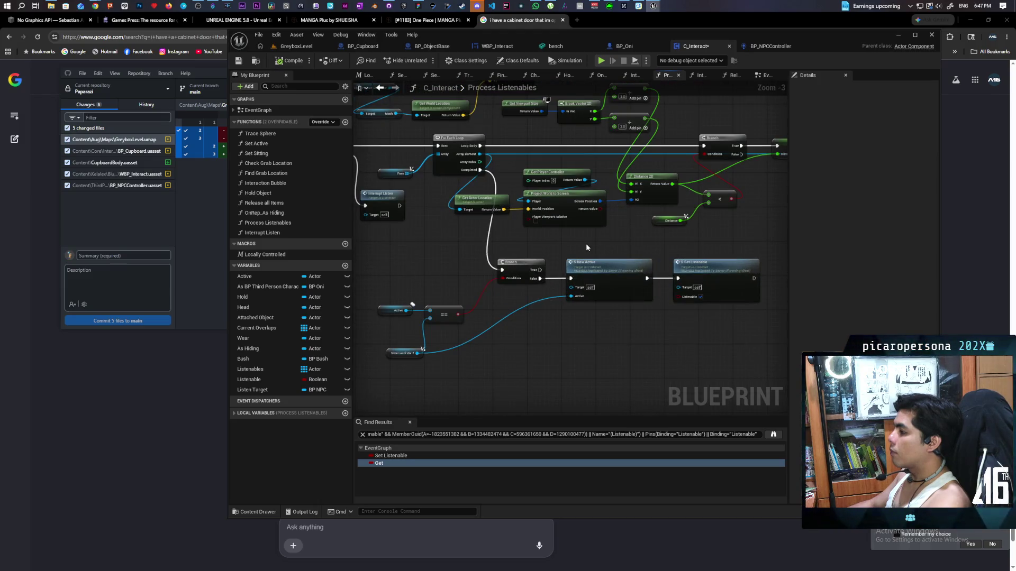
pyautogui.moveTo(586, 247); pyautogui.dragTo(641, 240)
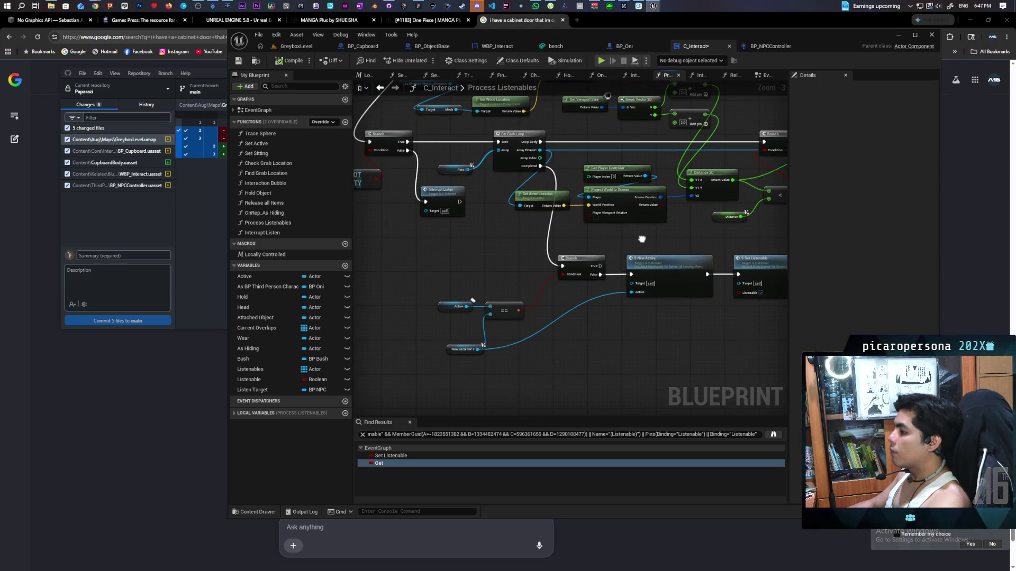
pyautogui.scroll(-2, 510, 242)
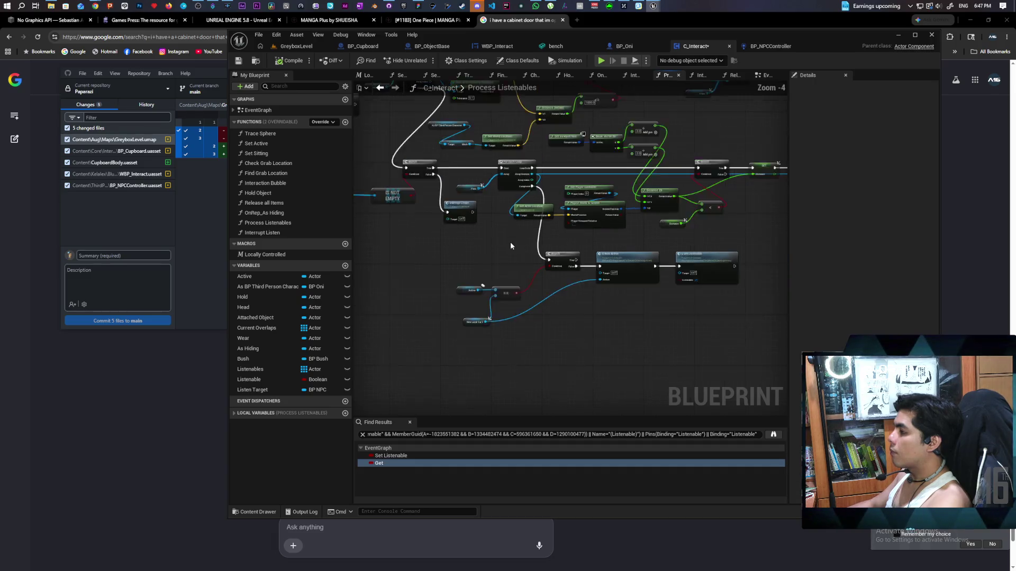
pyautogui.click(380, 89)
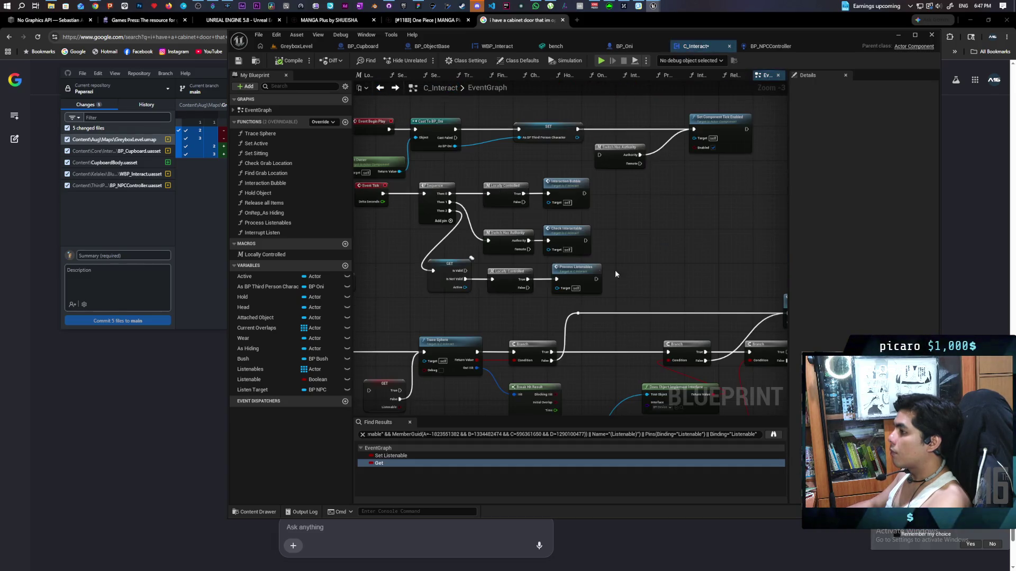
# Break the last Branch's False link to Remove Active, then reopen Process Listenables.
pyautogui.moveTo(624, 237)
pyautogui.mouseDown()
pyautogui.moveTo(683, 233)
pyautogui.moveTo(644, 188)
pyautogui.moveTo(580, 159)
pyautogui.moveTo(455, 152)
pyautogui.moveTo(582, 155)
pyautogui.mouseUp()
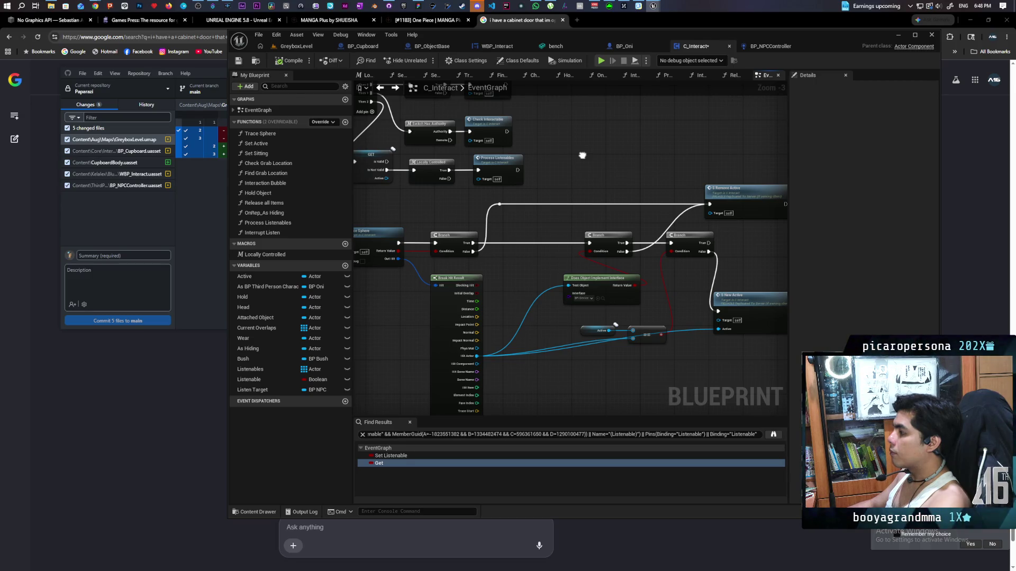
pyautogui.moveTo(582, 155)
pyautogui.mouseDown()
pyautogui.moveTo(675, 166)
pyautogui.moveTo(567, 160)
pyautogui.moveTo(635, 165)
pyautogui.moveTo(603, 163)
pyautogui.mouseUp()
pyautogui.moveTo(497, 231); pyautogui.dragTo(521, 233)
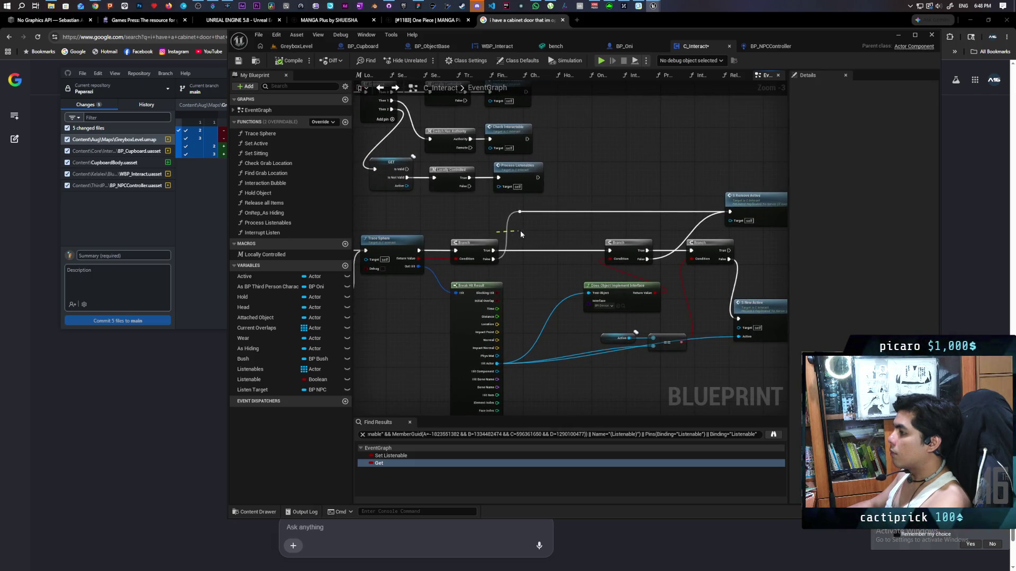
pyautogui.keyDown('alt'); pyautogui.click(690, 229); pyautogui.keyUp('alt')
pyautogui.moveTo(681, 186)
pyautogui.mouseDown()
pyautogui.moveTo(625, 195)
pyautogui.moveTo(684, 202)
pyautogui.mouseUp()
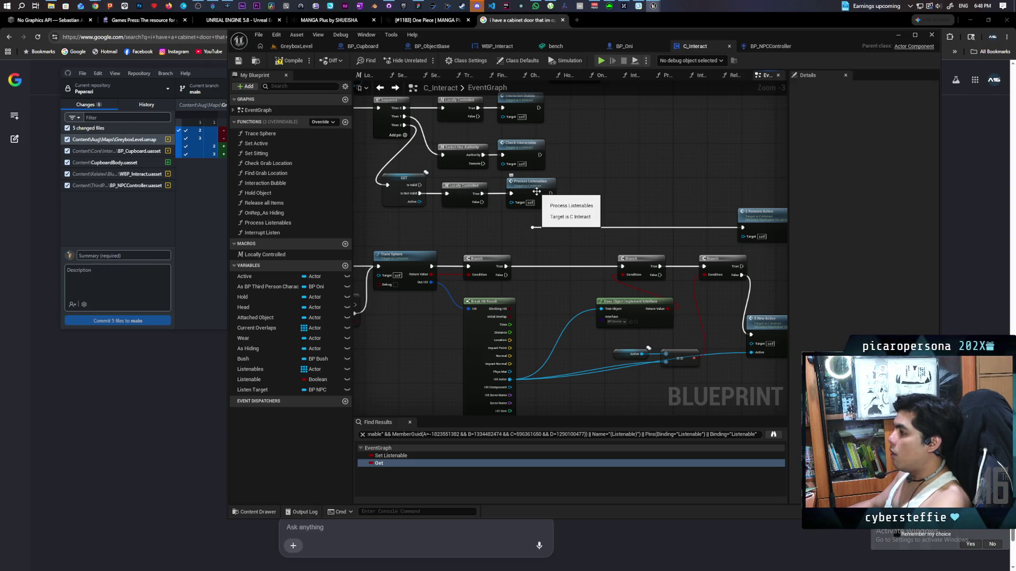
pyautogui.doubleClick(537, 192)
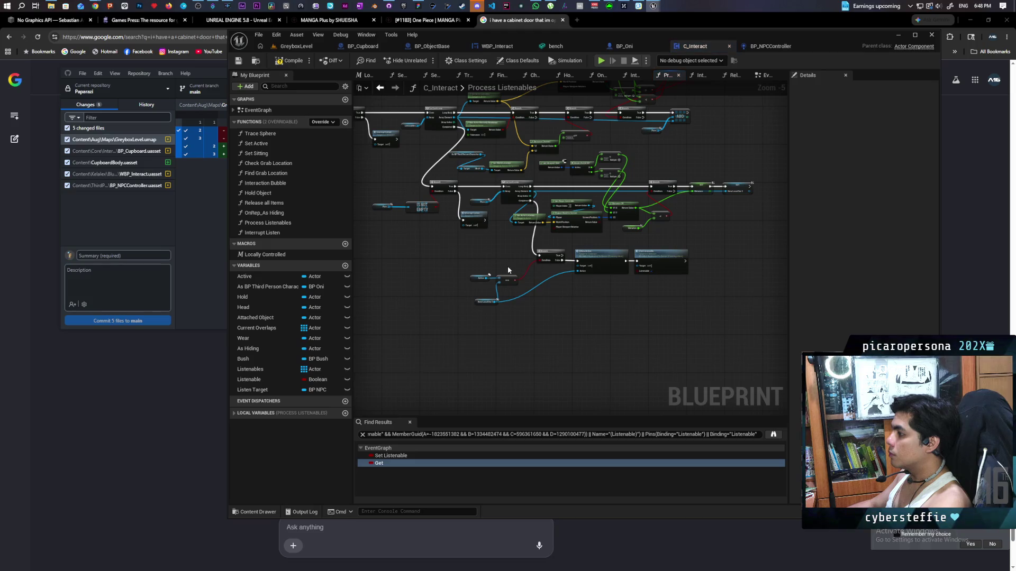
# Add an Is Valid check on New Local Var 2, run from the For Each Loop's Completed pin.
pyautogui.scroll(2, 503, 261)
pyautogui.scroll(-1, 504, 263)
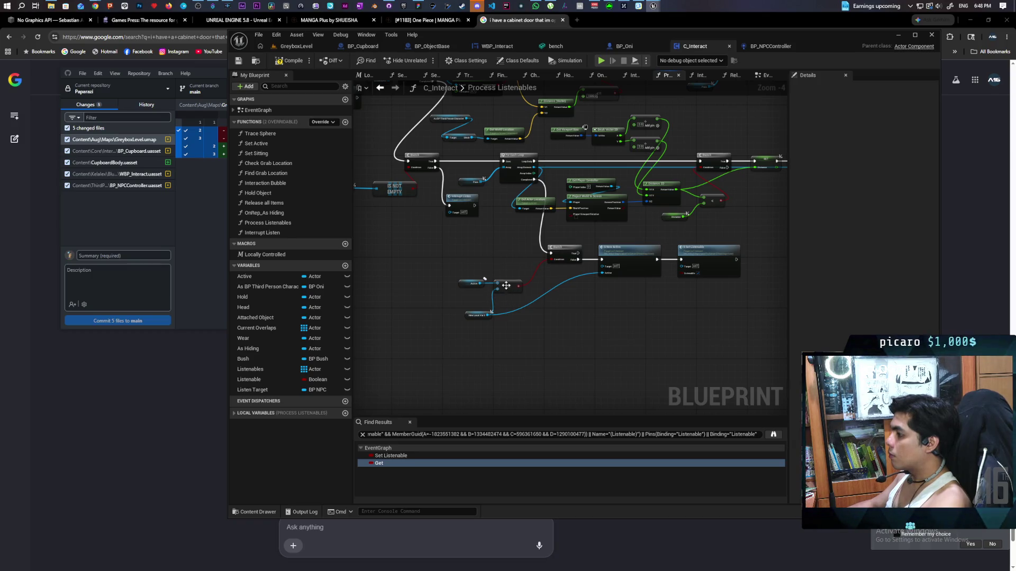
pyautogui.moveTo(519, 280)
pyautogui.mouseDown()
pyautogui.moveTo(435, 318)
pyautogui.moveTo(423, 356)
pyautogui.moveTo(444, 390)
pyautogui.moveTo(433, 347)
pyautogui.moveTo(486, 251)
pyautogui.mouseUp()
pyautogui.scroll(1, 509, 250)
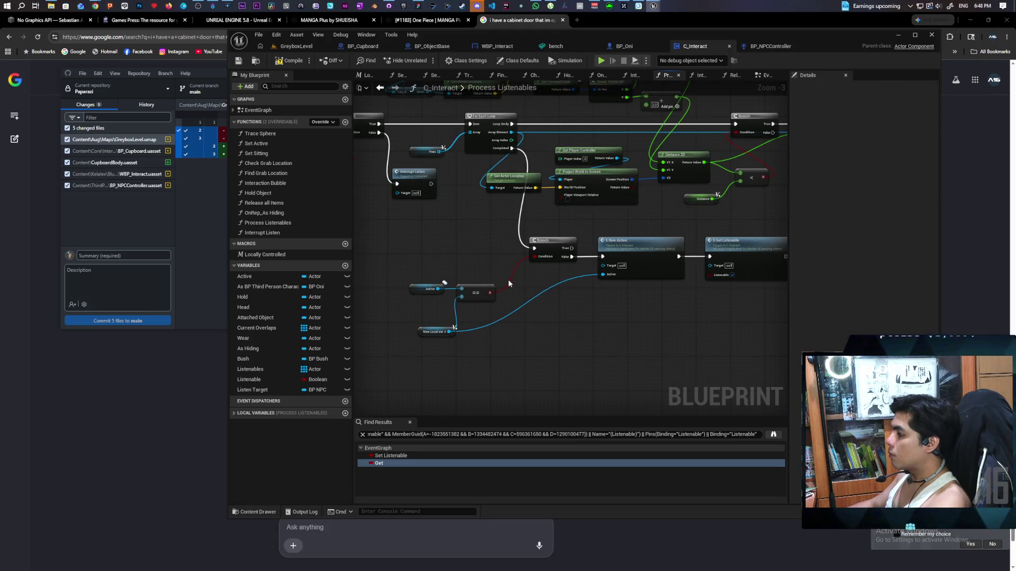
pyautogui.click(452, 243)
pyautogui.moveTo(449, 332)
pyautogui.mouseDown()
pyautogui.moveTo(452, 284)
pyautogui.moveTo(461, 297)
pyautogui.mouseUp()
pyautogui.click(485, 332)
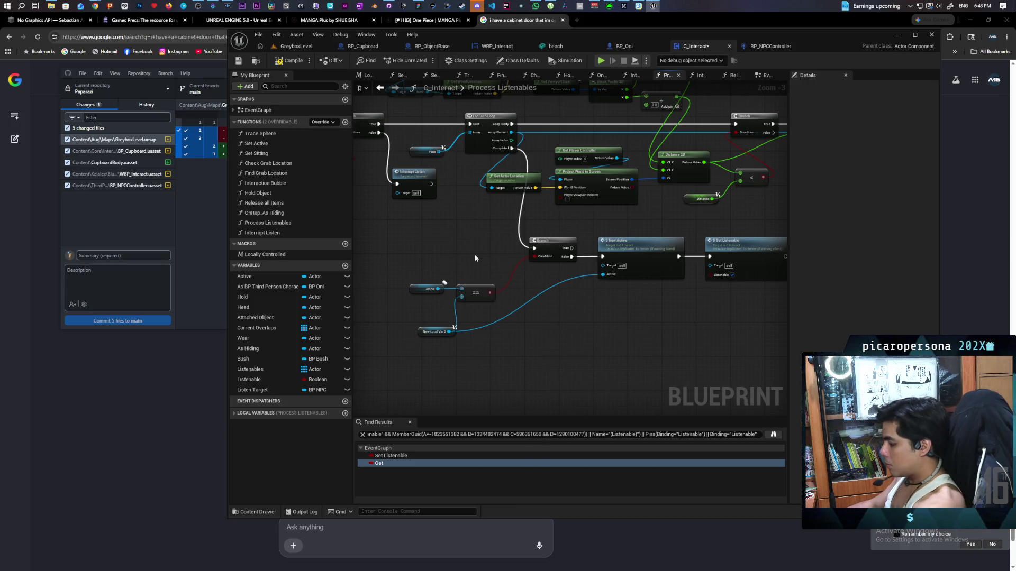
pyautogui.hotkey('ctrl', 'z')
pyautogui.moveTo(455, 328); pyautogui.dragTo(470, 250)
pyautogui.moveTo(512, 148)
pyautogui.mouseDown()
pyautogui.moveTo(449, 253)
pyautogui.moveTo(543, 251)
pyautogui.moveTo(481, 244)
pyautogui.mouseUp()
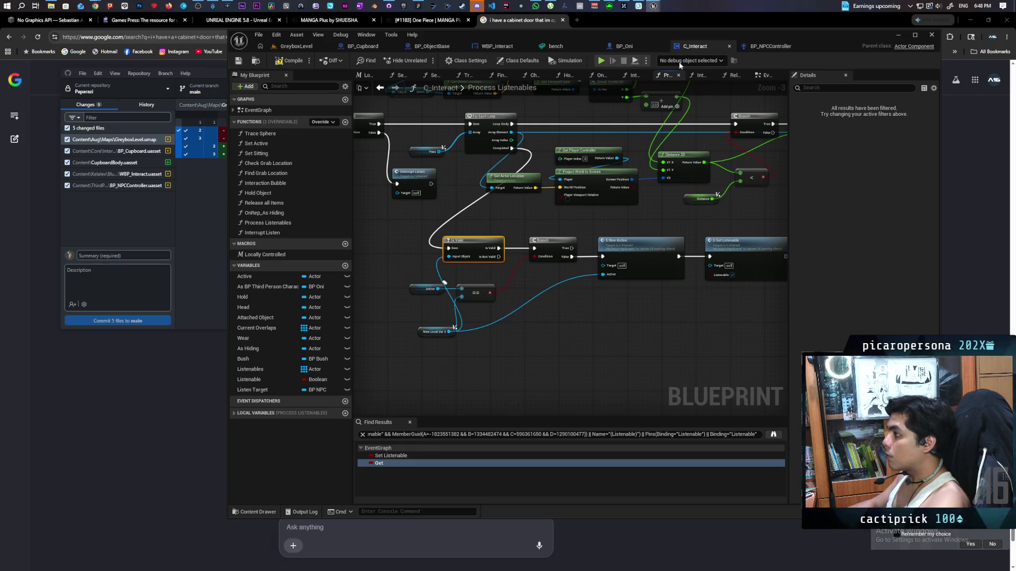
# Copy the existing Remove Active call from C_Interact's EventGraph.
pyautogui.click(764, 75)
pyautogui.click(731, 205)
pyautogui.click(734, 76)
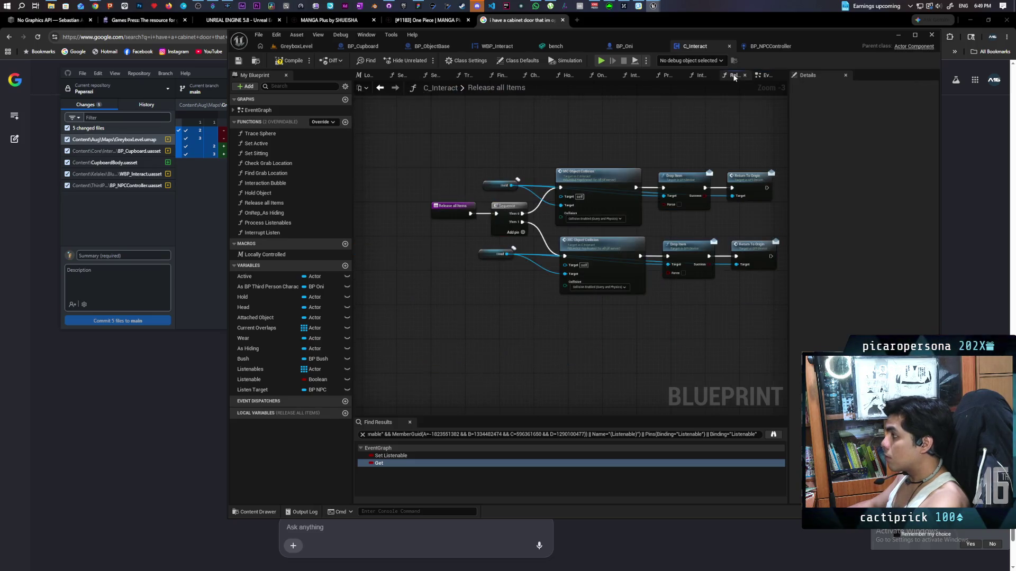
pyautogui.click(701, 76)
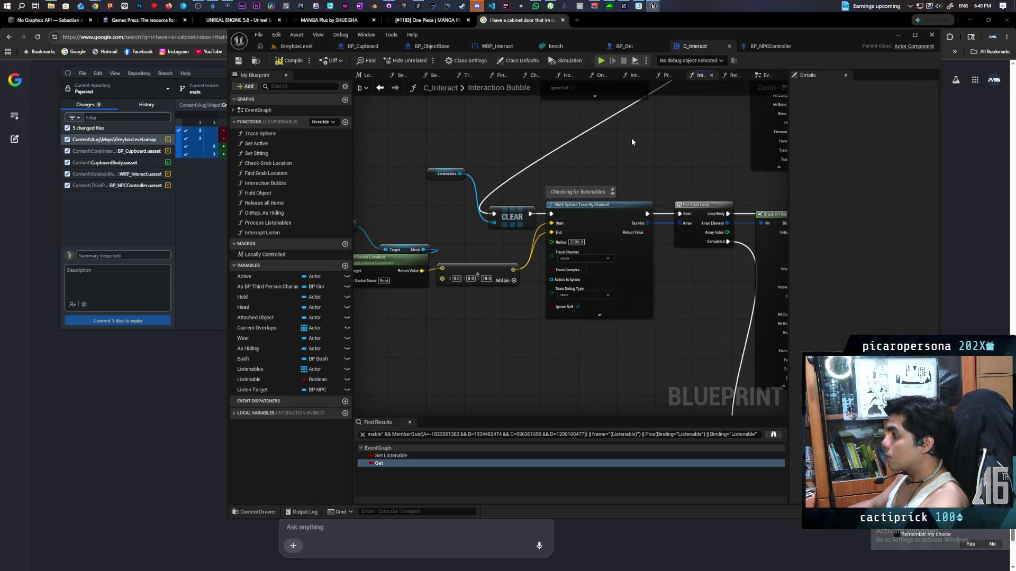
pyautogui.click(666, 76)
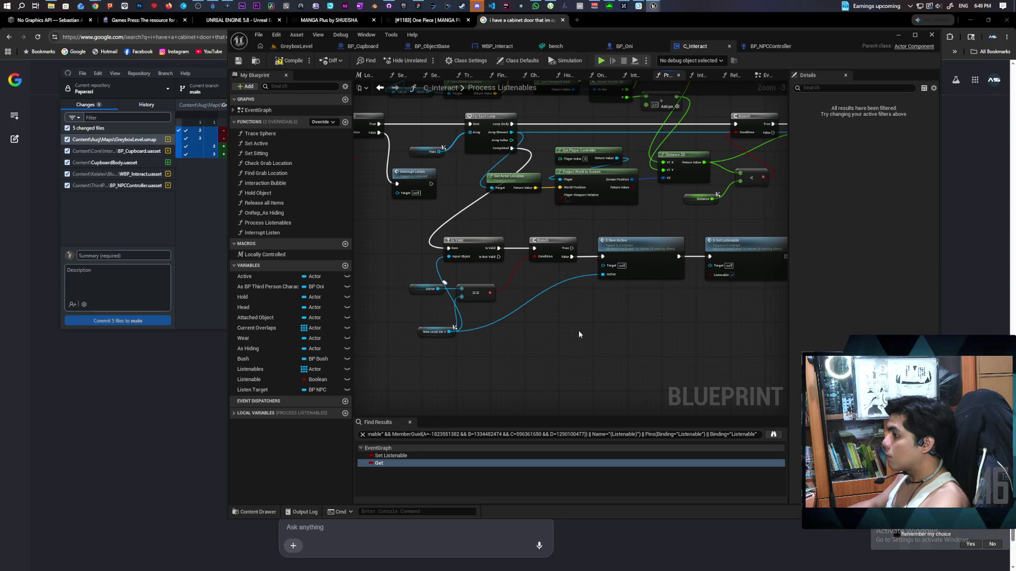
# Paste Remove Active into Process Listenables, wire Is Not Valid into it, and return to GreyboxLevel.
pyautogui.hotkey('ctrl', 'v')
pyautogui.moveTo(498, 257); pyautogui.dragTo(557, 332)
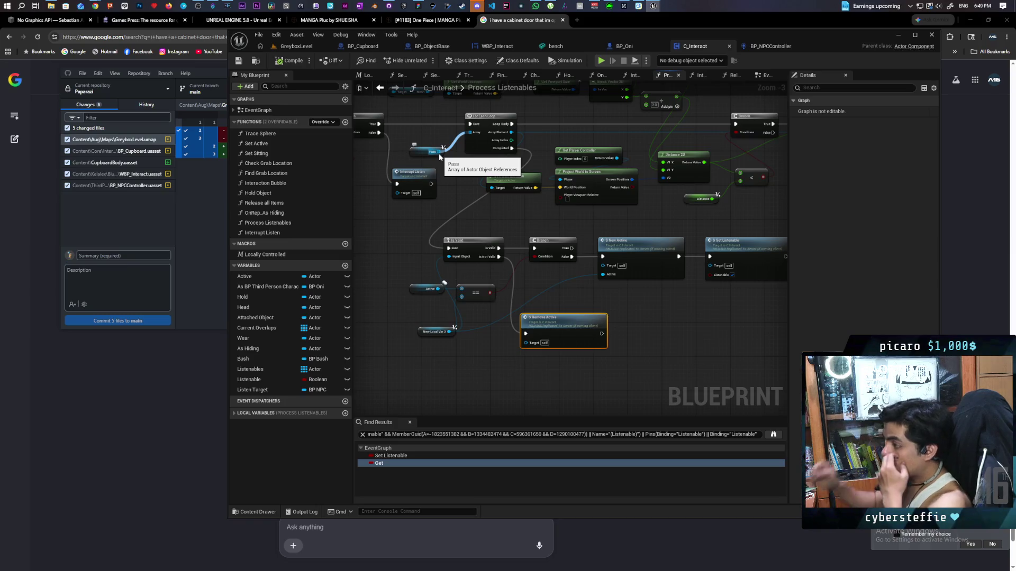
pyautogui.click(291, 46)
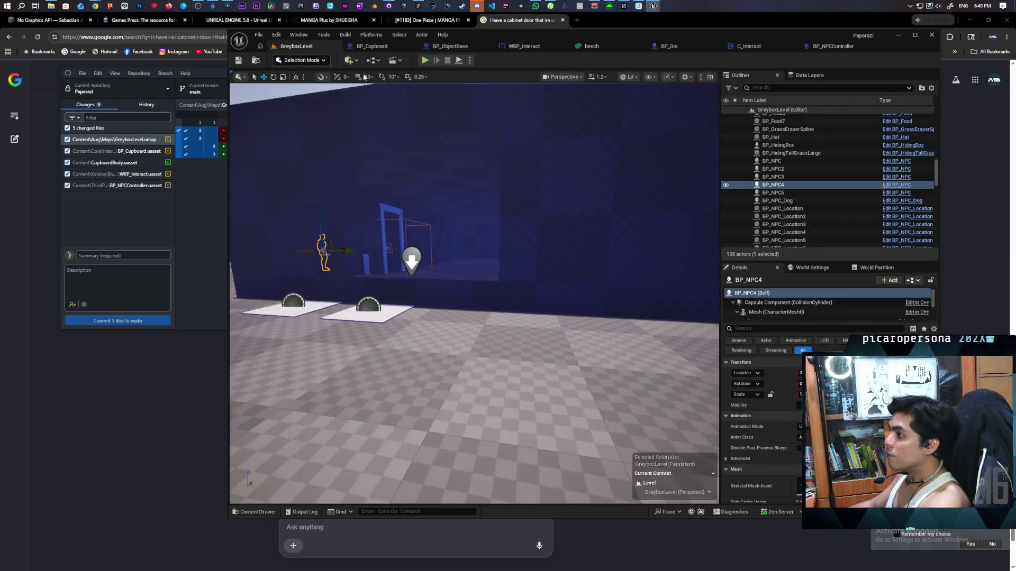
pyautogui.hotkey('alt', 'p')
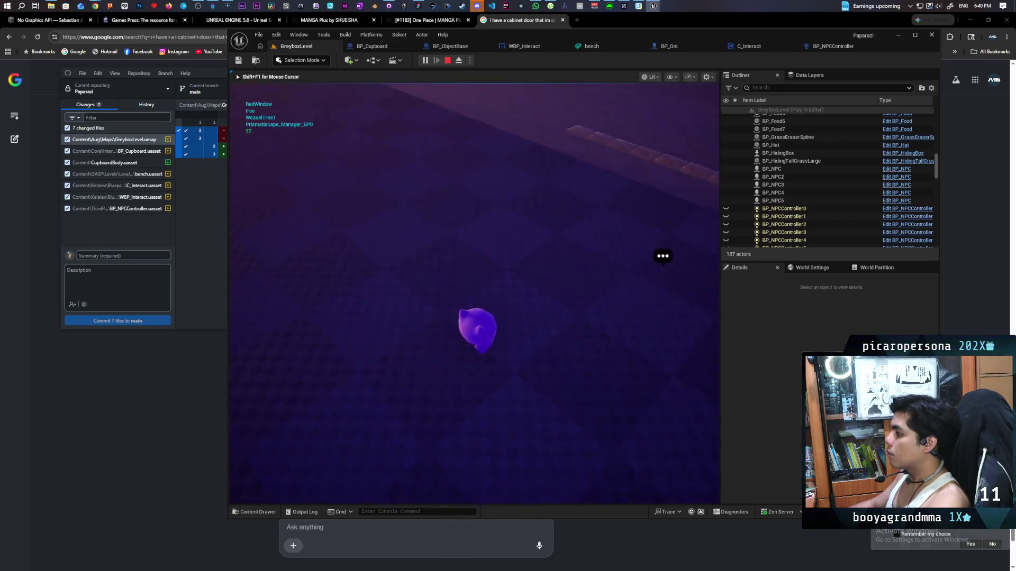
pyautogui.press('Escape')
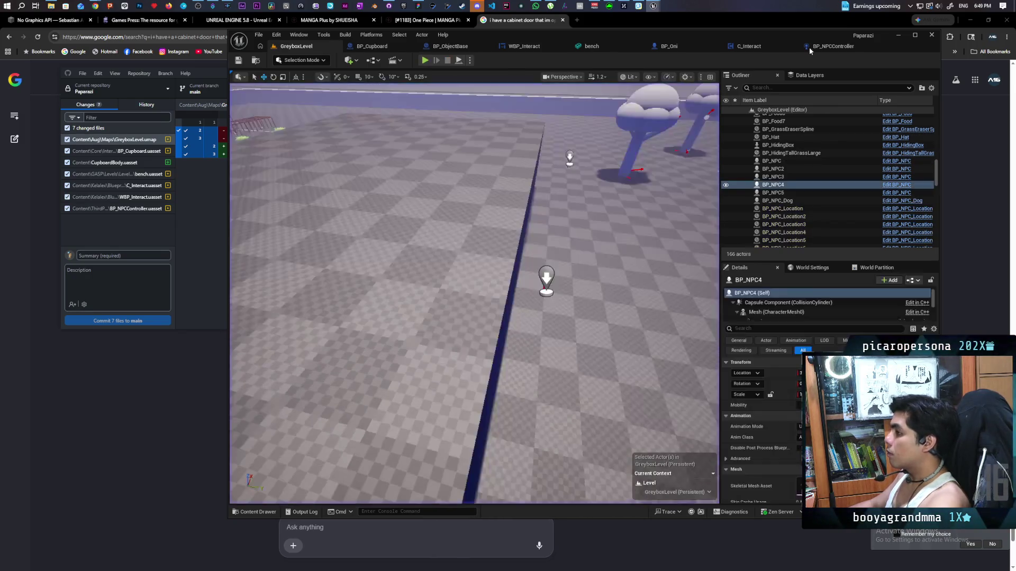
pyautogui.click(831, 47)
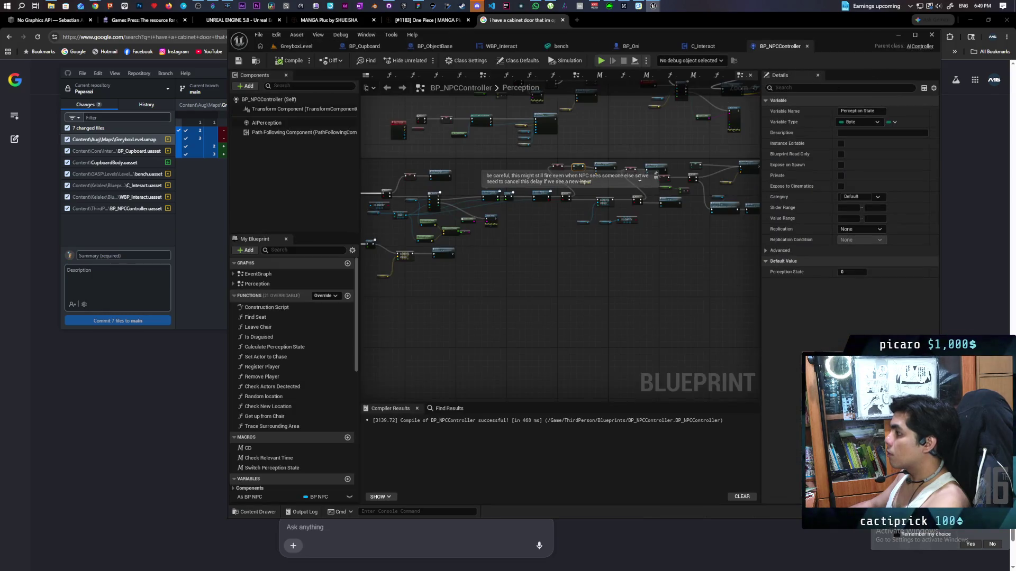
pyautogui.click(703, 47)
pyautogui.moveTo(573, 144); pyautogui.dragTo(536, 293)
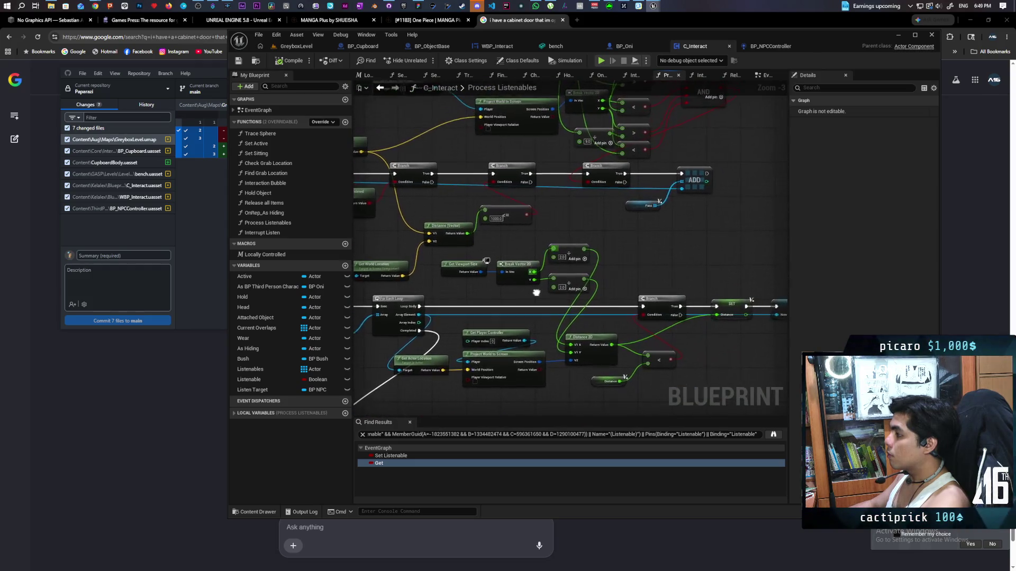
pyautogui.scroll(-3, 582, 264)
pyautogui.scroll(4, 602, 257)
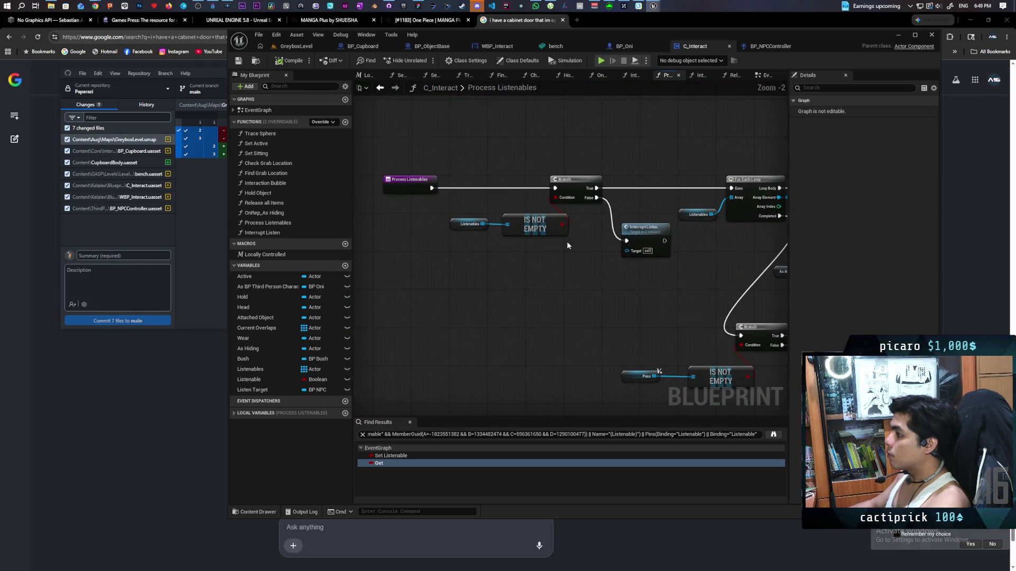
pyautogui.moveTo(569, 256); pyautogui.dragTo(536, 244)
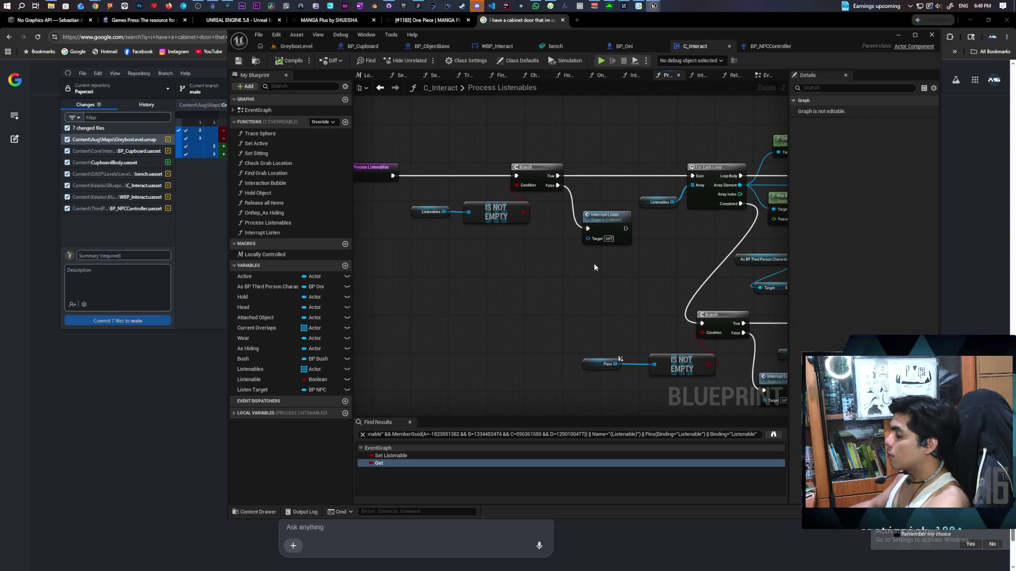
pyautogui.moveTo(613, 290)
pyautogui.mouseDown()
pyautogui.moveTo(555, 297)
pyautogui.moveTo(467, 287)
pyautogui.mouseUp()
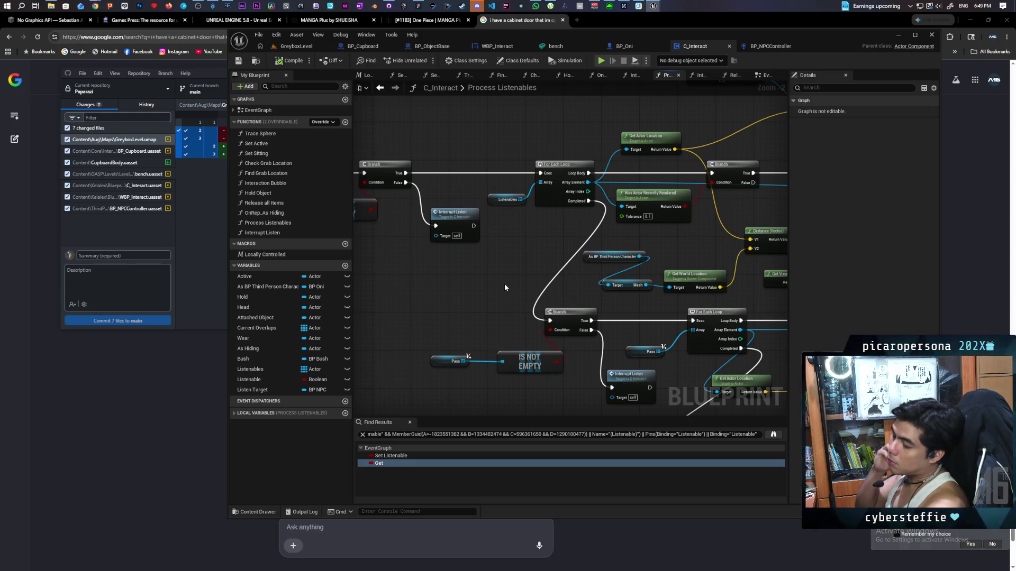
pyautogui.moveTo(502, 287)
pyautogui.mouseDown()
pyautogui.moveTo(420, 222)
pyautogui.moveTo(388, 108)
pyautogui.mouseUp()
pyautogui.moveTo(463, 211); pyautogui.dragTo(380, 207)
pyautogui.moveTo(523, 224)
pyautogui.mouseDown()
pyautogui.moveTo(638, 299)
pyautogui.moveTo(534, 227)
pyautogui.moveTo(628, 205)
pyautogui.mouseUp()
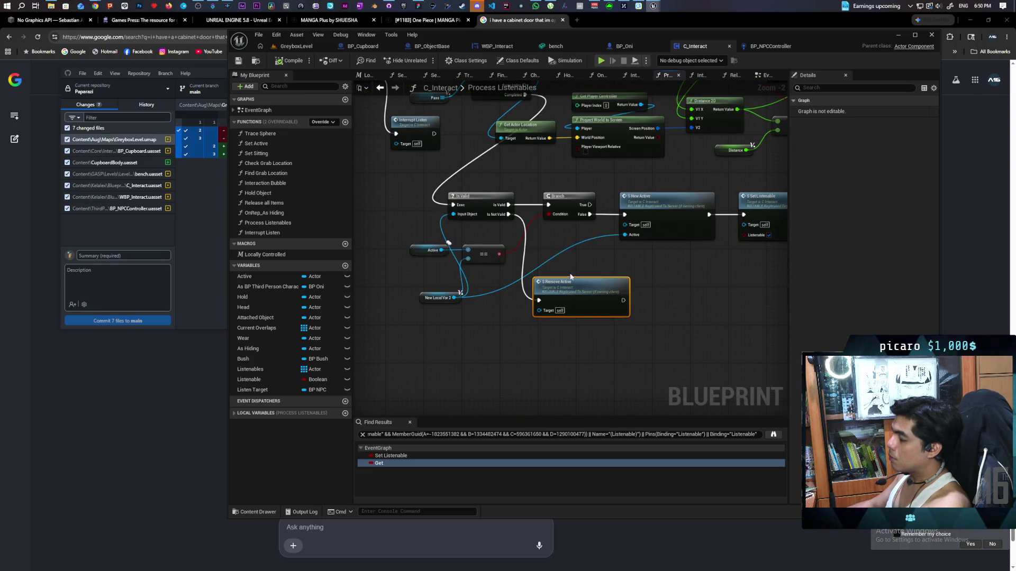
# Pan across the Process Listenables loop logic and open the Interrupt Listen function graph.
pyautogui.moveTo(570, 262)
pyautogui.mouseDown()
pyautogui.moveTo(530, 328)
pyautogui.moveTo(534, 370)
pyautogui.moveTo(552, 289)
pyautogui.moveTo(681, 311)
pyautogui.moveTo(435, 386)
pyautogui.moveTo(617, 340)
pyautogui.moveTo(495, 356)
pyautogui.moveTo(704, 320)
pyautogui.moveTo(692, 341)
pyautogui.moveTo(722, 340)
pyautogui.moveTo(797, 371)
pyautogui.mouseUp()
pyautogui.moveTo(446, 295)
pyautogui.mouseDown()
pyautogui.moveTo(617, 290)
pyautogui.moveTo(422, 277)
pyautogui.moveTo(542, 264)
pyautogui.moveTo(520, 256)
pyautogui.moveTo(339, 258)
pyautogui.mouseUp()
pyautogui.scroll(-2, 733, 302)
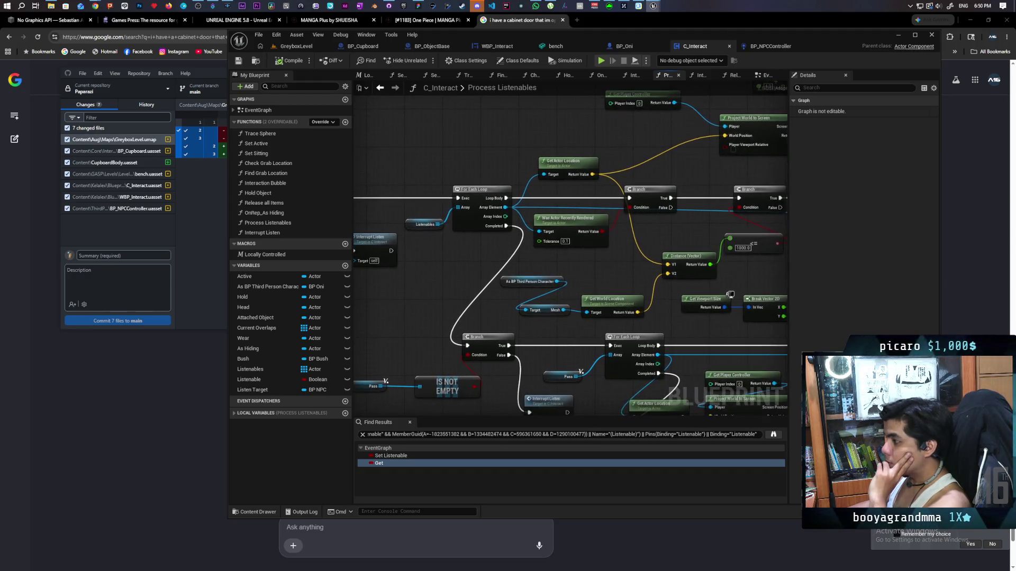
pyautogui.scroll(2, 584, 199)
pyautogui.moveTo(585, 199)
pyautogui.mouseDown()
pyautogui.moveTo(501, 205)
pyautogui.moveTo(471, 172)
pyautogui.moveTo(474, 182)
pyautogui.moveTo(460, 176)
pyautogui.mouseUp()
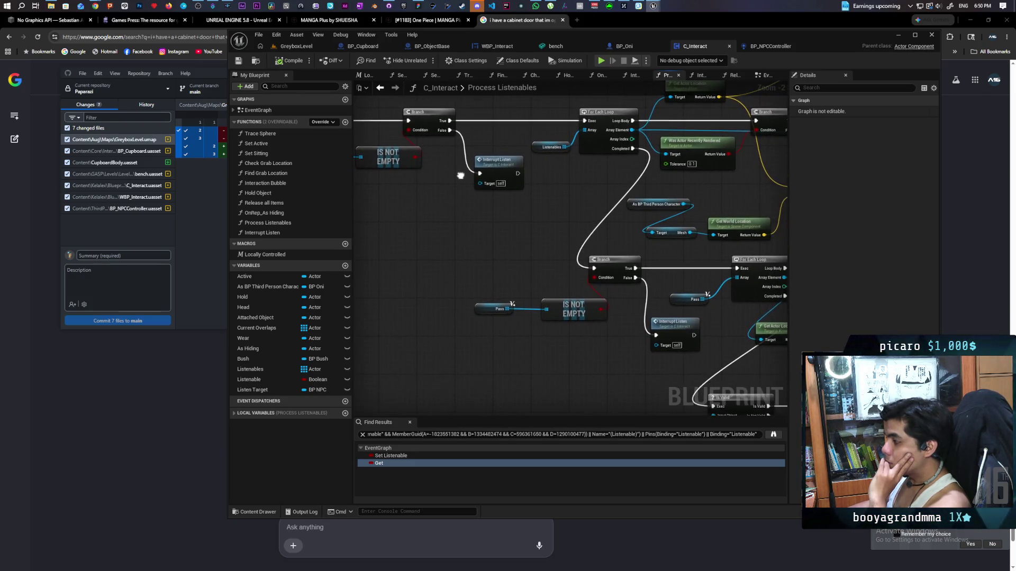
pyautogui.doubleClick(500, 173)
pyautogui.moveTo(515, 302)
pyautogui.mouseDown()
pyautogui.moveTo(707, 274)
pyautogui.moveTo(597, 288)
pyautogui.moveTo(540, 281)
pyautogui.mouseUp()
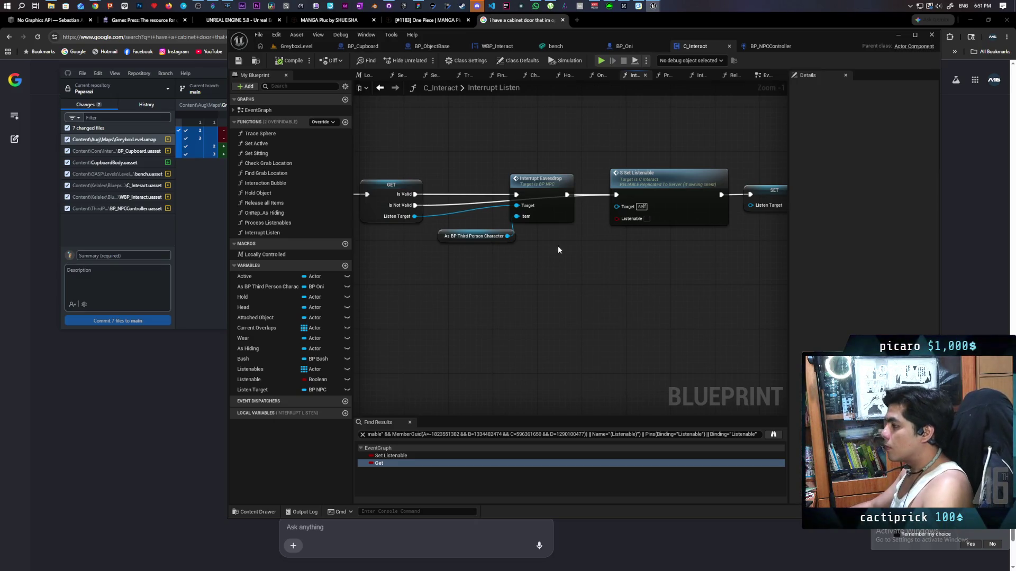
# Rewire the For Each Loop's Completed pin straight to the Branch and save C_Interact.
pyautogui.scroll(-3, 591, 264)
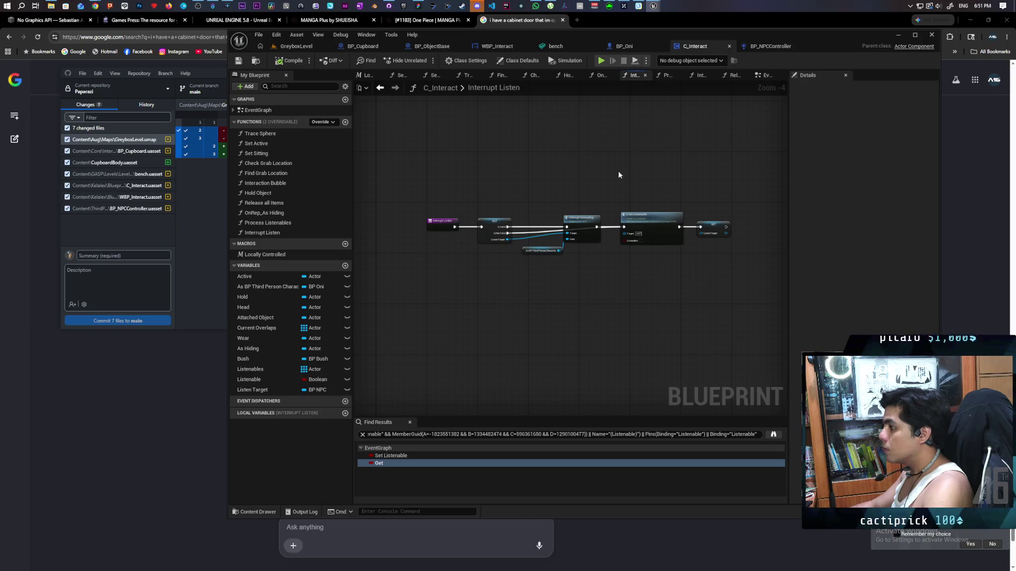
pyautogui.click(380, 88)
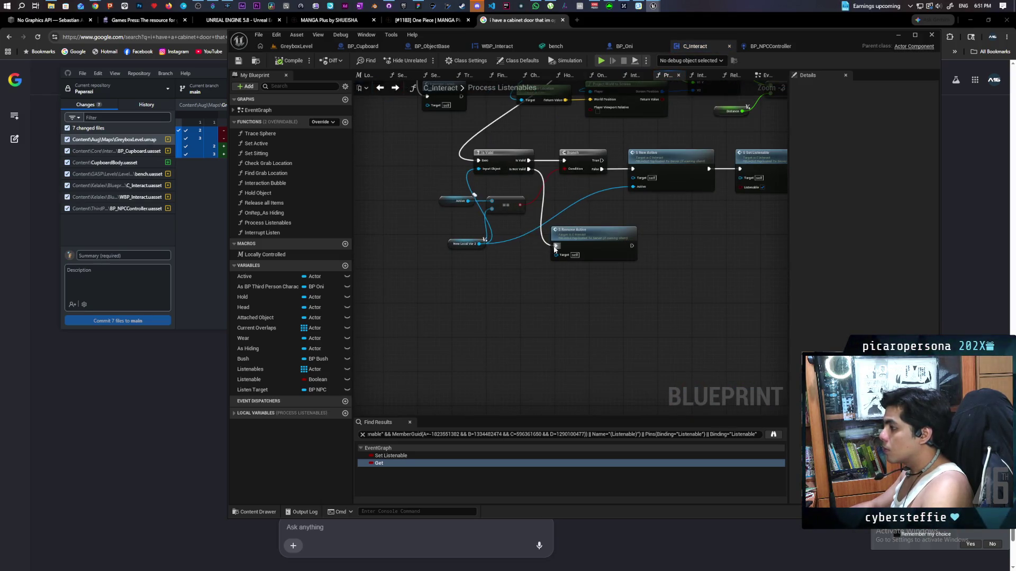
pyautogui.moveTo(502, 179)
pyautogui.mouseDown()
pyautogui.moveTo(530, 283)
pyautogui.moveTo(523, 276)
pyautogui.mouseUp()
pyautogui.hotkey('ctrl', 's')
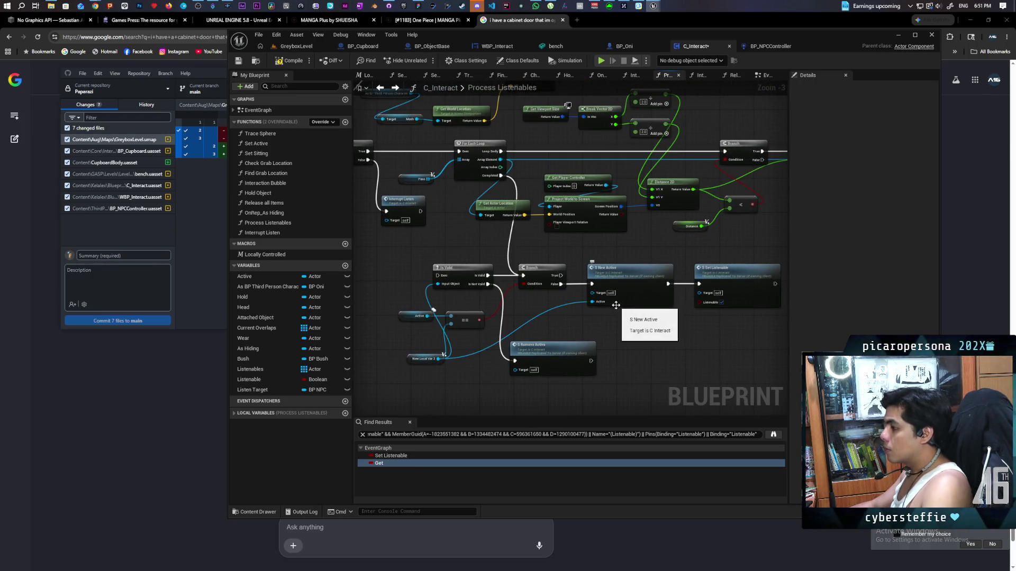
pyautogui.click(380, 88)
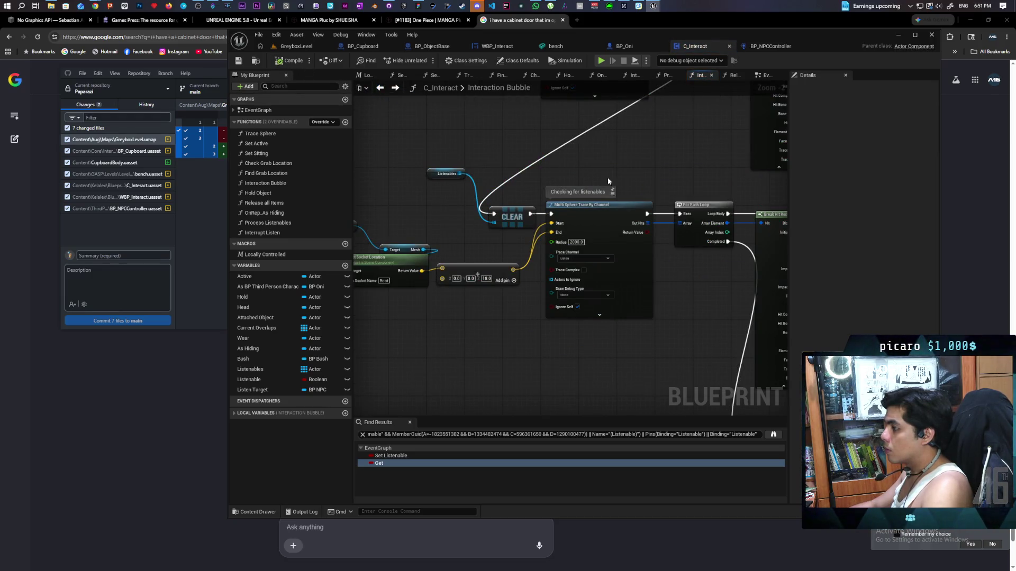
# Review Interaction Bubble's Branch, ADDUNIQUE, hit result and Set Visible nodes.
pyautogui.scroll(-6, 549, 288)
pyautogui.scroll(3, 620, 247)
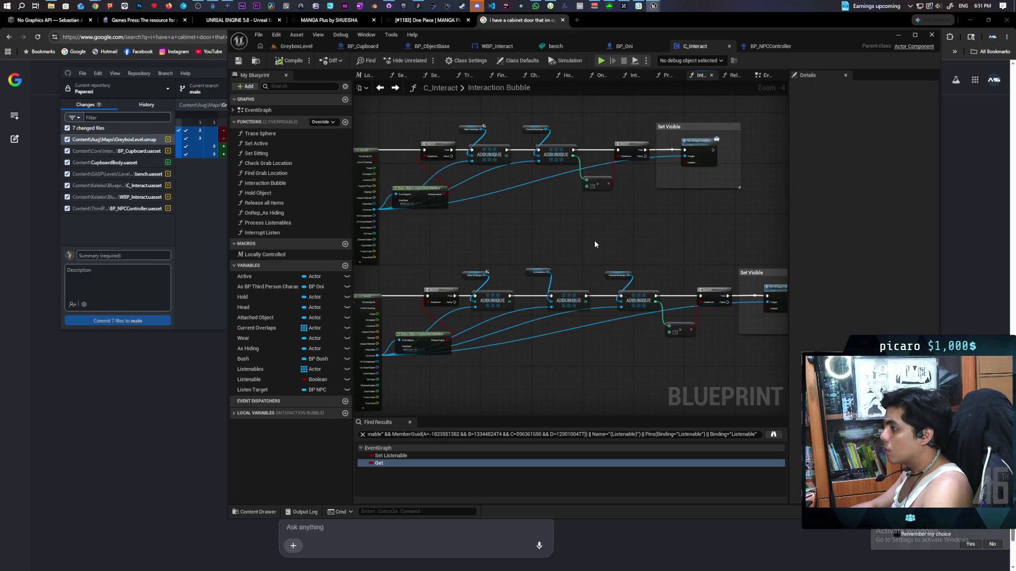
pyautogui.scroll(3, 595, 243)
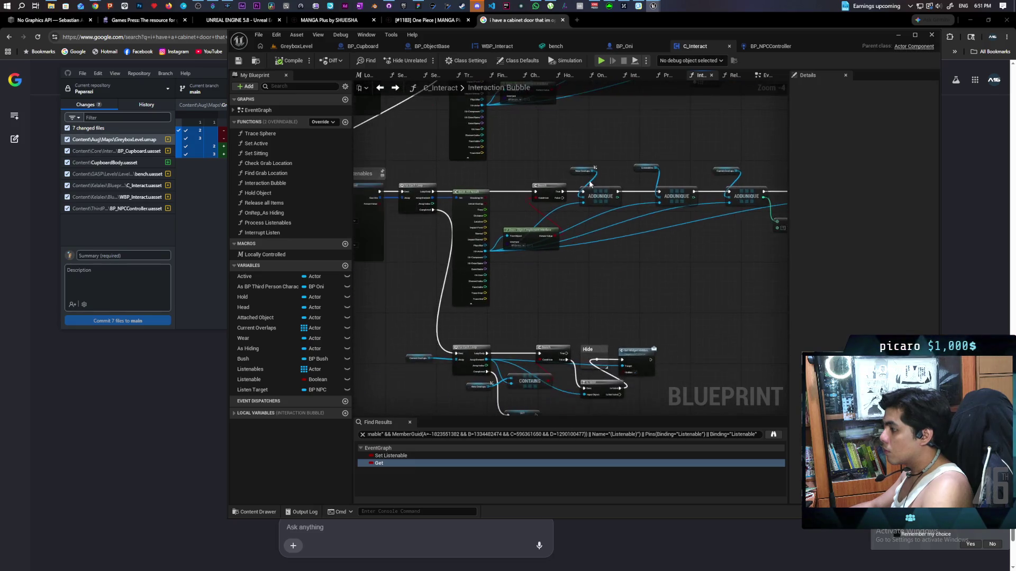
pyautogui.moveTo(637, 249)
pyautogui.mouseDown()
pyautogui.moveTo(646, 265)
pyautogui.moveTo(655, 243)
pyautogui.mouseUp()
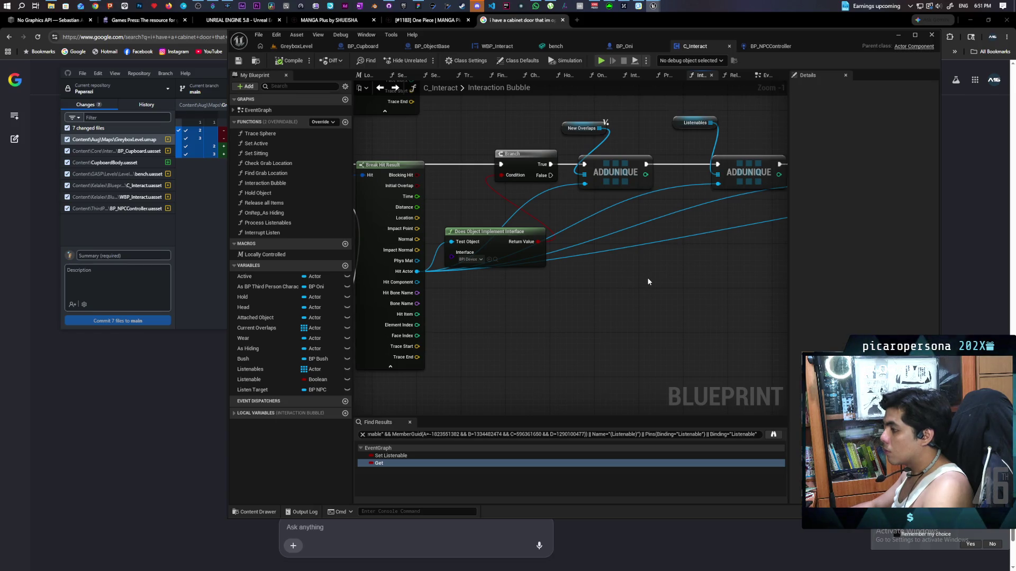
pyautogui.moveTo(684, 278)
pyautogui.mouseDown()
pyautogui.moveTo(628, 294)
pyautogui.moveTo(533, 296)
pyautogui.moveTo(730, 272)
pyautogui.moveTo(630, 318)
pyautogui.moveTo(480, 321)
pyautogui.mouseUp()
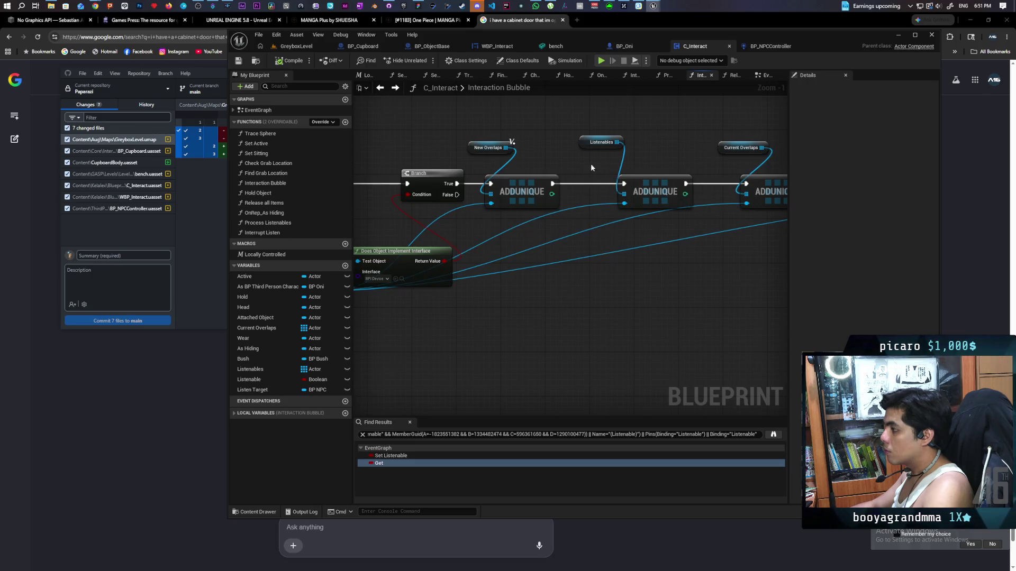
pyautogui.scroll(-1, 622, 251)
pyautogui.moveTo(677, 272)
pyautogui.mouseDown()
pyautogui.moveTo(635, 266)
pyautogui.moveTo(583, 288)
pyautogui.moveTo(442, 296)
pyautogui.mouseUp()
# Look over the overlap loop and the 200.0-radius multi-sphere trace from the mesh's Root socket.
pyautogui.scroll(-3, 537, 261)
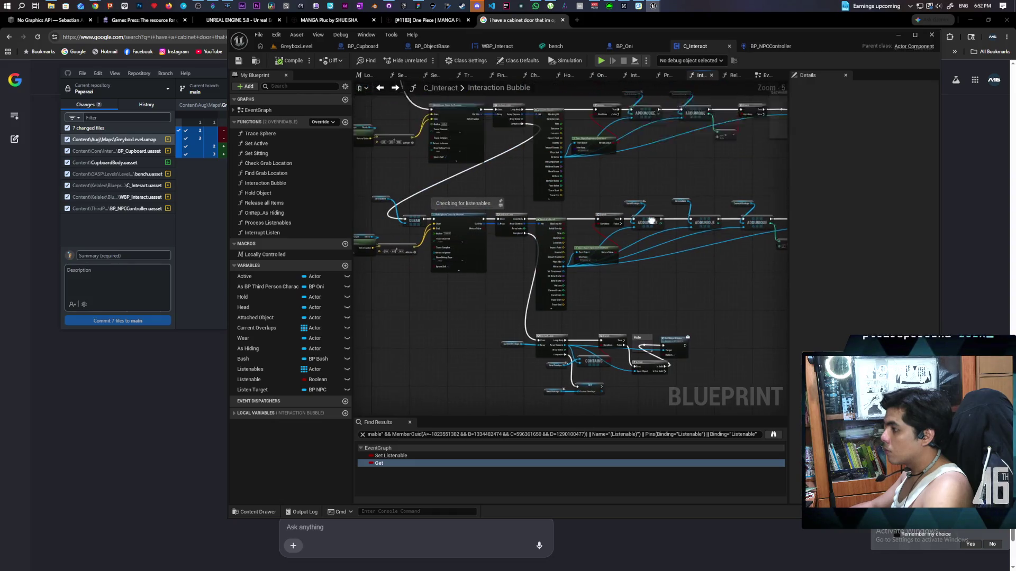
pyautogui.scroll(2, 650, 255)
pyautogui.scroll(1, 666, 226)
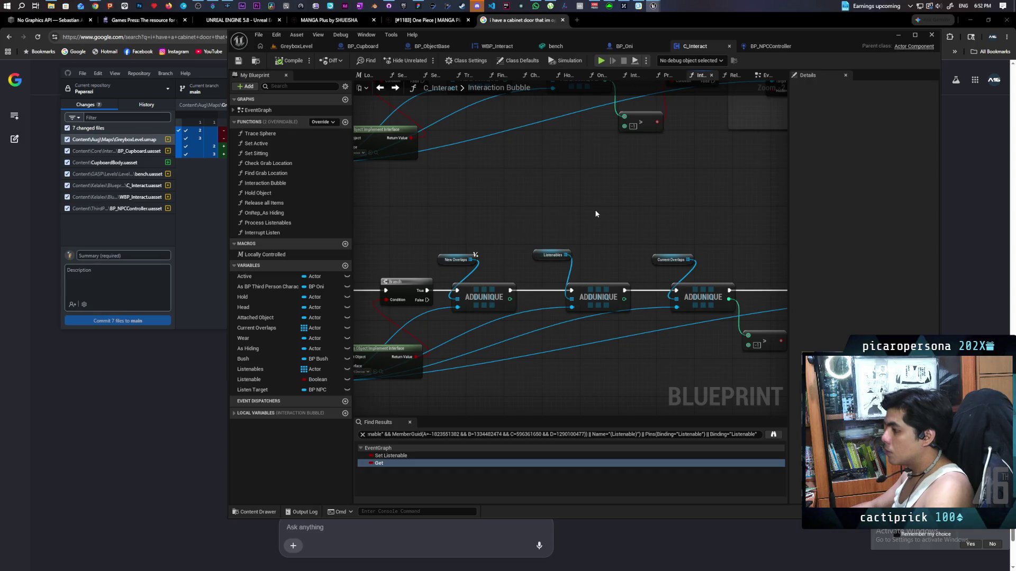
pyautogui.scroll(-1, 595, 206)
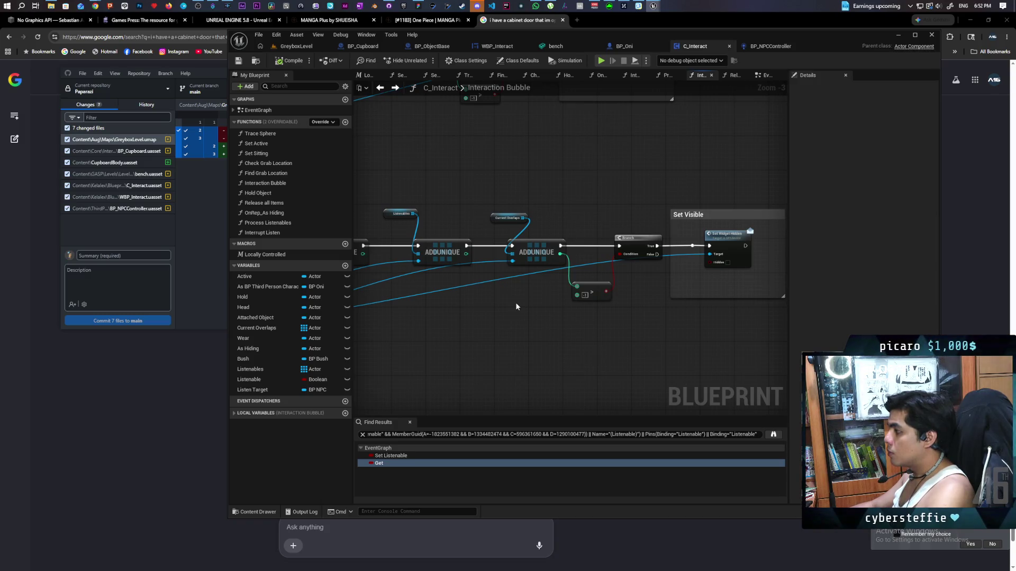
pyautogui.scroll(-4, 517, 307)
pyautogui.scroll(6, 614, 268)
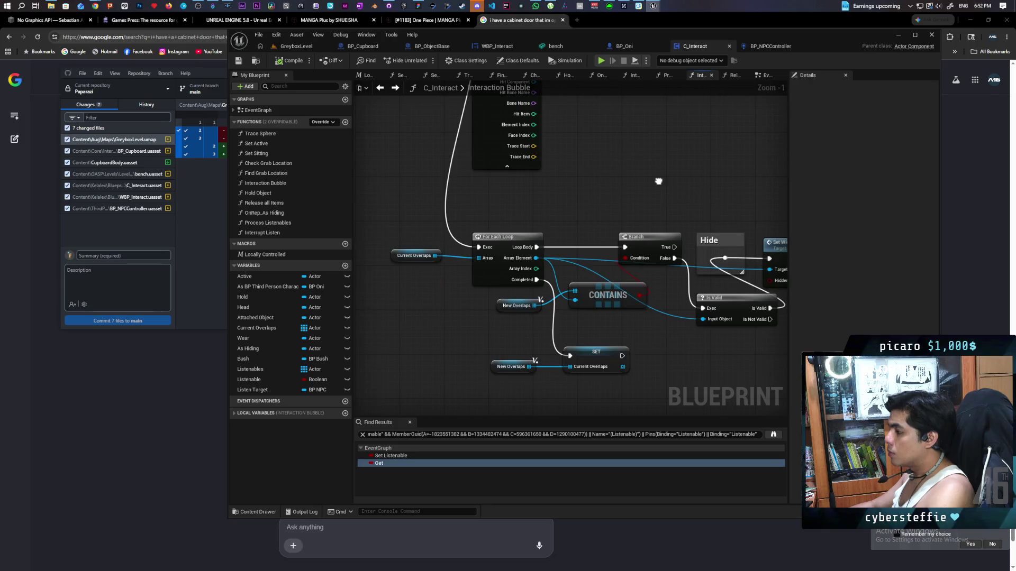
pyautogui.moveTo(616, 175)
pyautogui.mouseDown()
pyautogui.moveTo(638, 168)
pyautogui.moveTo(672, 285)
pyautogui.moveTo(737, 368)
pyautogui.moveTo(742, 331)
pyautogui.mouseUp()
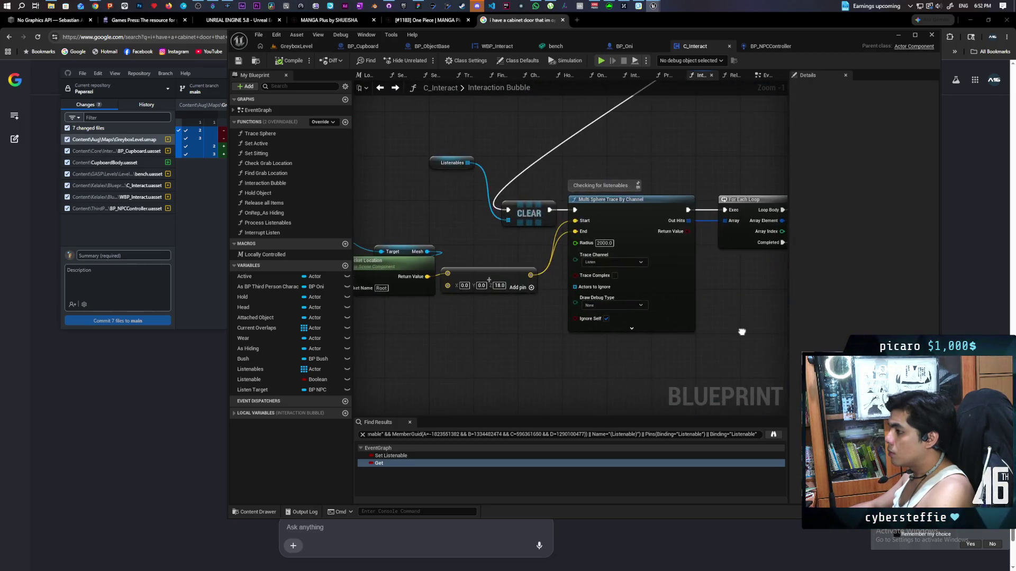
pyautogui.scroll(-2, 670, 329)
pyautogui.moveTo(539, 309)
pyautogui.mouseDown()
pyautogui.moveTo(537, 382)
pyautogui.moveTo(661, 265)
pyautogui.moveTo(664, 376)
pyautogui.moveTo(529, 344)
pyautogui.moveTo(424, 340)
pyautogui.moveTo(678, 305)
pyautogui.mouseUp()
pyautogui.scroll(-2, 625, 316)
pyautogui.scroll(1, 561, 287)
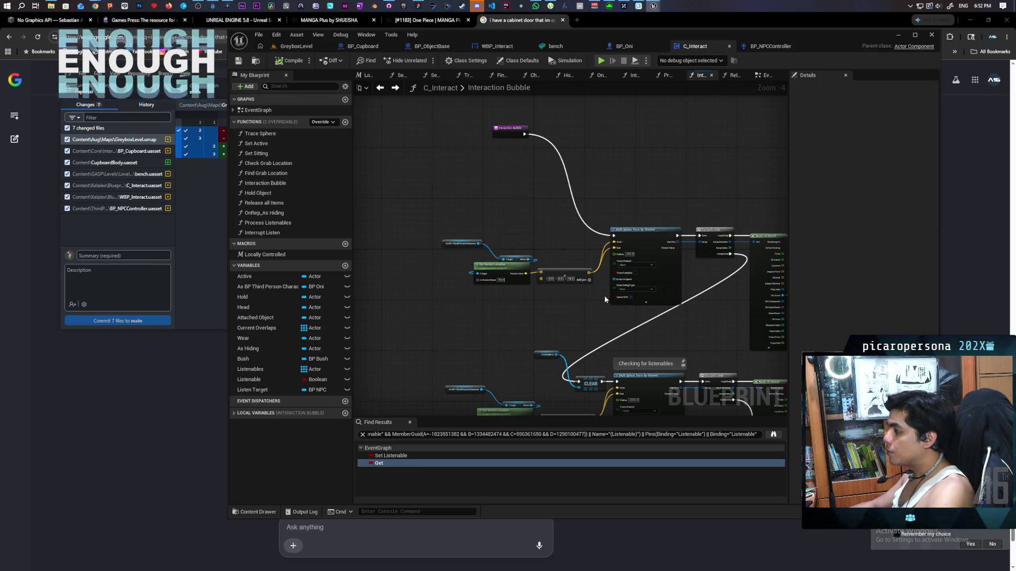
pyautogui.scroll(3, 524, 293)
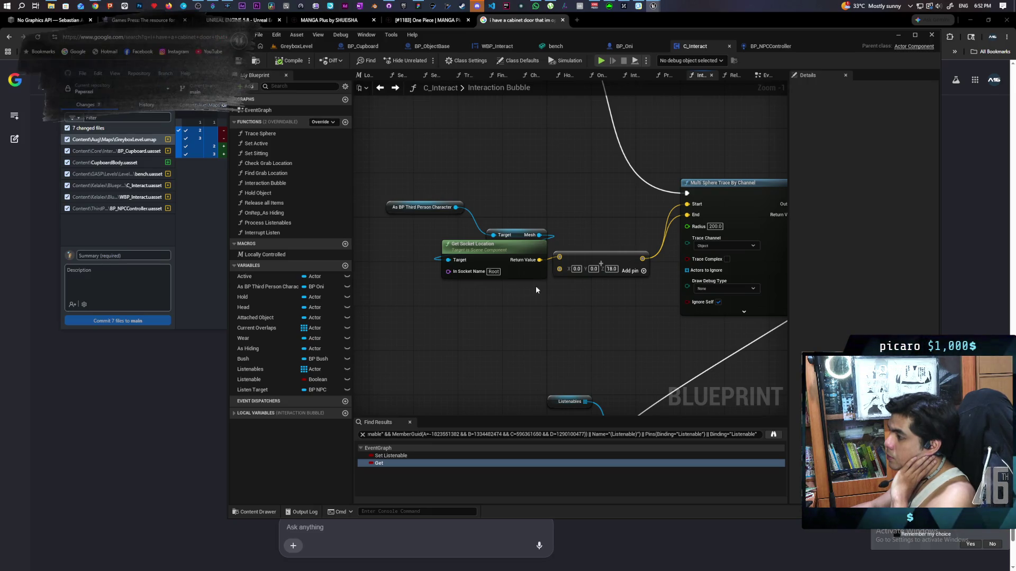
pyautogui.scroll(-2, 536, 286)
pyautogui.moveTo(553, 293)
pyautogui.mouseDown()
pyautogui.moveTo(480, 283)
pyautogui.moveTo(526, 295)
pyautogui.moveTo(576, 328)
pyautogui.moveTo(437, 307)
pyautogui.moveTo(514, 307)
pyautogui.moveTo(427, 287)
pyautogui.mouseUp()
pyautogui.moveTo(586, 332)
pyautogui.mouseDown()
pyautogui.moveTo(560, 297)
pyautogui.moveTo(532, 296)
pyautogui.mouseUp()
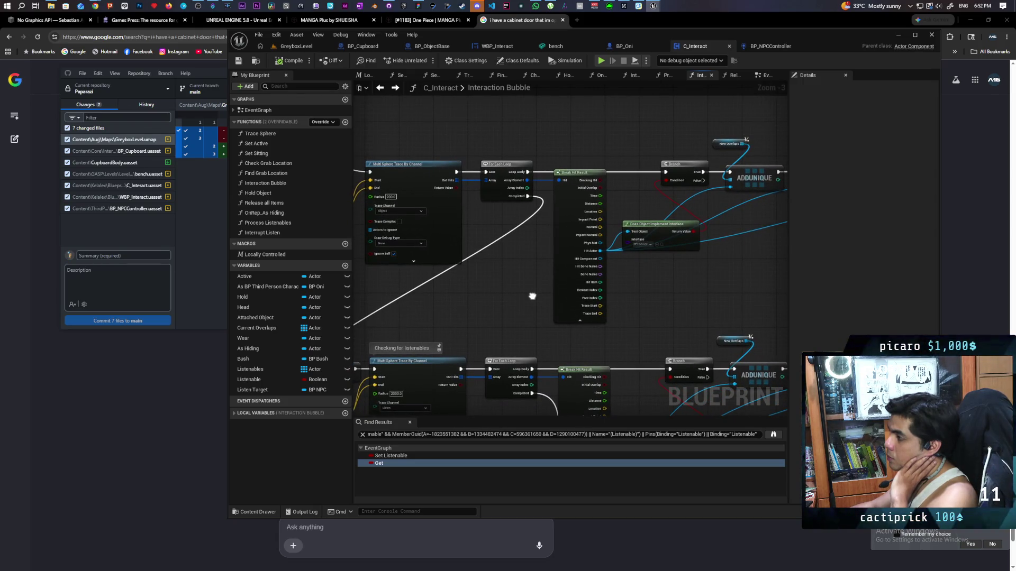
pyautogui.moveTo(532, 296)
pyautogui.mouseDown()
pyautogui.moveTo(818, 278)
pyautogui.moveTo(414, 288)
pyautogui.mouseUp()
pyautogui.moveTo(572, 274); pyautogui.dragTo(459, 283)
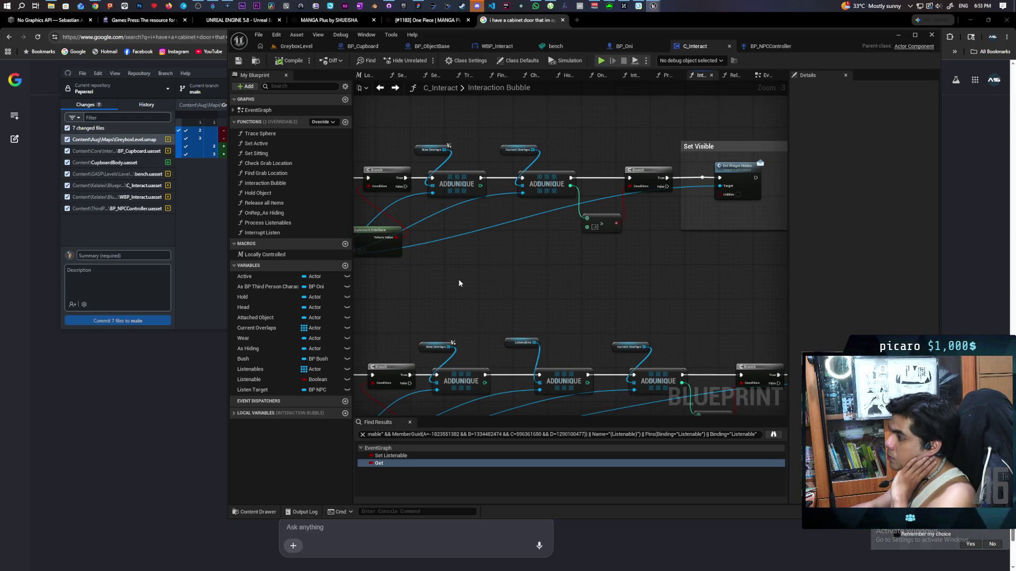
pyautogui.moveTo(458, 283)
pyautogui.mouseDown()
pyautogui.moveTo(615, 295)
pyautogui.moveTo(441, 286)
pyautogui.moveTo(596, 261)
pyautogui.moveTo(601, 250)
pyautogui.moveTo(585, 220)
pyautogui.moveTo(540, 221)
pyautogui.moveTo(586, 220)
pyautogui.moveTo(542, 205)
pyautogui.mouseUp()
pyautogui.scroll(-2, 485, 304)
pyautogui.scroll(1, 583, 261)
pyautogui.scroll(1, 584, 265)
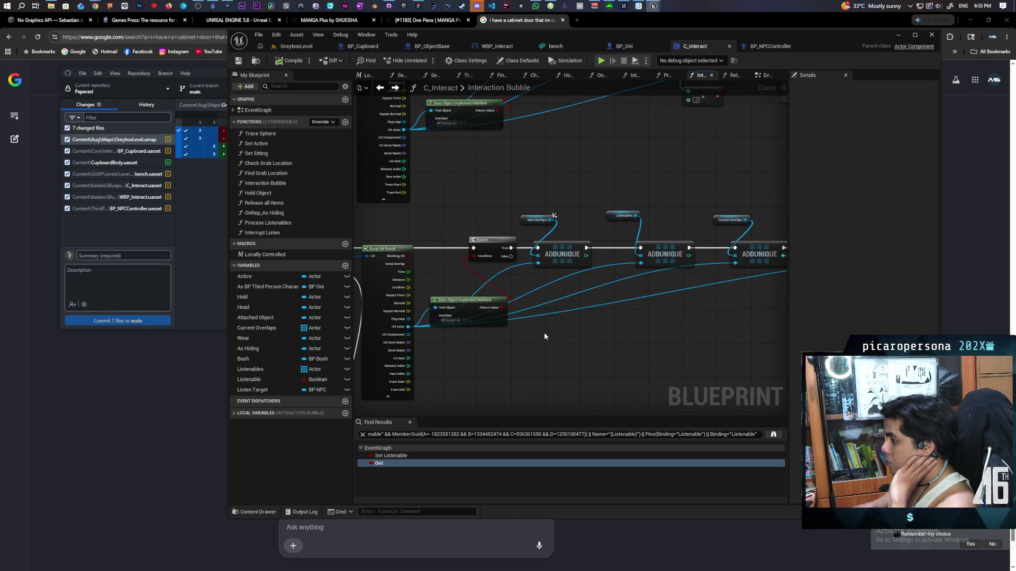
pyautogui.moveTo(614, 328)
pyautogui.mouseDown()
pyautogui.moveTo(581, 297)
pyautogui.moveTo(592, 252)
pyautogui.moveTo(572, 260)
pyautogui.moveTo(623, 227)
pyautogui.mouseUp()
pyautogui.scroll(-1, 581, 297)
pyautogui.scroll(1, 576, 195)
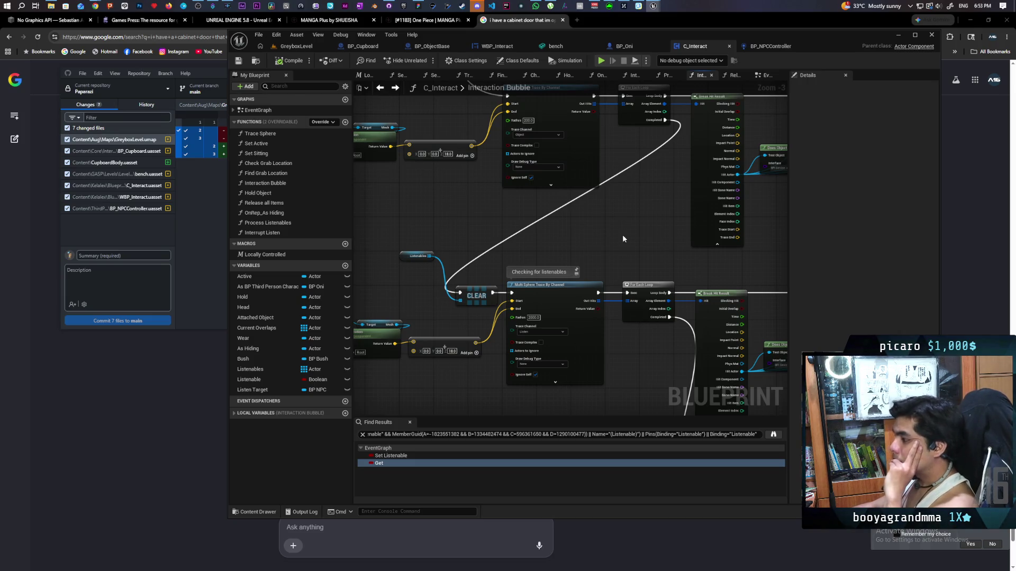
pyautogui.scroll(-1, 623, 239)
pyautogui.scroll(1, 623, 239)
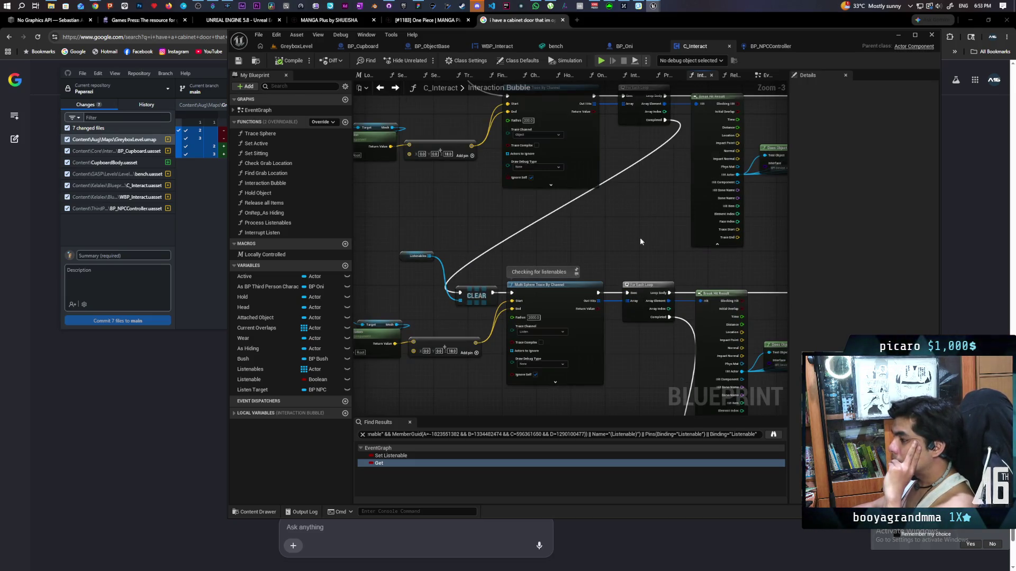
pyautogui.moveTo(724, 257)
pyautogui.mouseDown()
pyautogui.moveTo(613, 229)
pyautogui.moveTo(474, 227)
pyautogui.moveTo(374, 246)
pyautogui.mouseUp()
pyautogui.moveTo(646, 227)
pyautogui.mouseDown()
pyautogui.moveTo(452, 227)
pyautogui.moveTo(412, 323)
pyautogui.moveTo(469, 335)
pyautogui.moveTo(467, 304)
pyautogui.moveTo(431, 264)
pyautogui.mouseUp()
pyautogui.scroll(-2, 431, 268)
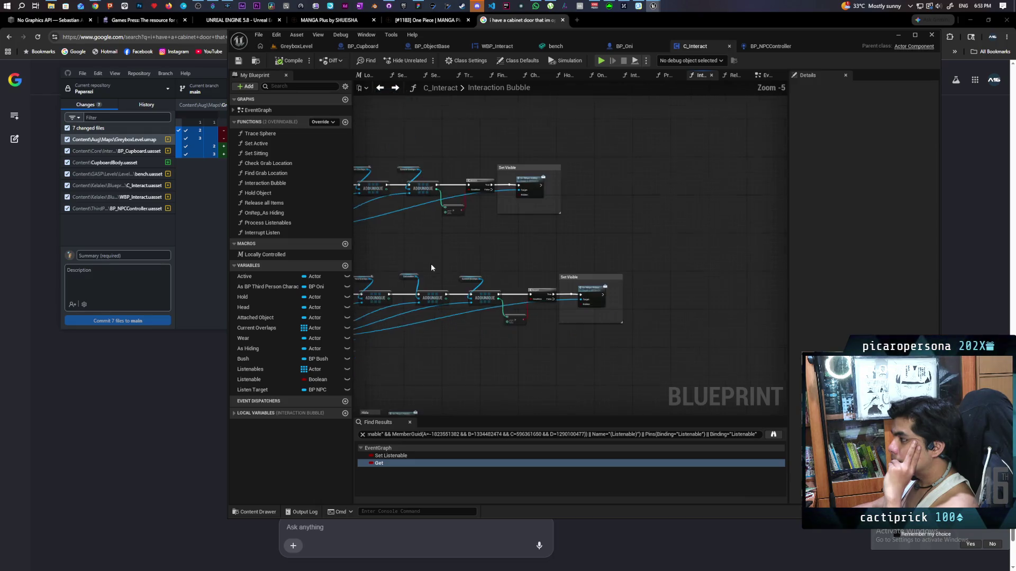
pyautogui.scroll(2, 617, 244)
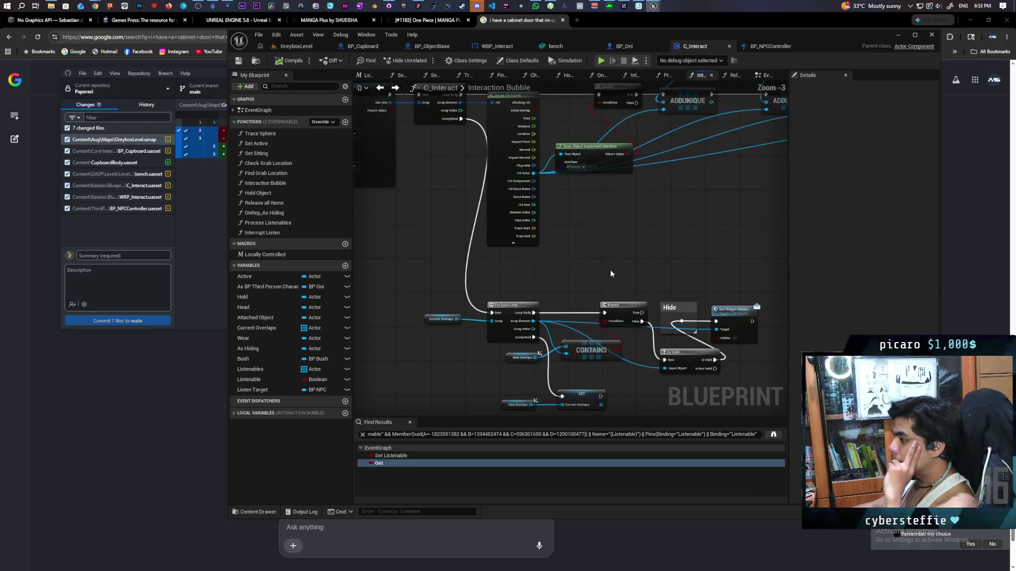
pyautogui.moveTo(611, 269); pyautogui.dragTo(610, 200)
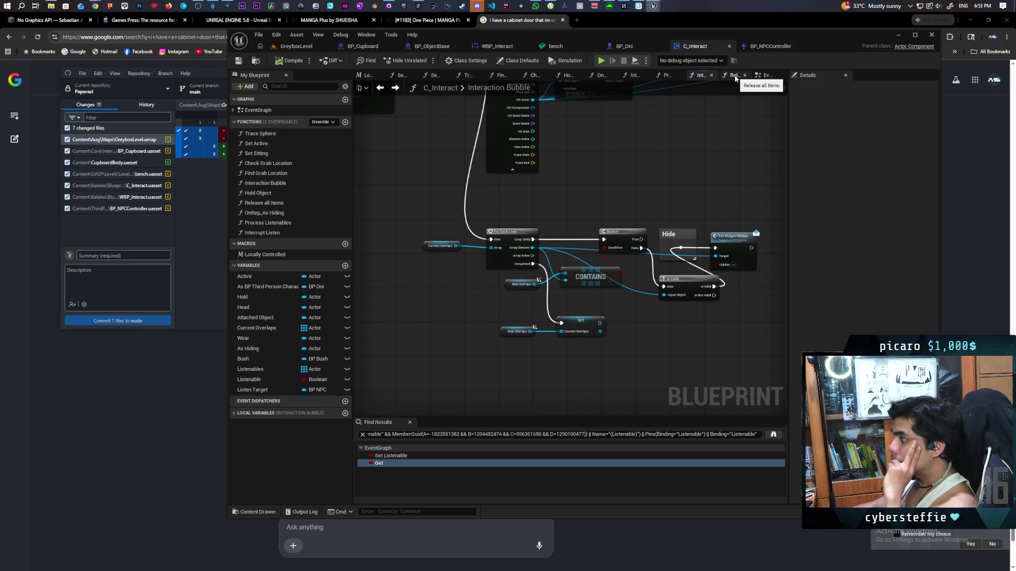
# Frame Process Listenables' Is Valid branch and select its Remove Active node.
pyautogui.click(671, 77)
pyautogui.scroll(-3, 529, 195)
pyautogui.scroll(2, 529, 195)
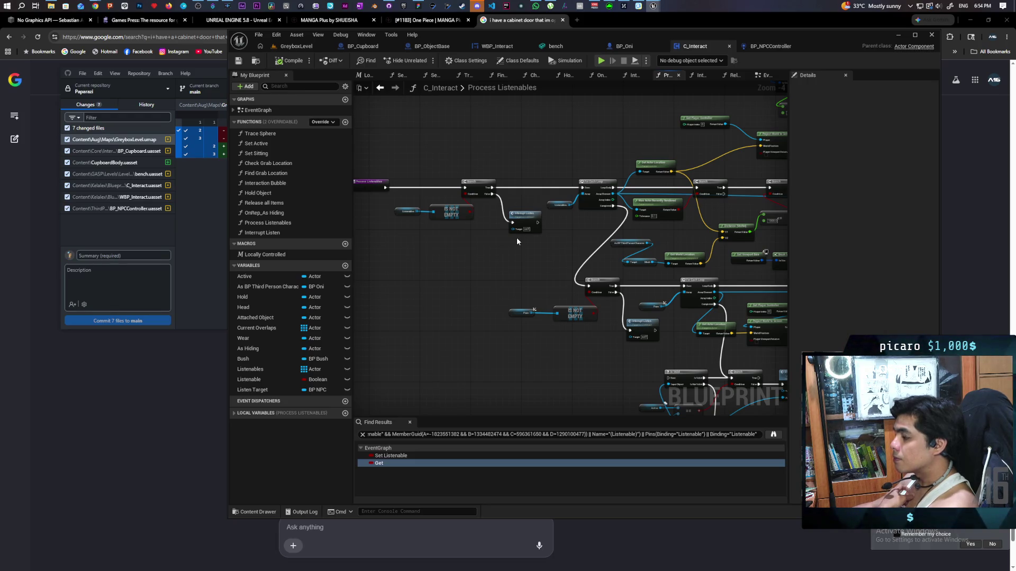
pyautogui.moveTo(520, 236); pyautogui.dragTo(353, 265)
pyautogui.moveTo(728, 251)
pyautogui.mouseDown()
pyautogui.moveTo(579, 162)
pyautogui.moveTo(713, 201)
pyautogui.moveTo(710, 241)
pyautogui.moveTo(748, 238)
pyautogui.moveTo(699, 246)
pyautogui.moveTo(706, 229)
pyautogui.moveTo(760, 206)
pyautogui.moveTo(497, 185)
pyautogui.mouseUp()
pyautogui.scroll(2, 596, 198)
pyautogui.moveTo(627, 269)
pyautogui.mouseDown()
pyautogui.moveTo(578, 298)
pyautogui.moveTo(465, 299)
pyautogui.moveTo(594, 266)
pyautogui.moveTo(639, 212)
pyautogui.moveTo(616, 205)
pyautogui.moveTo(615, 194)
pyautogui.mouseUp()
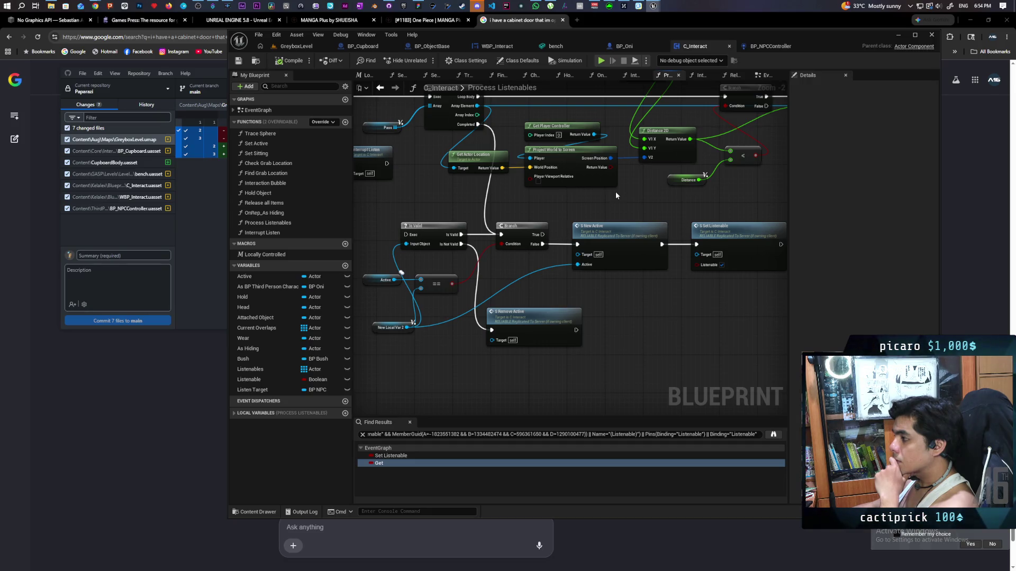
pyautogui.moveTo(602, 199)
pyautogui.mouseDown()
pyautogui.moveTo(465, 287)
pyautogui.moveTo(381, 291)
pyautogui.moveTo(672, 231)
pyautogui.mouseUp()
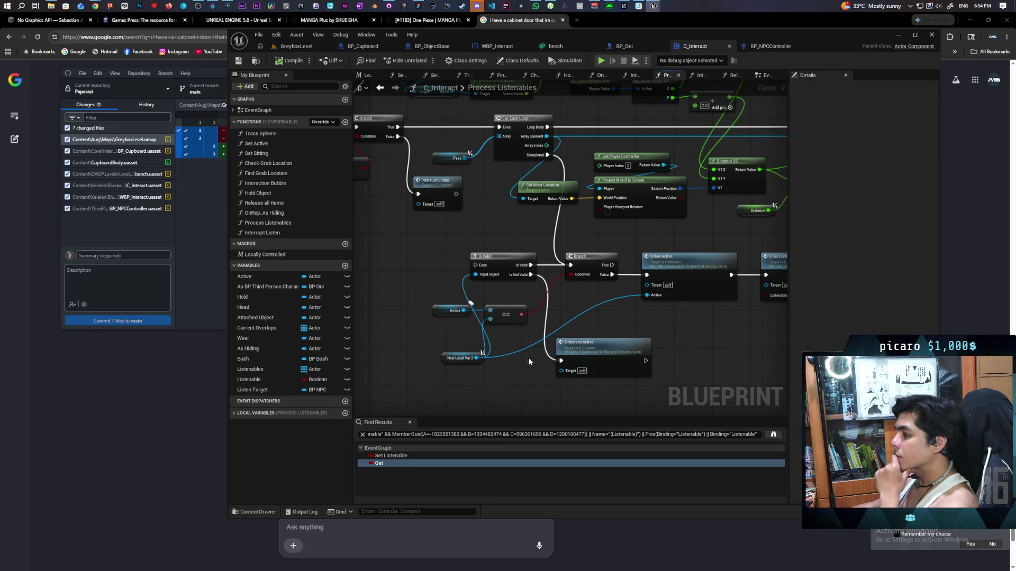
pyautogui.click(587, 351)
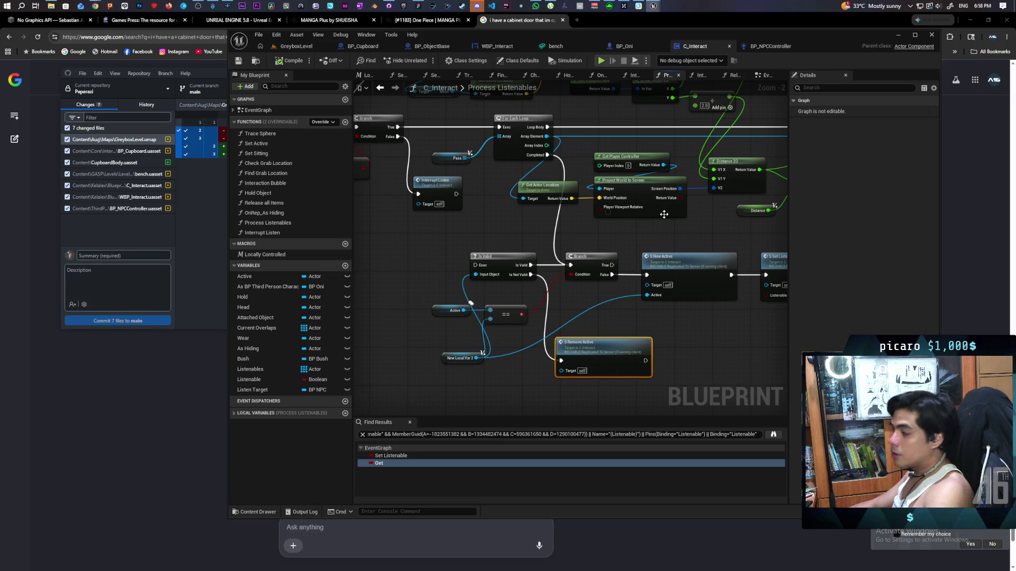
# Pan the EventGraph to the Sequence, Locally Controlled check and Process Listenables call.
pyautogui.click(766, 76)
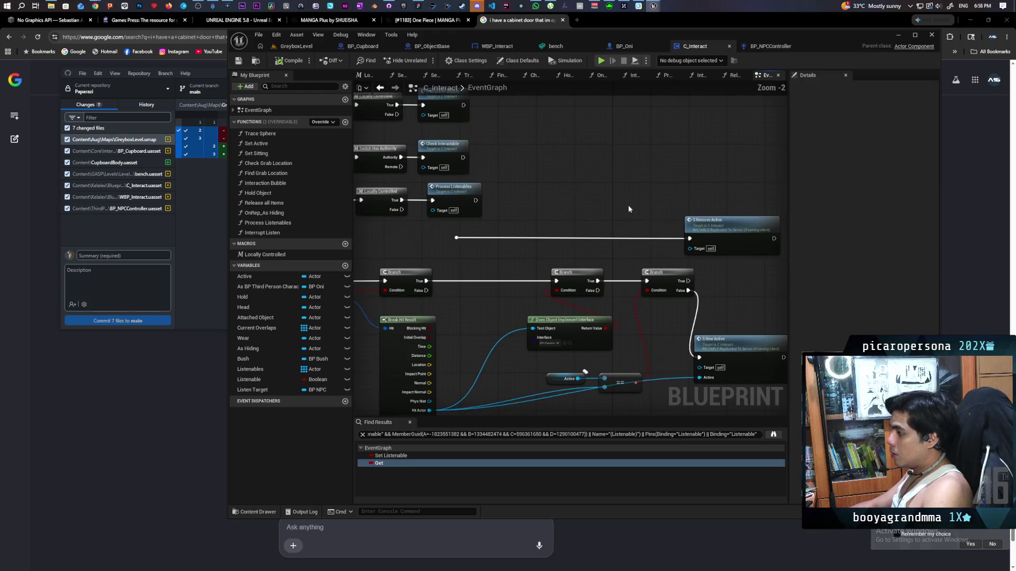
pyautogui.moveTo(542, 234); pyautogui.dragTo(692, 205)
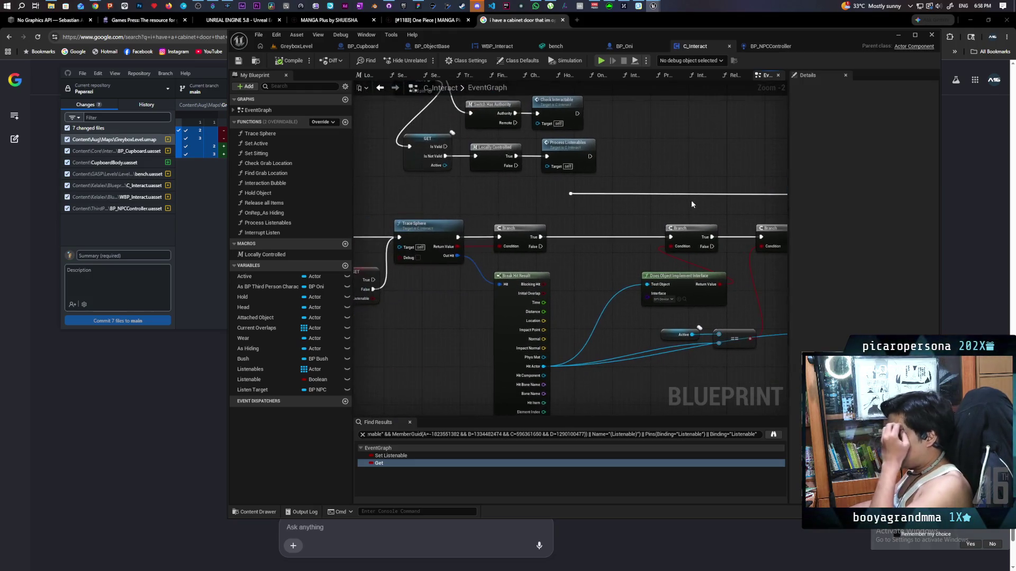
pyautogui.moveTo(621, 256)
pyautogui.mouseDown()
pyautogui.moveTo(739, 255)
pyautogui.moveTo(580, 258)
pyautogui.moveTo(550, 210)
pyautogui.moveTo(544, 235)
pyautogui.moveTo(497, 231)
pyautogui.moveTo(533, 270)
pyautogui.moveTo(492, 249)
pyautogui.mouseUp()
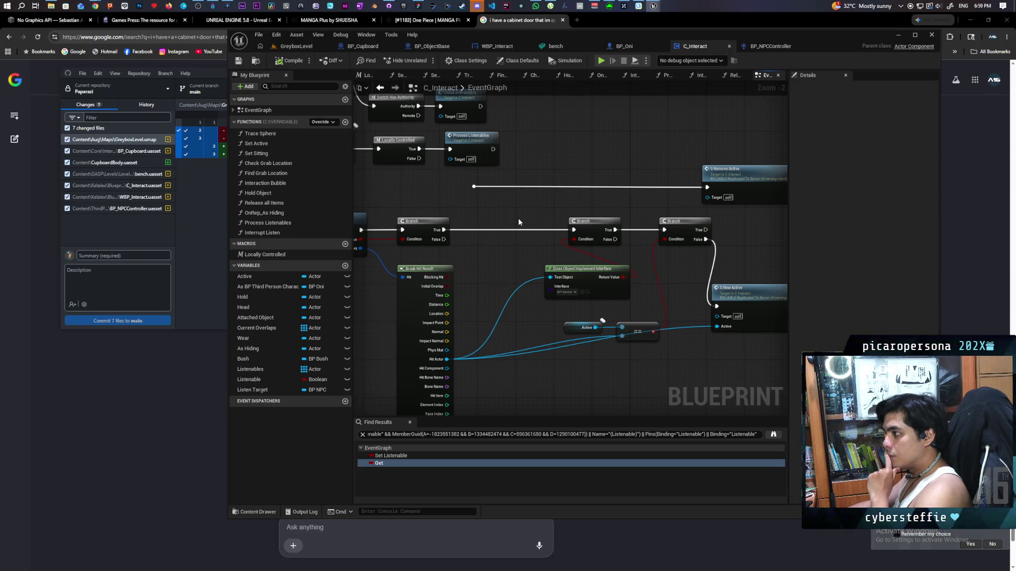
pyautogui.moveTo(550, 169)
pyautogui.mouseDown()
pyautogui.moveTo(711, 201)
pyautogui.moveTo(671, 240)
pyautogui.mouseUp()
# In Process Listenables, wire For Each Loop's Completed into a new Is Valid check fed by Active.
pyautogui.doubleClick(597, 222)
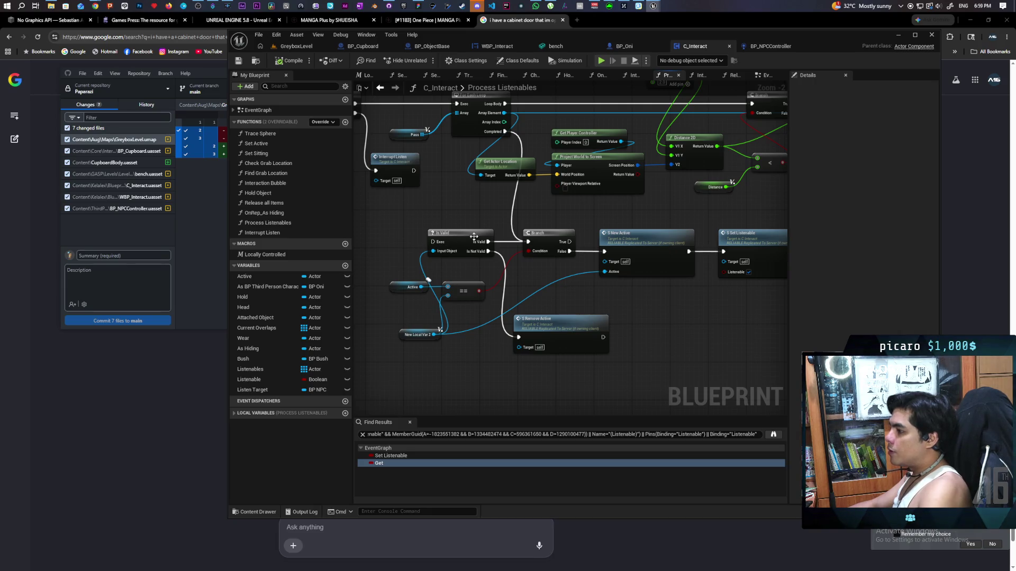
pyautogui.moveTo(459, 281)
pyautogui.mouseDown()
pyautogui.moveTo(646, 294)
pyautogui.moveTo(567, 247)
pyautogui.moveTo(526, 239)
pyautogui.moveTo(515, 274)
pyautogui.mouseUp()
pyautogui.moveTo(550, 145)
pyautogui.mouseDown()
pyautogui.moveTo(476, 246)
pyautogui.moveTo(481, 257)
pyautogui.mouseUp()
pyautogui.moveTo(525, 386); pyautogui.dragTo(487, 323)
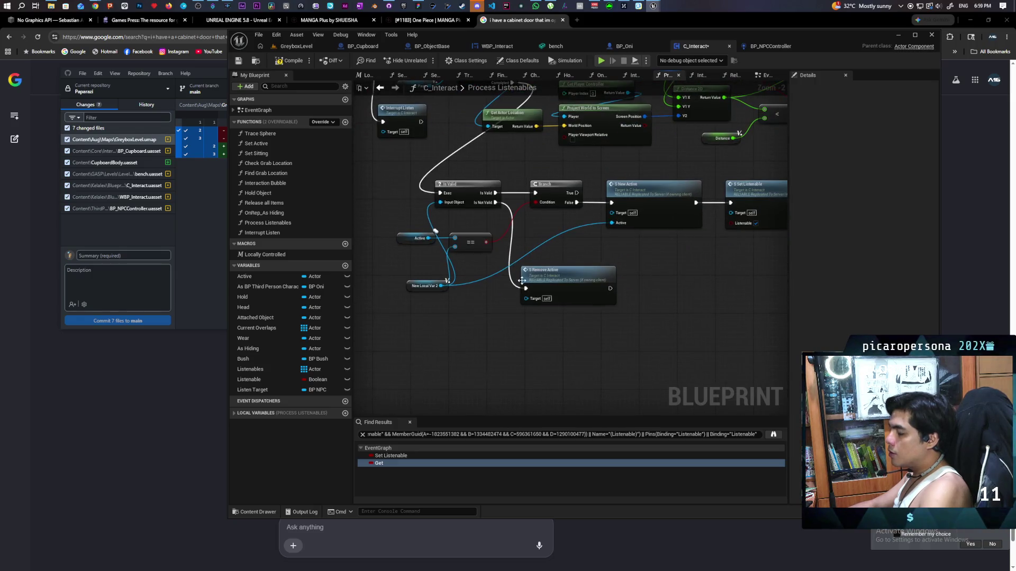
pyautogui.hotkey('ctrl', 'v')
pyautogui.moveTo(435, 231); pyautogui.dragTo(494, 344)
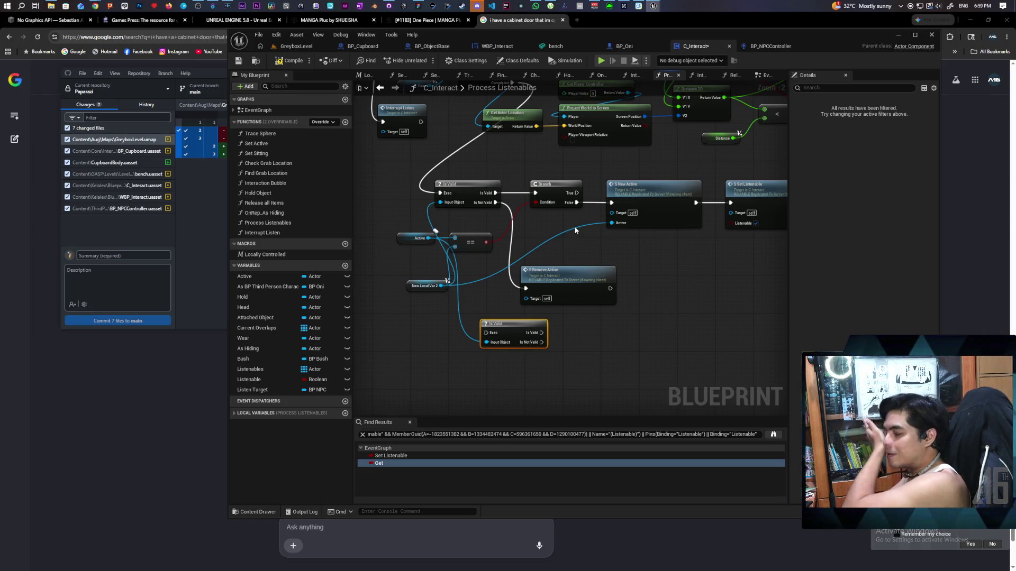
# Delete the leftover Is Valid node and return to the C_Interact event graph.
pyautogui.moveTo(537, 221); pyautogui.dragTo(591, 252)
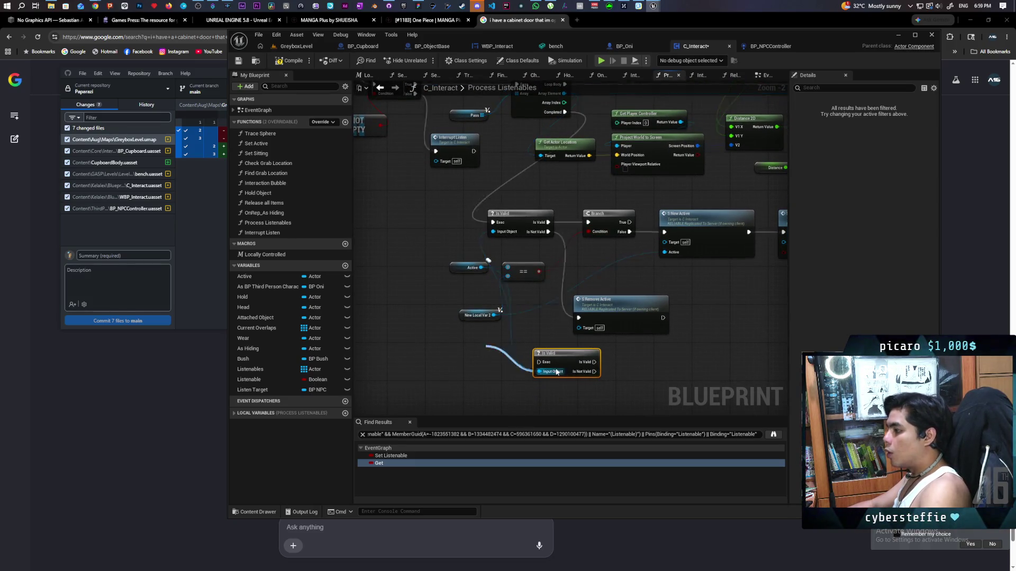
pyautogui.press('Delete')
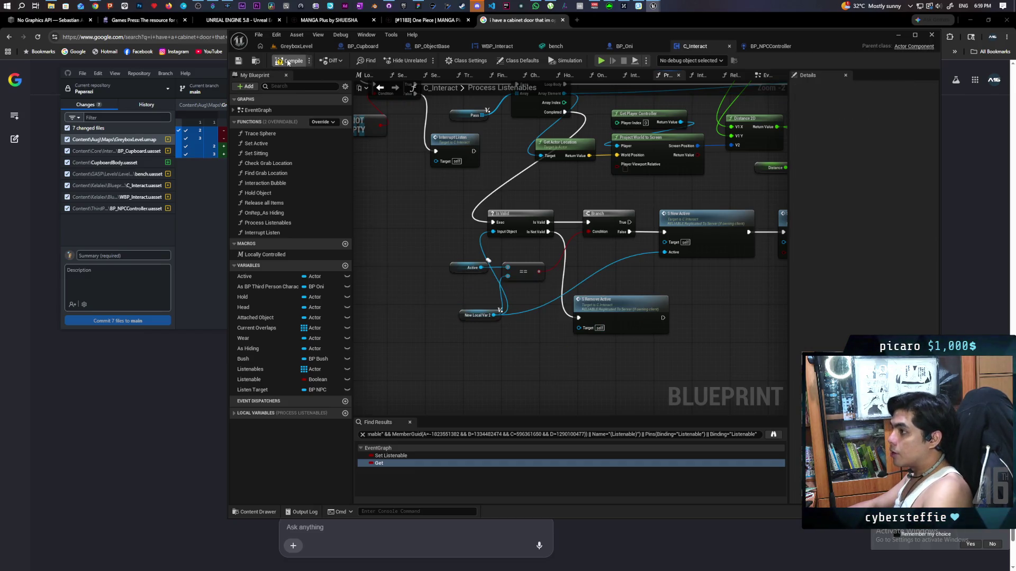
pyautogui.click(380, 87)
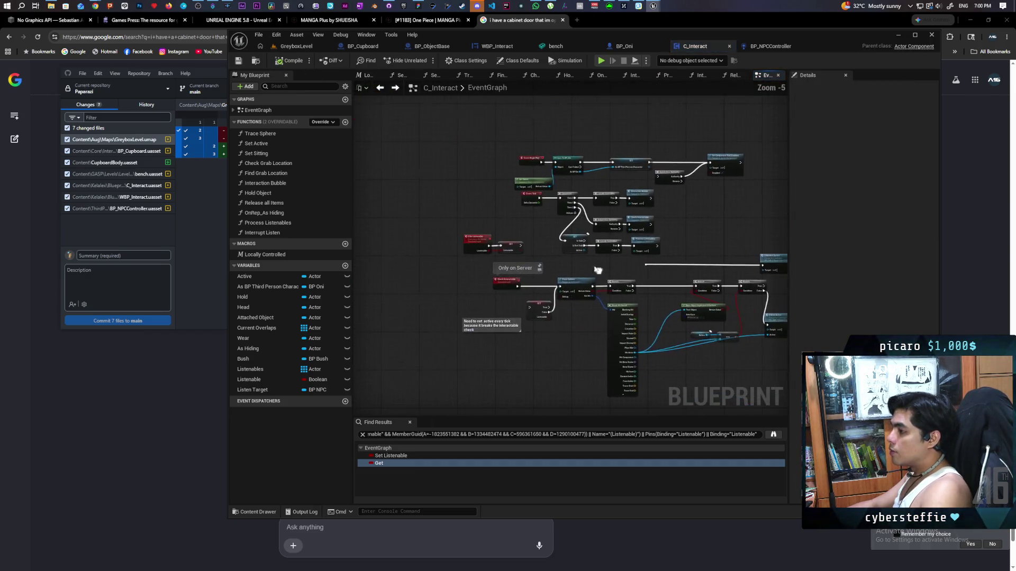
# Delete the tick's Is Valid node and wire Sequence Then 2 straight into Locally Controlled.
pyautogui.click(567, 216)
pyautogui.press('Delete')
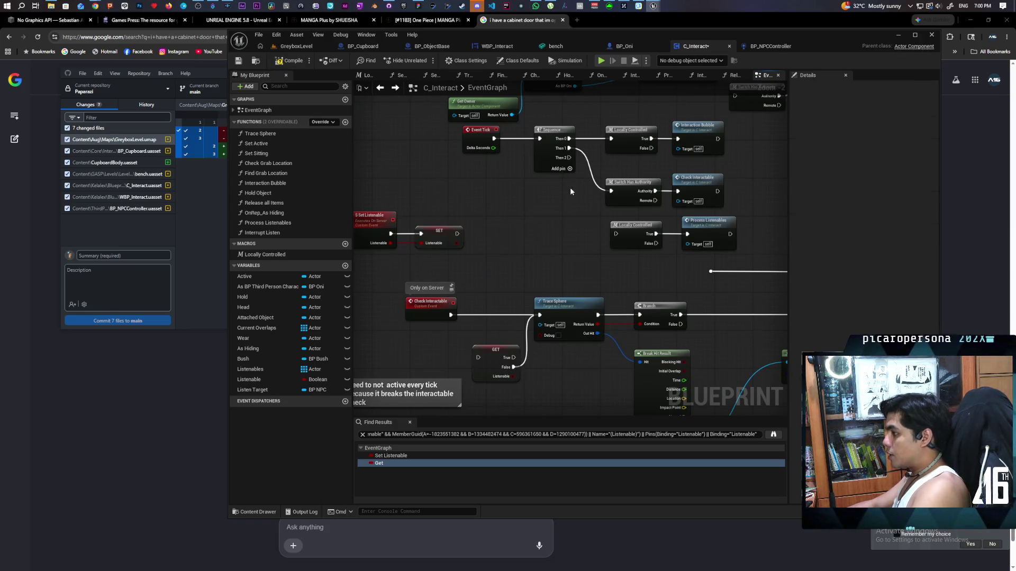
pyautogui.moveTo(569, 158)
pyautogui.mouseDown()
pyautogui.moveTo(611, 238)
pyautogui.moveTo(682, 233)
pyautogui.moveTo(626, 239)
pyautogui.mouseUp()
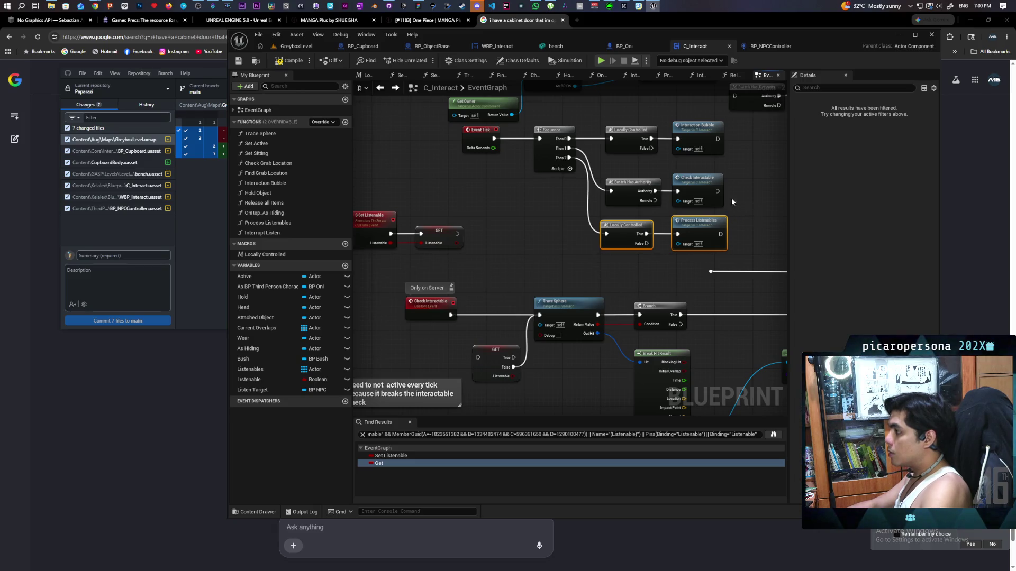
# Jump to the Check Interactable event and select the S Set Listenable event with its SET node.
pyautogui.doubleClick(702, 188)
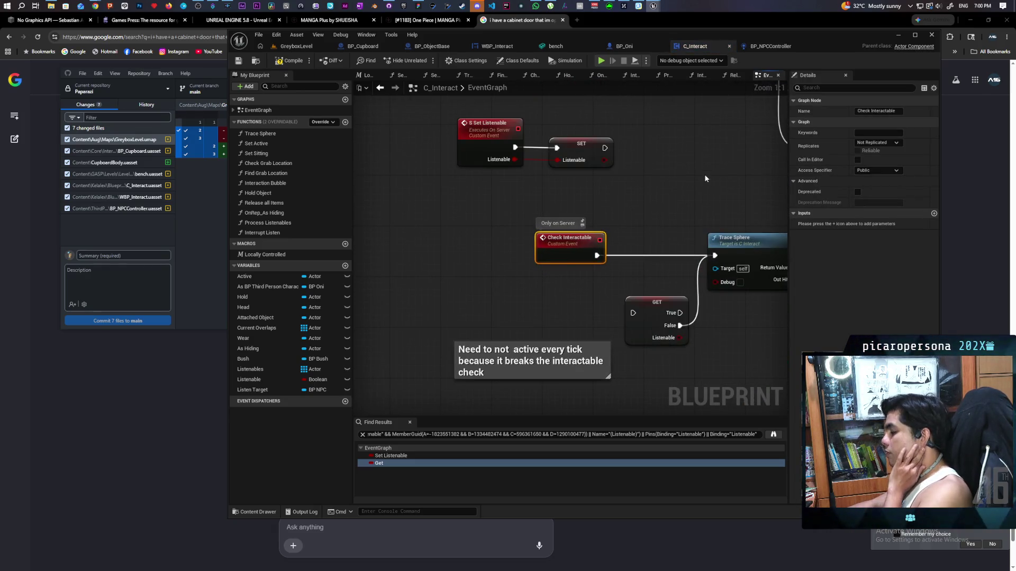
pyautogui.moveTo(491, 184)
pyautogui.mouseDown()
pyautogui.moveTo(578, 192)
pyautogui.moveTo(535, 216)
pyautogui.moveTo(542, 192)
pyautogui.moveTo(605, 164)
pyautogui.moveTo(658, 181)
pyautogui.moveTo(646, 176)
pyautogui.moveTo(597, 275)
pyautogui.mouseUp()
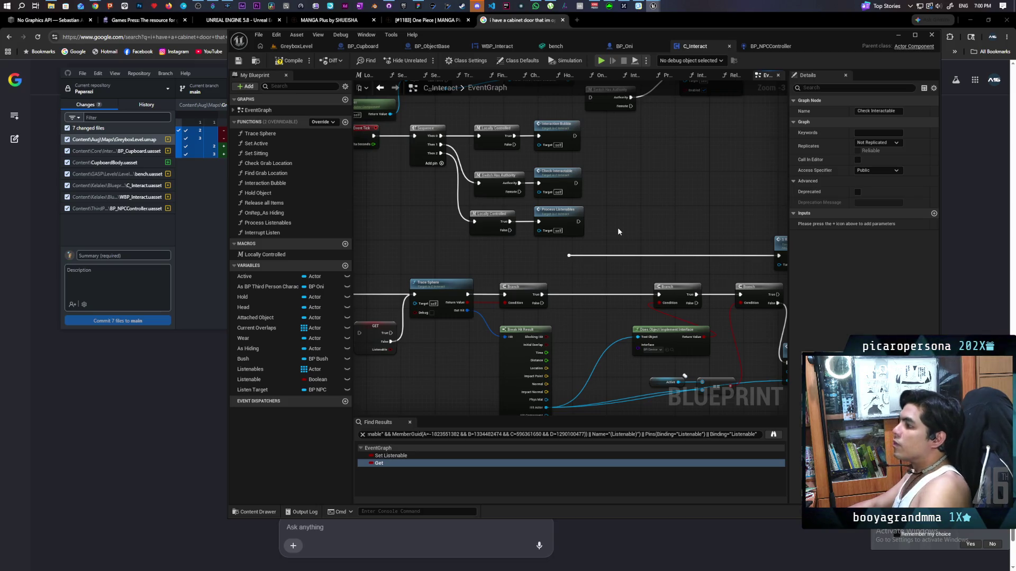
pyautogui.moveTo(629, 177); pyautogui.dragTo(638, 197)
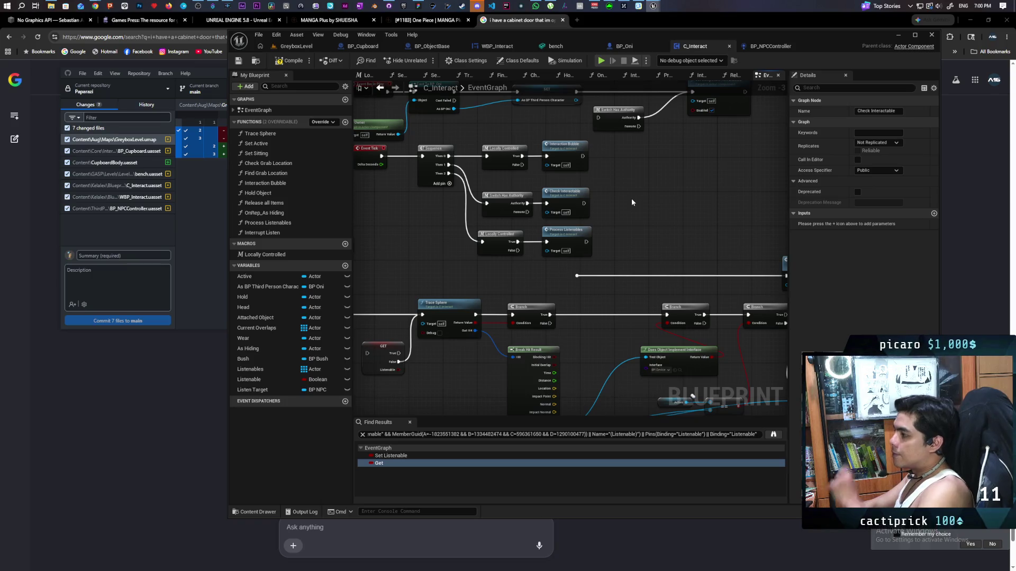
pyautogui.scroll(-1, 632, 203)
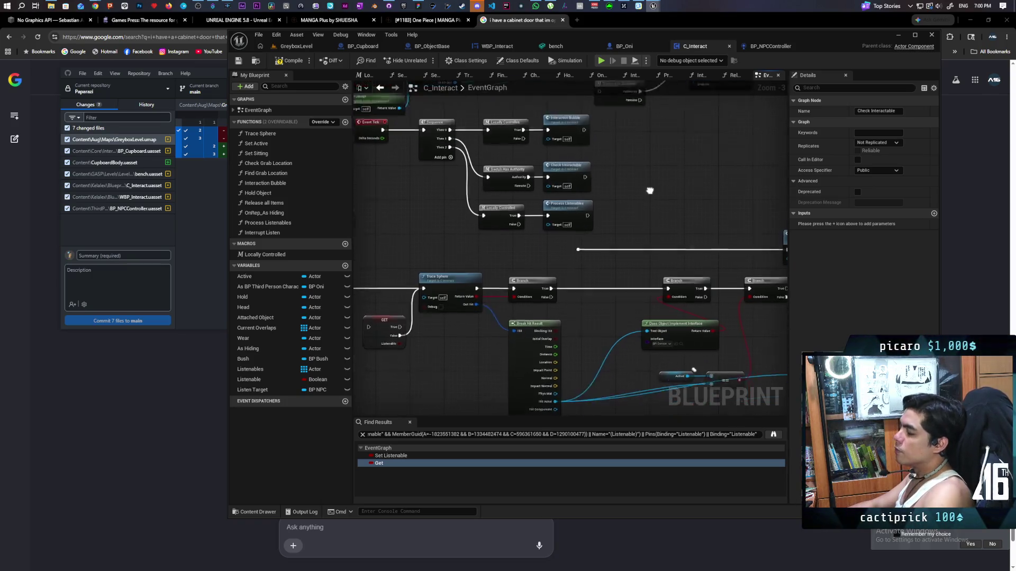
pyautogui.scroll(1, 629, 190)
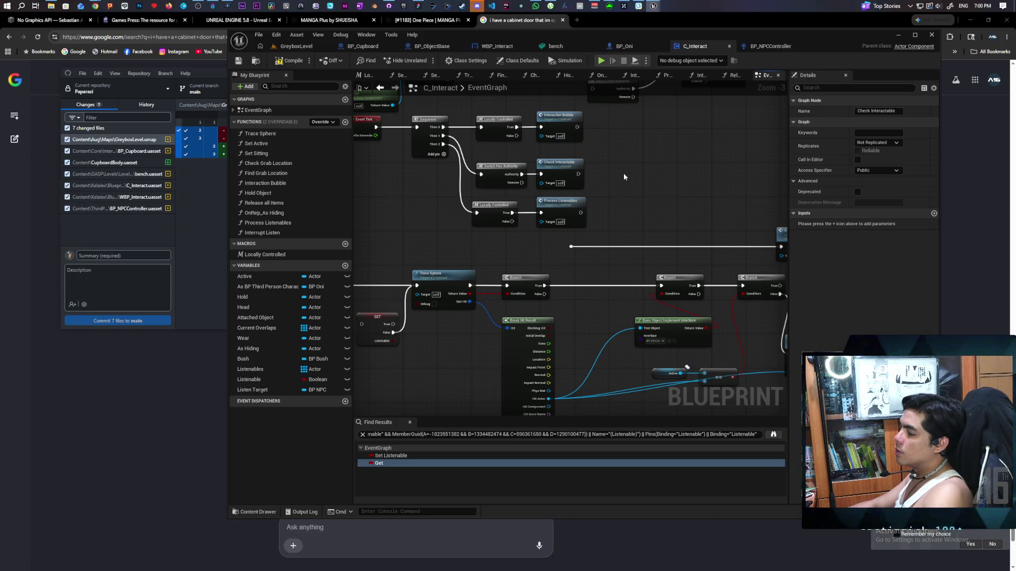
pyautogui.scroll(-1, 624, 176)
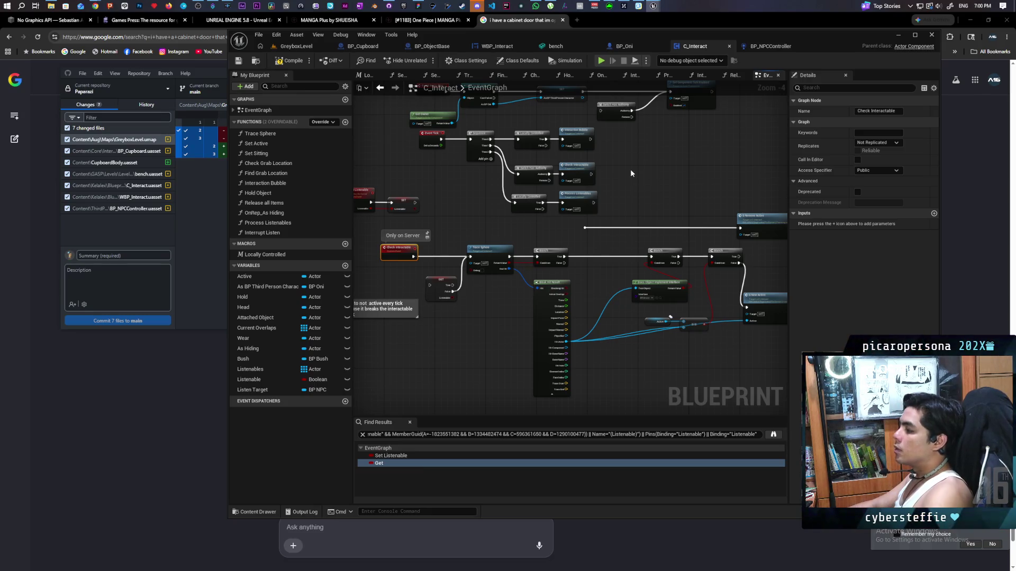
pyautogui.scroll(2, 581, 188)
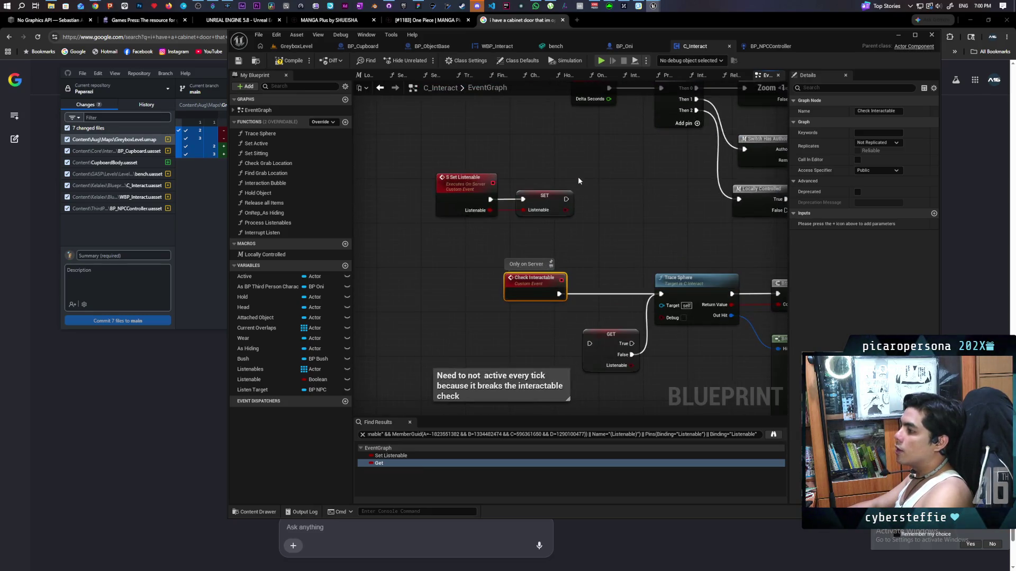
pyautogui.moveTo(551, 159); pyautogui.dragTo(459, 237)
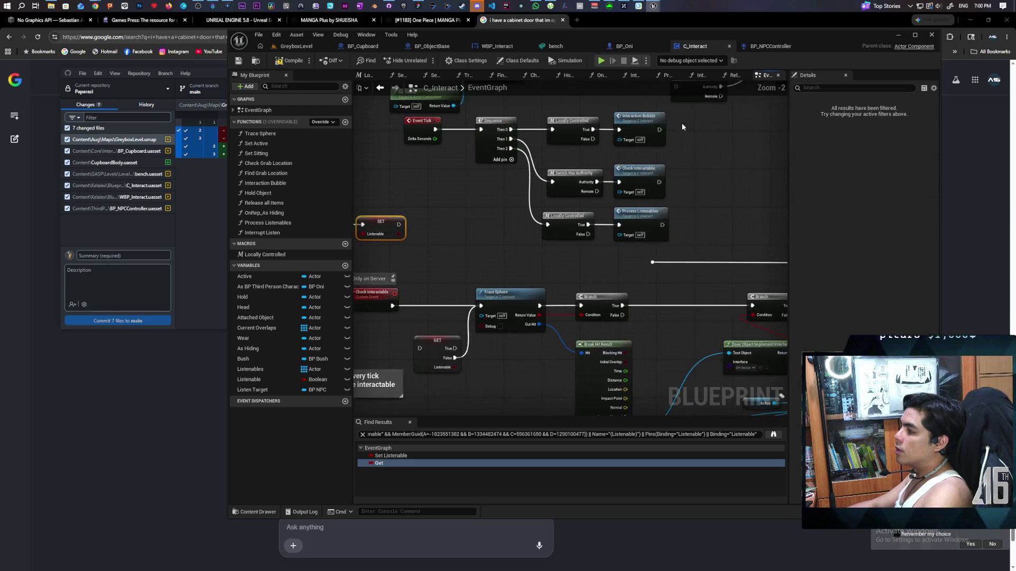
pyautogui.moveTo(486, 184); pyautogui.dragTo(697, 220)
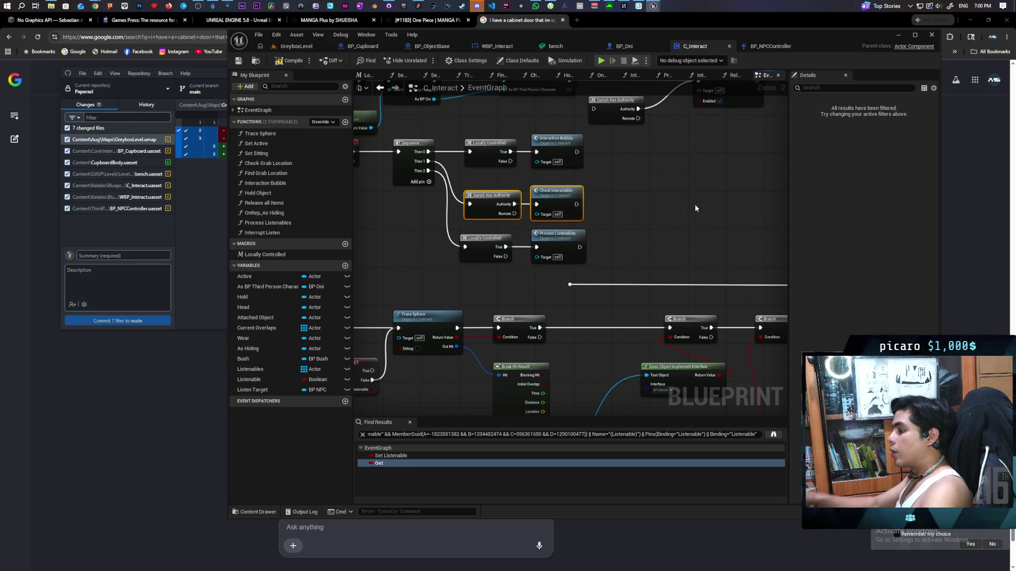
pyautogui.moveTo(695, 205); pyautogui.dragTo(686, 186)
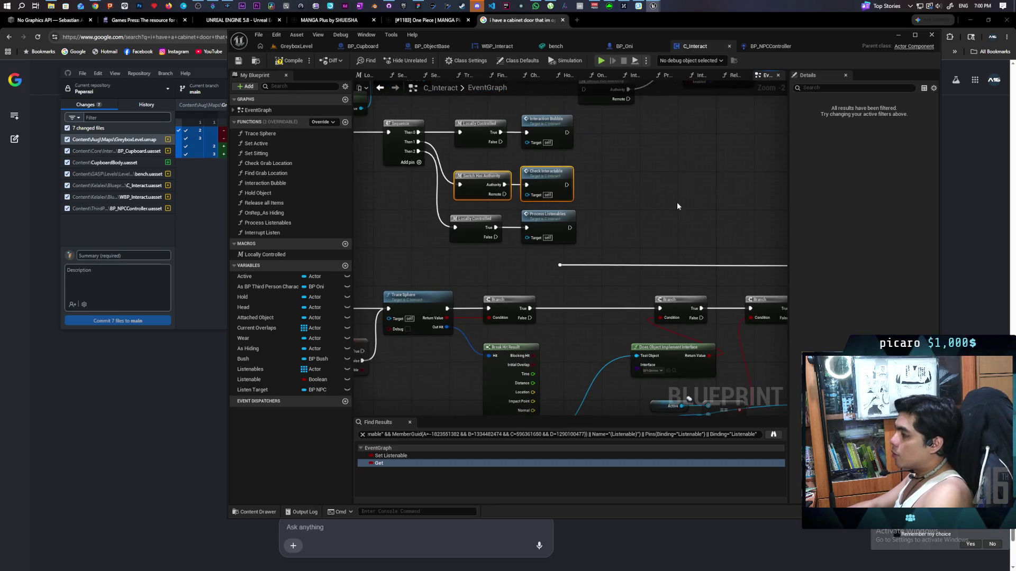
pyautogui.click(601, 128)
pyautogui.moveTo(601, 128); pyautogui.dragTo(484, 148)
pyautogui.click(591, 202)
pyautogui.moveTo(631, 195); pyautogui.dragTo(469, 236)
pyautogui.click(613, 227)
pyautogui.moveTo(624, 224)
pyautogui.mouseDown()
pyautogui.moveTo(627, 177)
pyautogui.moveTo(433, 208)
pyautogui.mouseUp()
pyautogui.click(624, 138)
pyautogui.moveTo(508, 146)
pyautogui.mouseDown()
pyautogui.moveTo(622, 132)
pyautogui.moveTo(627, 195)
pyautogui.mouseUp()
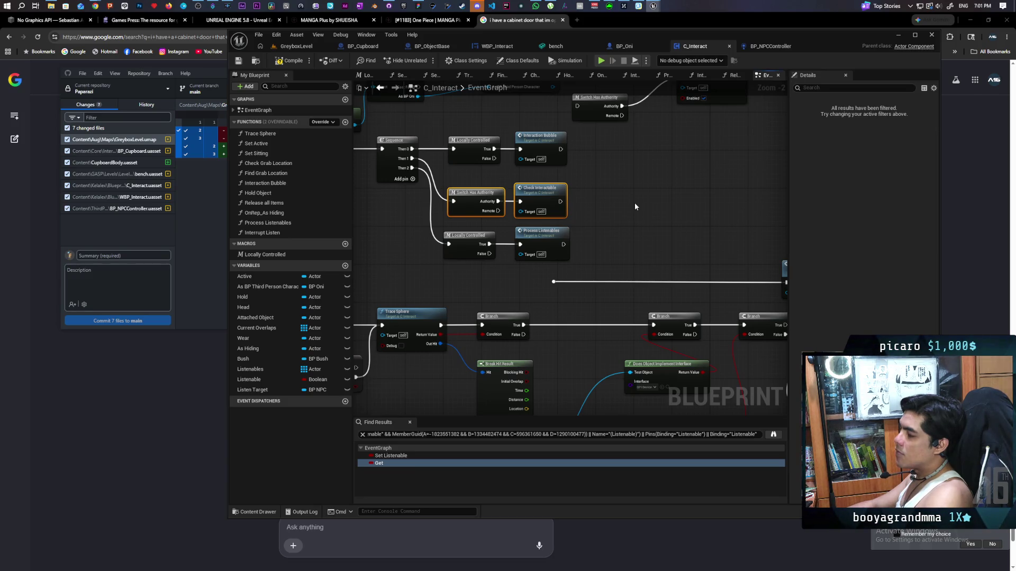
pyautogui.moveTo(625, 192)
pyautogui.mouseDown()
pyautogui.moveTo(330, 130)
pyautogui.moveTo(565, 164)
pyautogui.moveTo(499, 164)
pyautogui.moveTo(585, 168)
pyautogui.moveTo(616, 204)
pyautogui.moveTo(637, 208)
pyautogui.mouseUp()
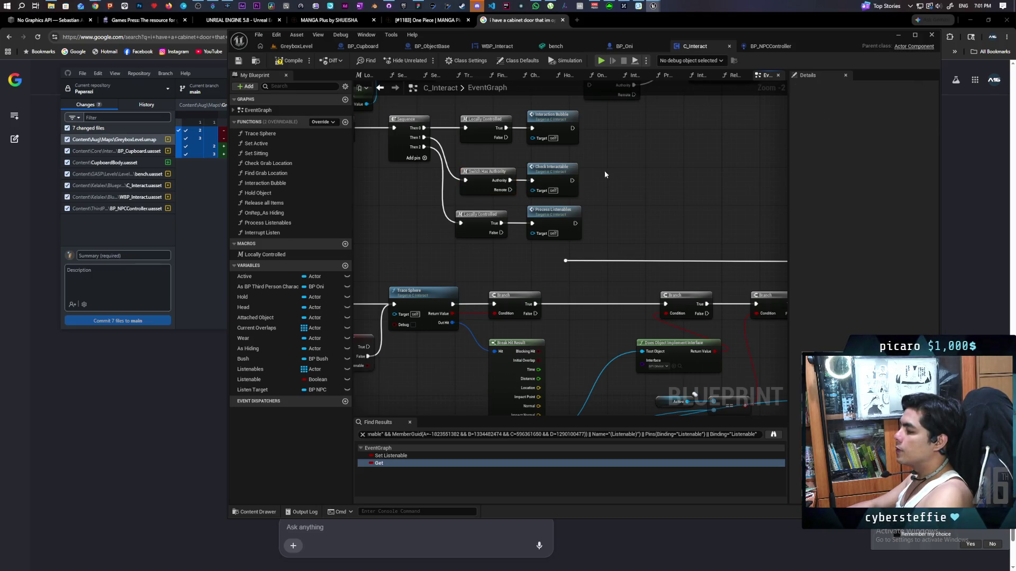
pyautogui.click(613, 175)
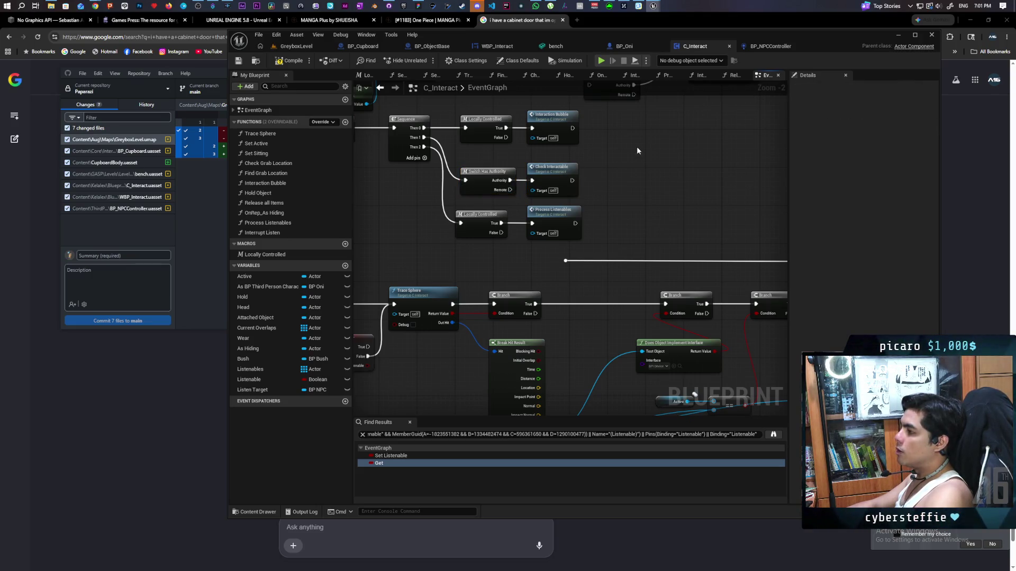
pyautogui.moveTo(612, 131); pyautogui.dragTo(479, 130)
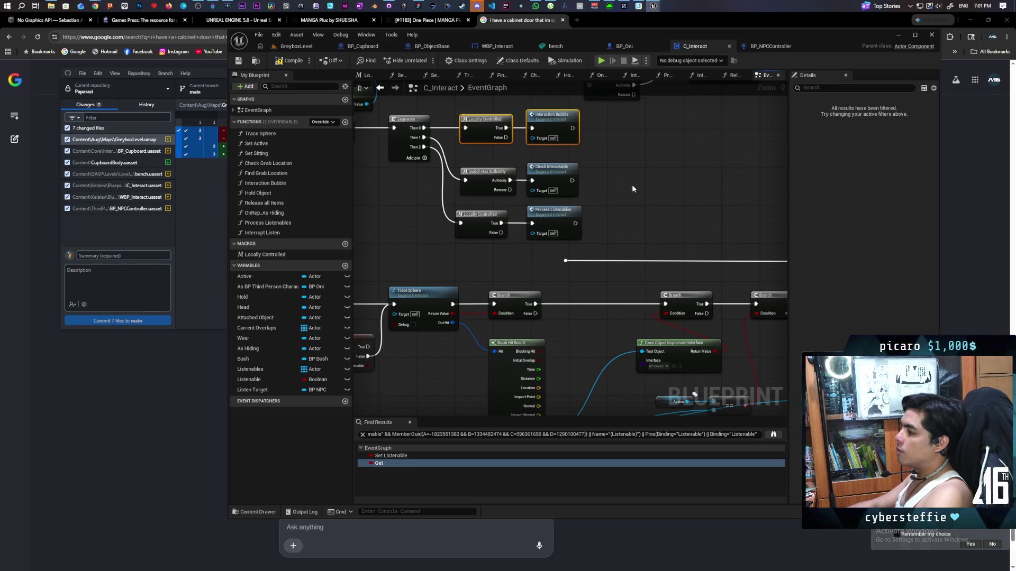
pyautogui.click(613, 215)
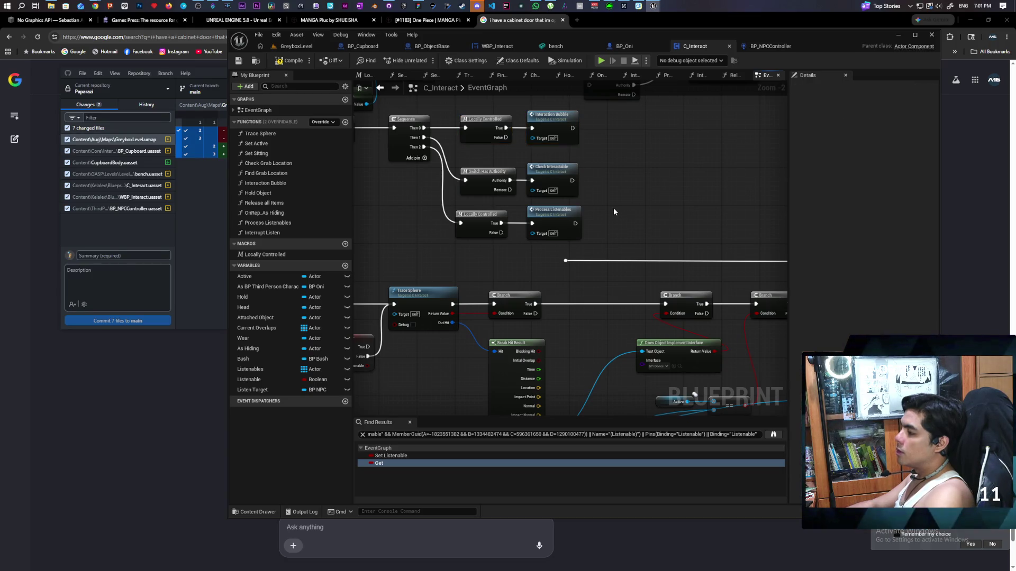
pyautogui.moveTo(612, 208)
pyautogui.mouseDown()
pyautogui.moveTo(454, 238)
pyautogui.moveTo(579, 227)
pyautogui.moveTo(646, 290)
pyautogui.moveTo(674, 226)
pyautogui.mouseUp()
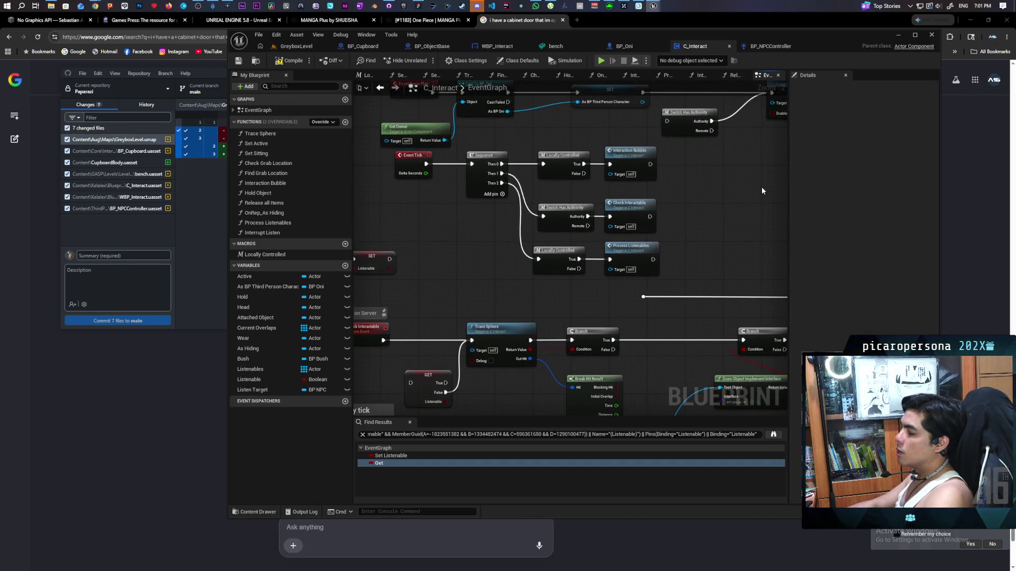
pyautogui.moveTo(688, 164); pyautogui.dragTo(568, 172)
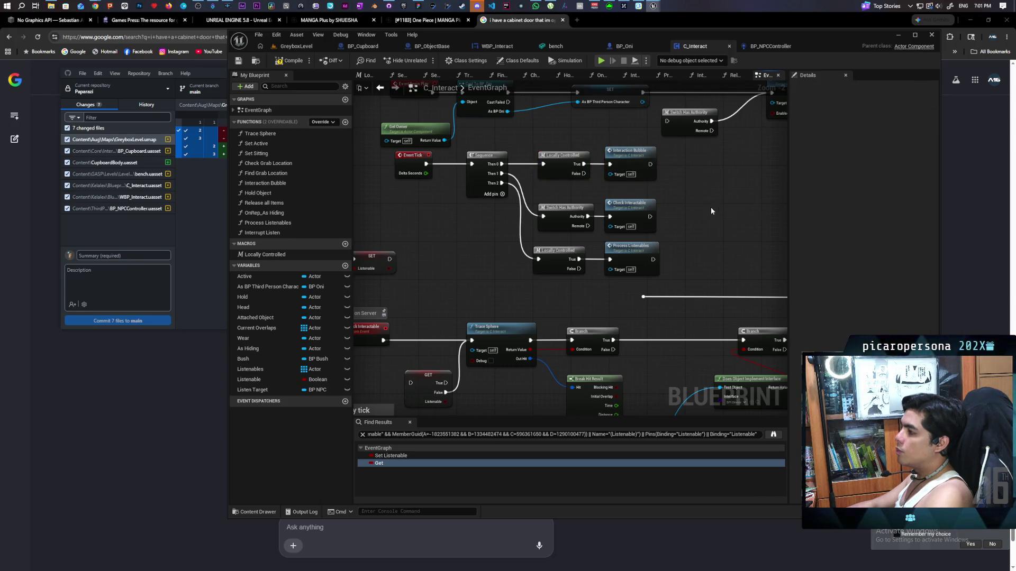
pyautogui.click(630, 212)
pyautogui.moveTo(698, 254); pyautogui.dragTo(530, 275)
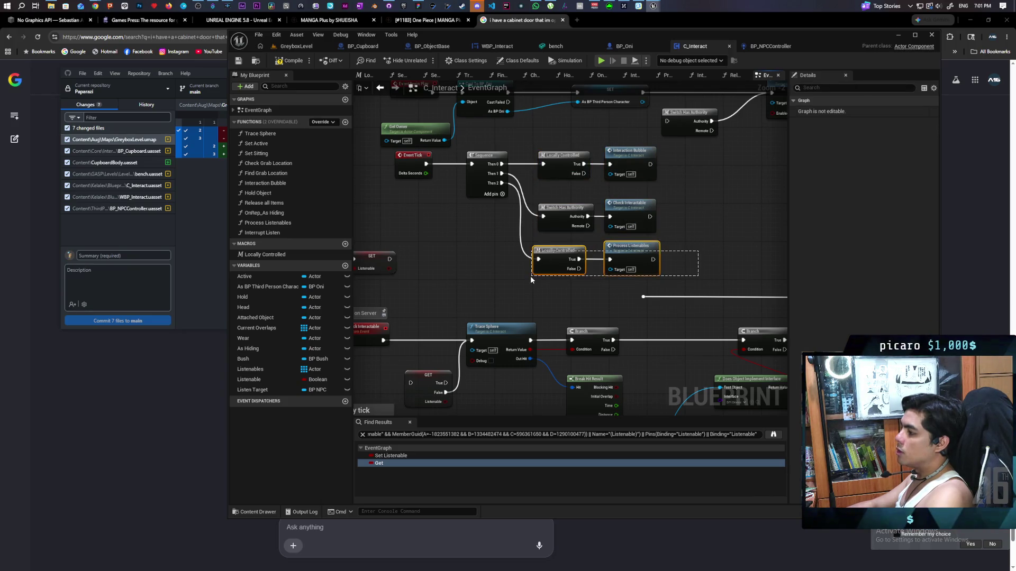
# Break the Sequence link to Locally Controlled and move it and Process Listenables aside.
pyautogui.moveTo(726, 250); pyautogui.dragTo(591, 241)
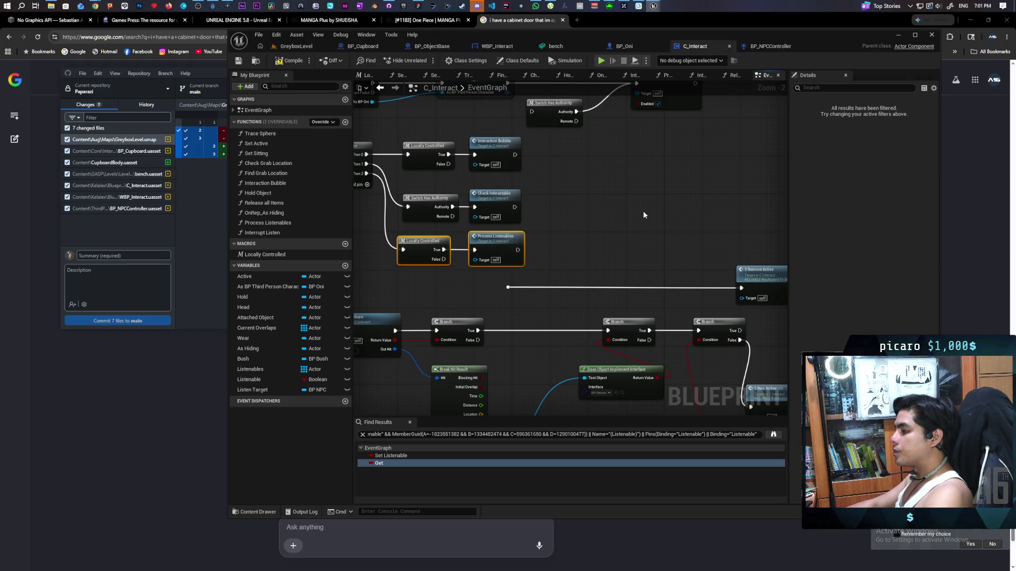
pyautogui.scroll(-1, 643, 210)
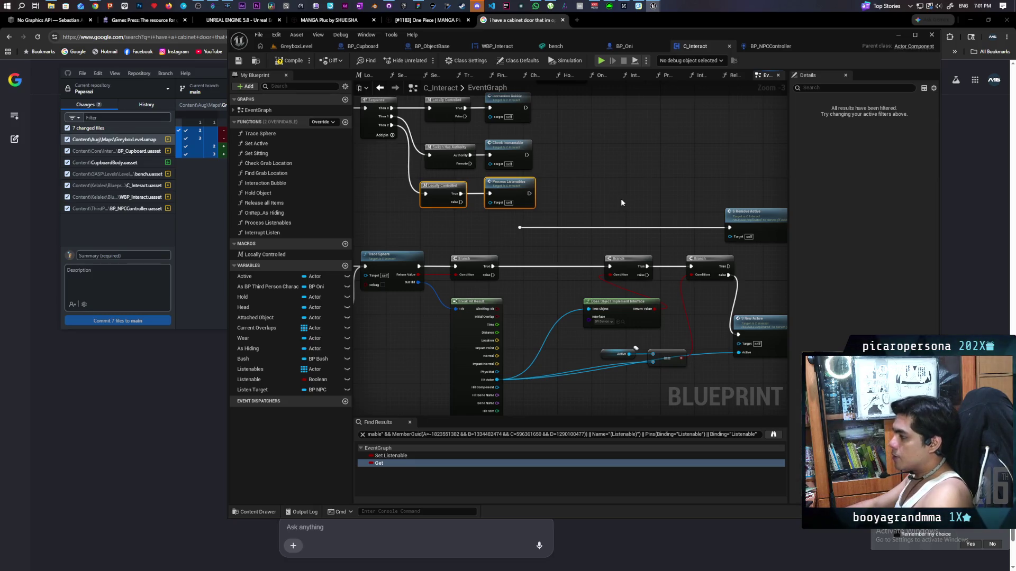
pyautogui.scroll(-2, 619, 193)
pyautogui.scroll(1, 617, 165)
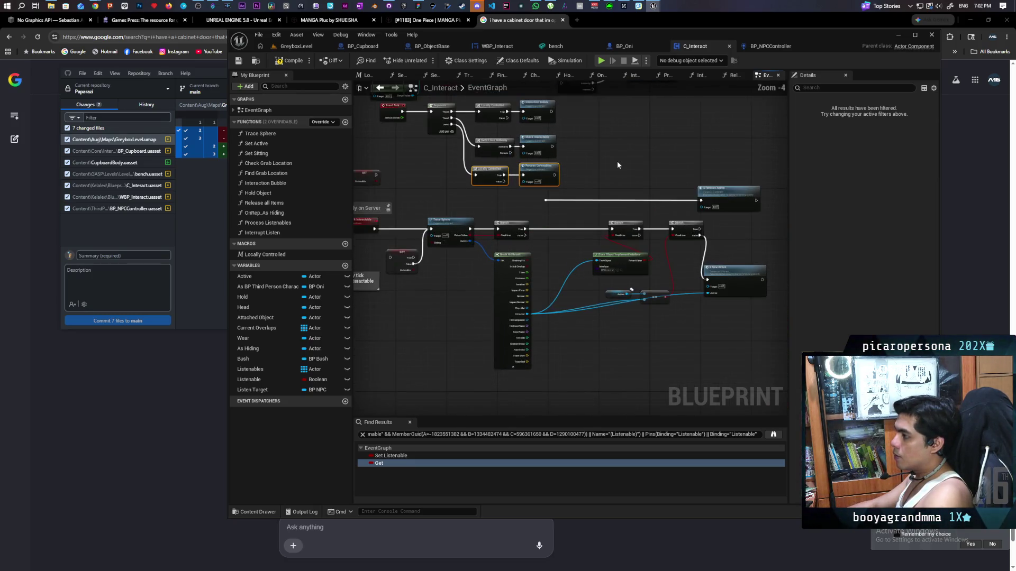
pyautogui.moveTo(617, 165)
pyautogui.mouseDown()
pyautogui.moveTo(606, 165)
pyautogui.moveTo(662, 167)
pyautogui.mouseUp()
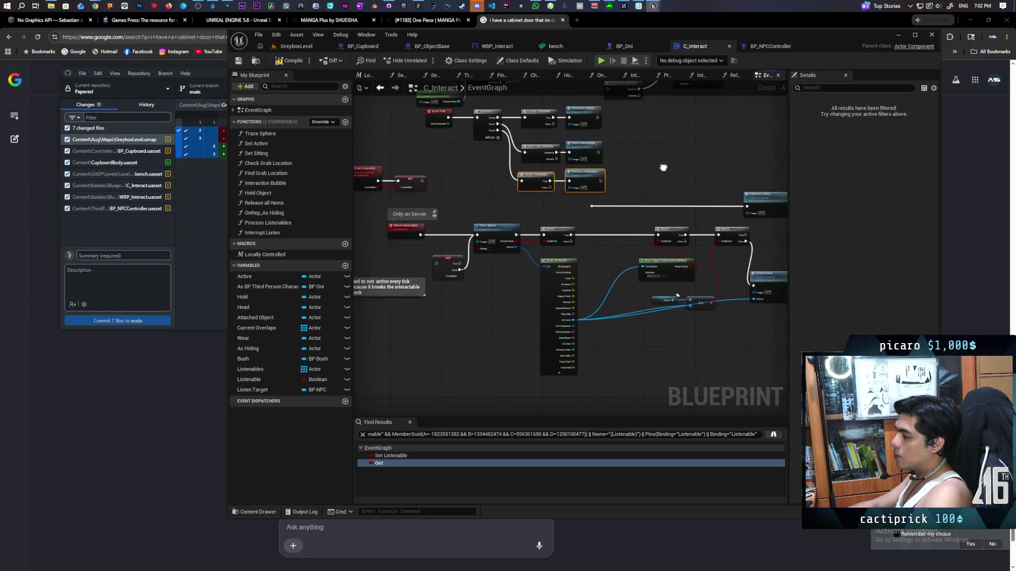
pyautogui.keyDown('alt'); pyautogui.click(522, 181); pyautogui.keyUp('alt')
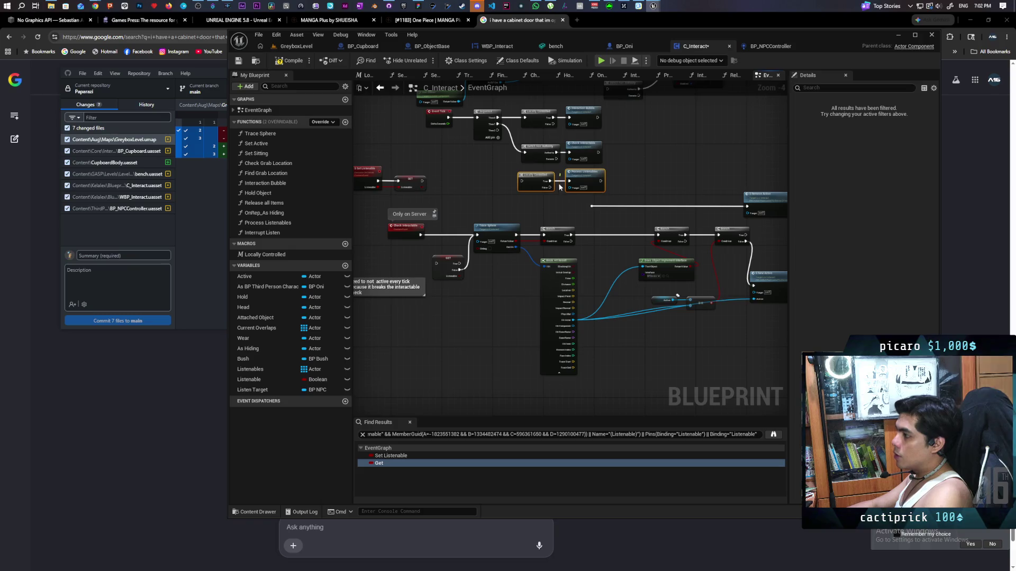
pyautogui.moveTo(539, 177)
pyautogui.mouseDown()
pyautogui.moveTo(479, 178)
pyautogui.moveTo(585, 175)
pyautogui.mouseUp()
pyautogui.click(526, 180)
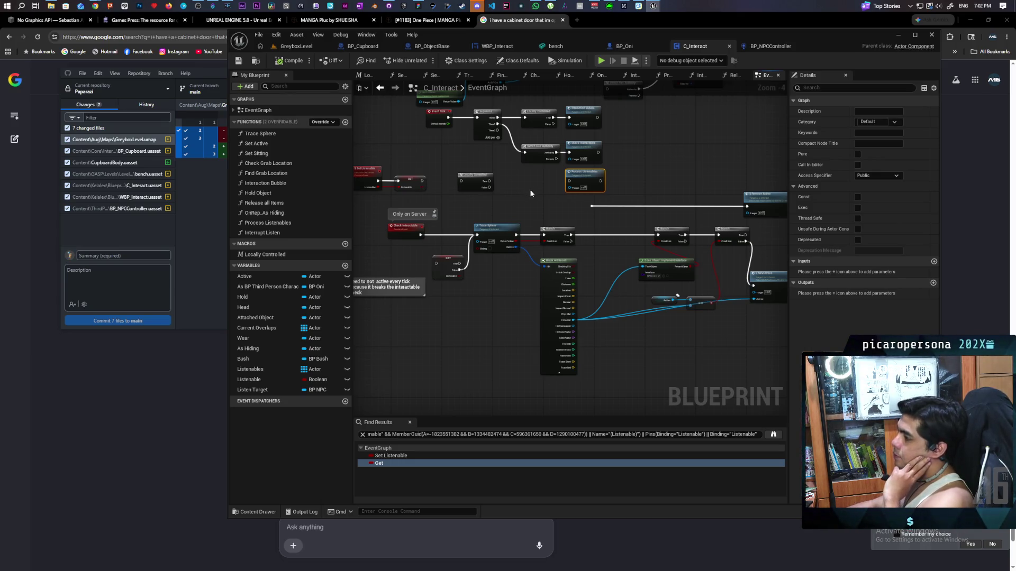
# Pan and zoom to inspect the Check Interactable trace logic and its comment.
pyautogui.moveTo(512, 175); pyautogui.dragTo(453, 183)
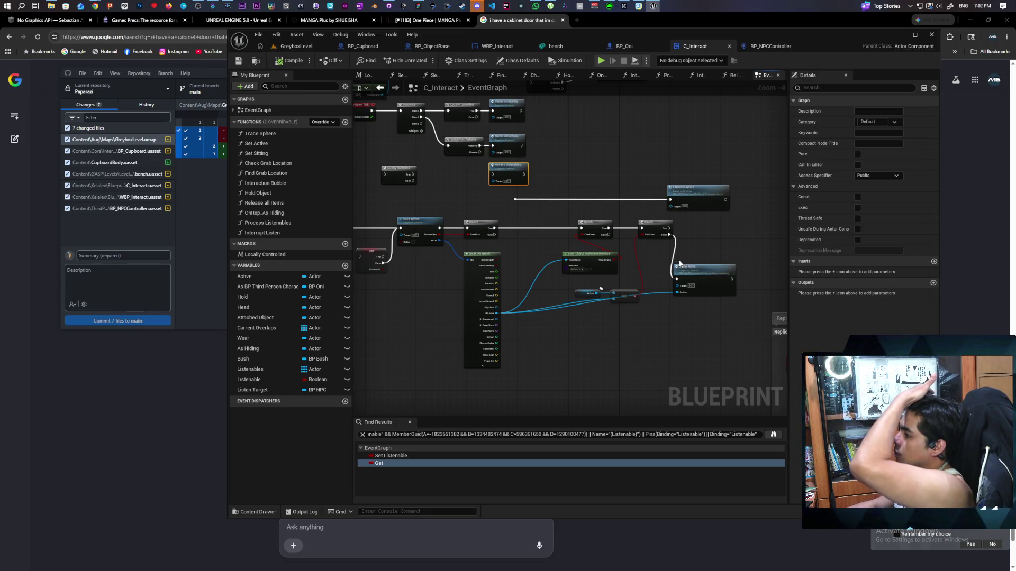
pyautogui.moveTo(569, 263); pyautogui.dragTo(621, 263)
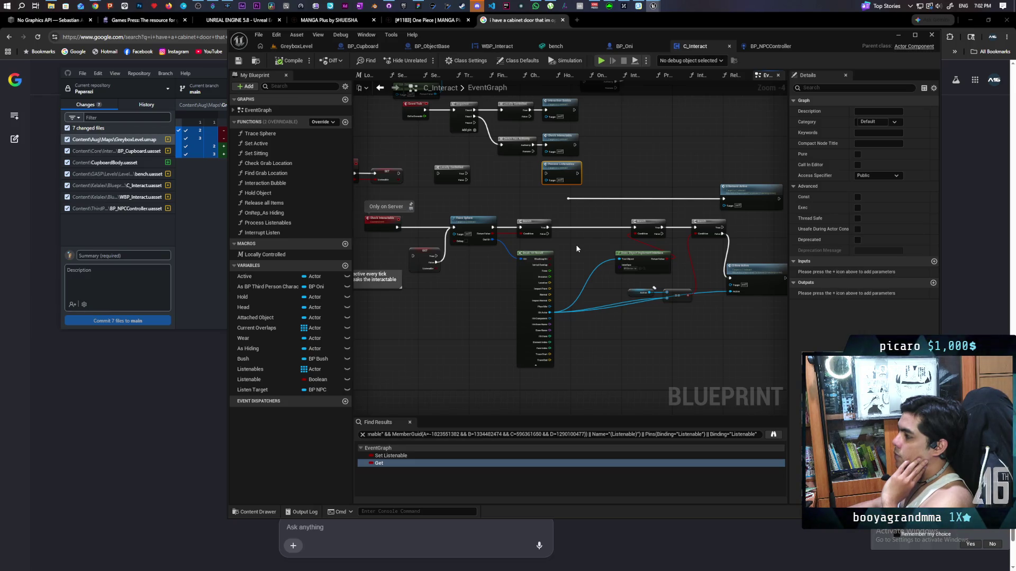
pyautogui.scroll(1, 577, 248)
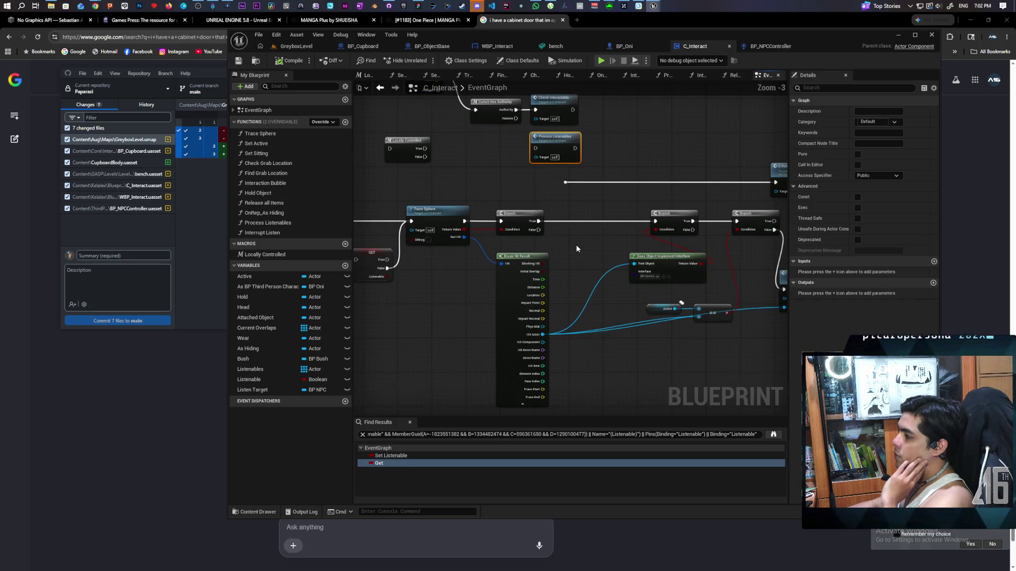
pyautogui.moveTo(599, 242)
pyautogui.mouseDown()
pyautogui.moveTo(490, 242)
pyautogui.moveTo(522, 246)
pyautogui.mouseUp()
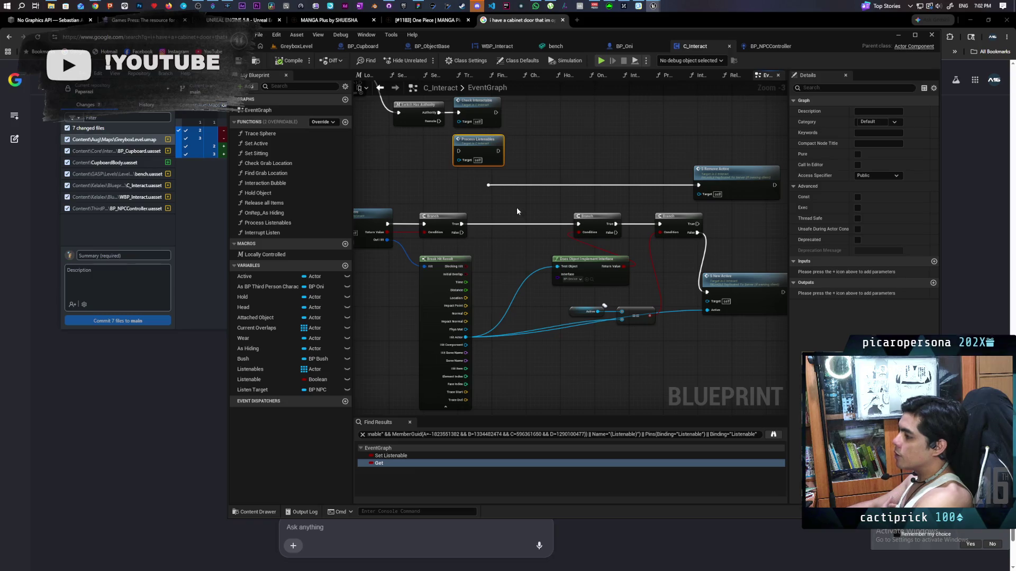
pyautogui.moveTo(516, 208); pyautogui.dragTo(520, 235)
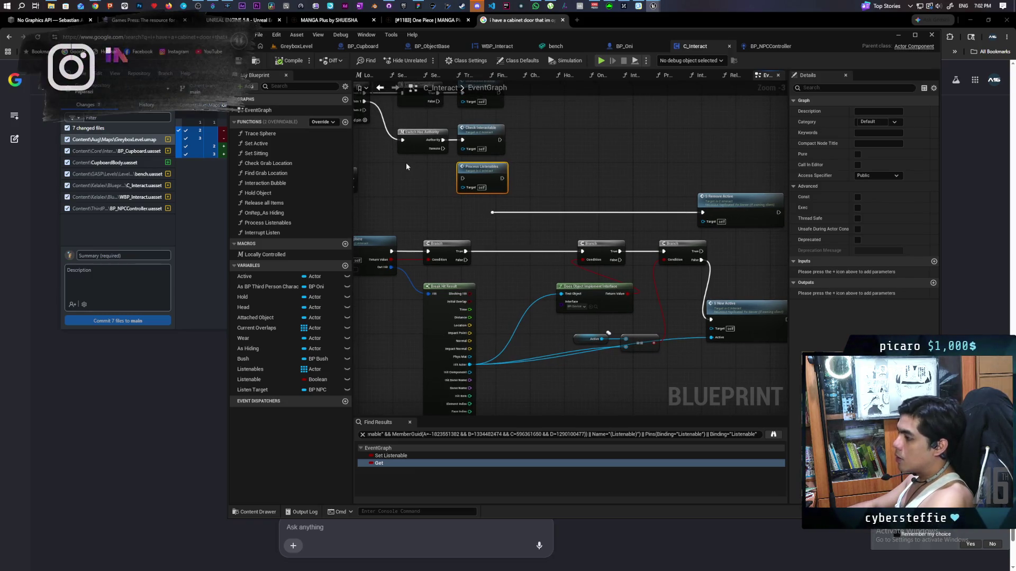
# Create a 'C listenables' custom event replicated to Run on owning Client, beside Process Listenables.
pyautogui.hotkey('ctrl', 'v')
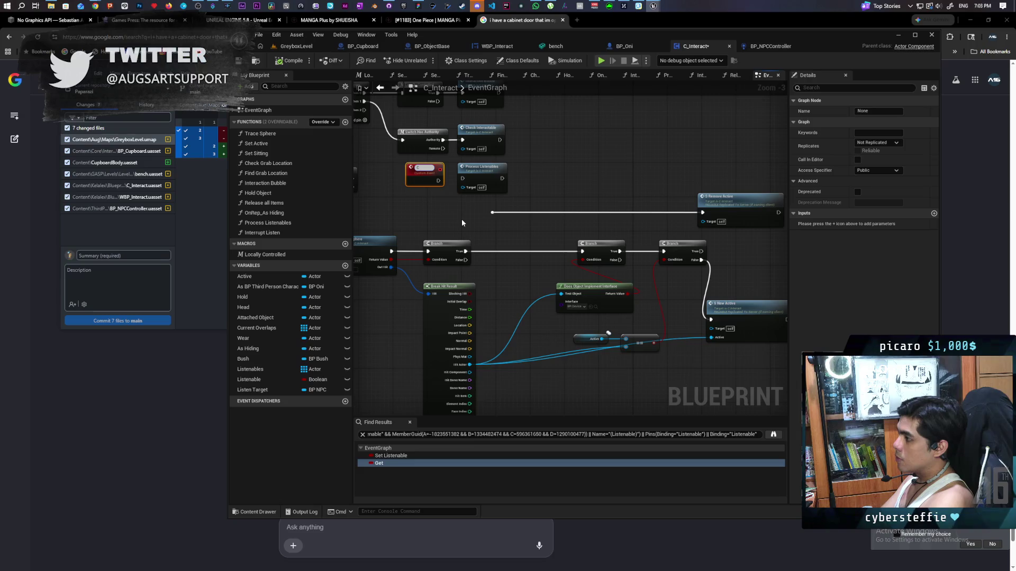
pyautogui.write('tenables')
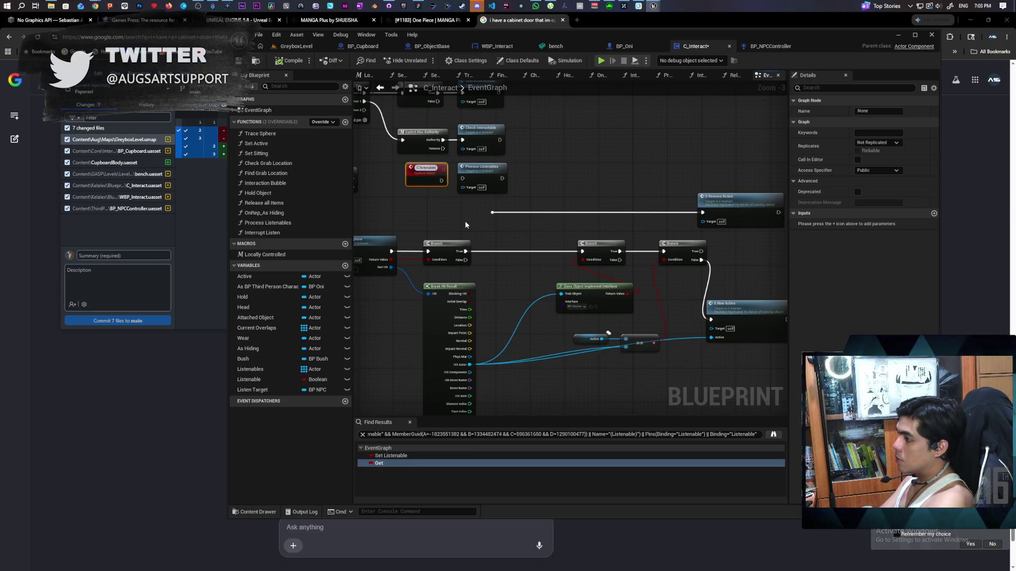
pyautogui.click(891, 144)
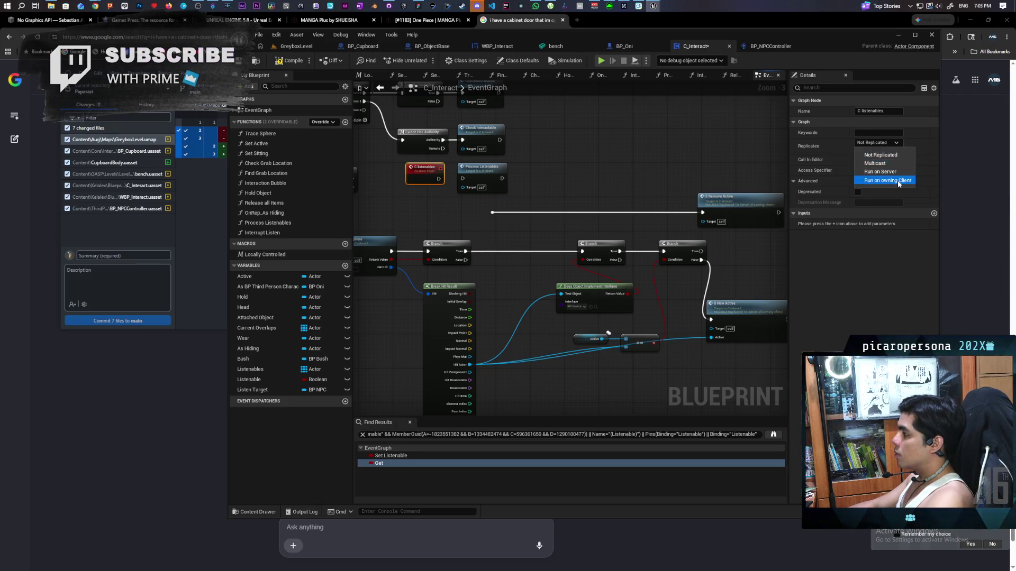
pyautogui.click(898, 180)
pyautogui.moveTo(440, 179); pyautogui.dragTo(423, 172)
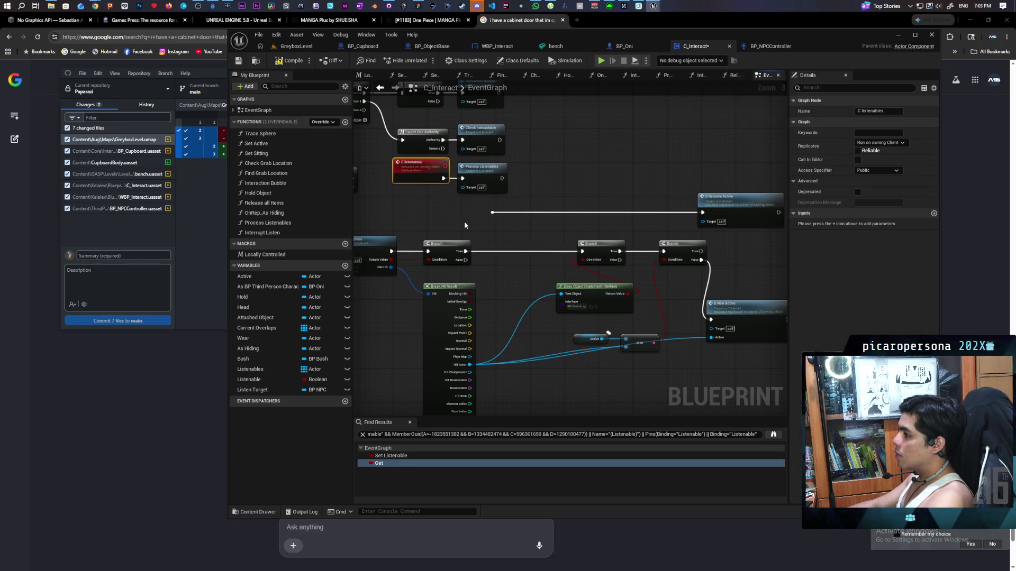
# Add a C Listenables call and wire the first Branch's False output into it.
pyautogui.moveTo(465, 260); pyautogui.dragTo(483, 259)
pyautogui.write('c listena')
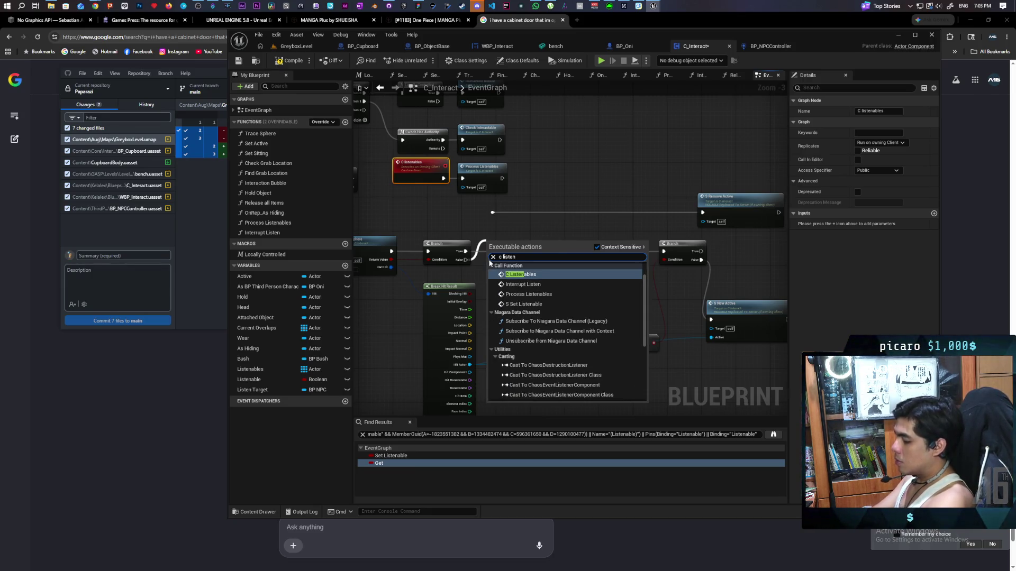
pyautogui.press('Return')
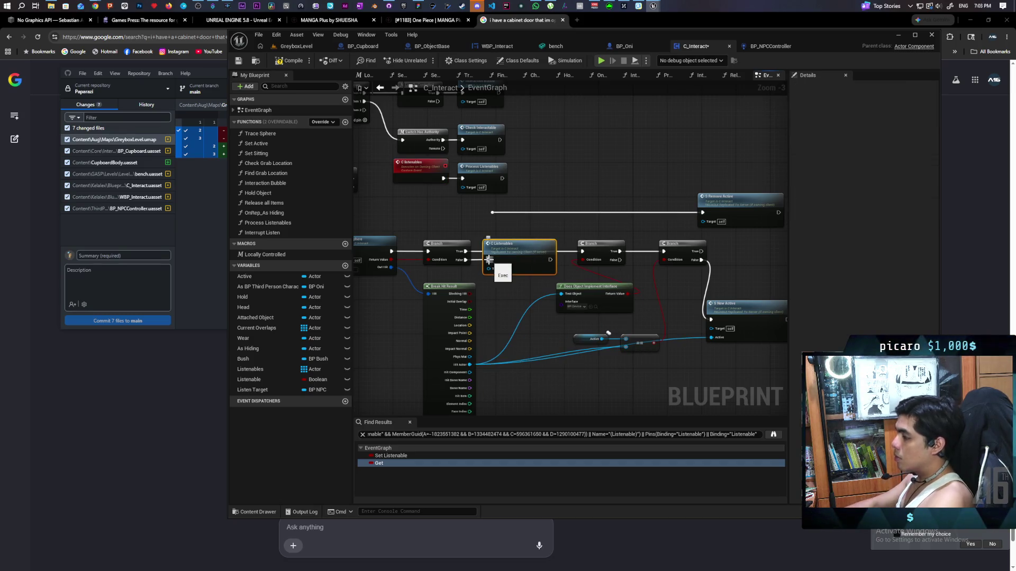
pyautogui.moveTo(528, 254)
pyautogui.mouseDown()
pyautogui.moveTo(594, 171)
pyautogui.moveTo(626, 164)
pyautogui.mouseUp()
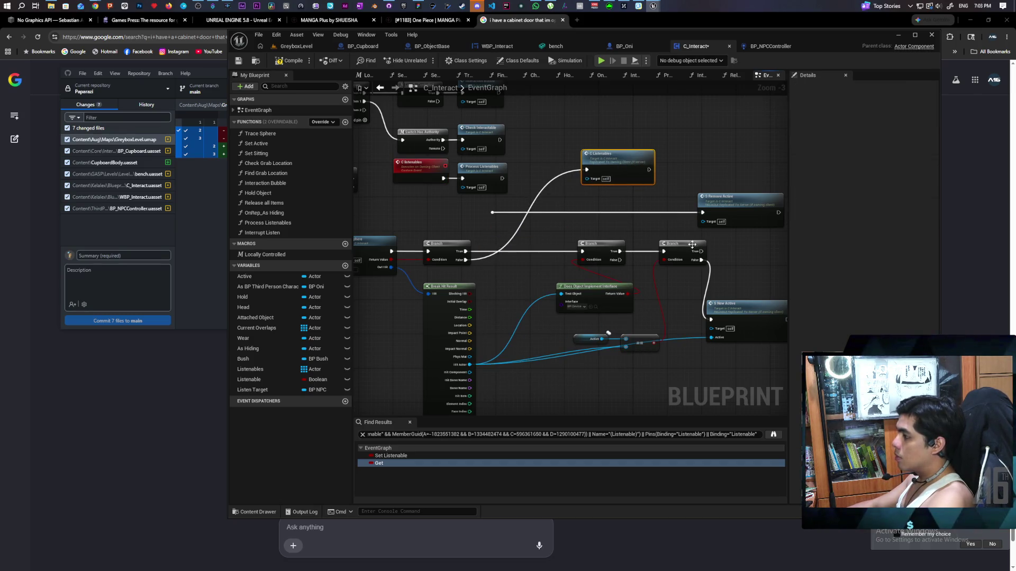
pyautogui.moveTo(621, 260); pyautogui.dragTo(587, 170)
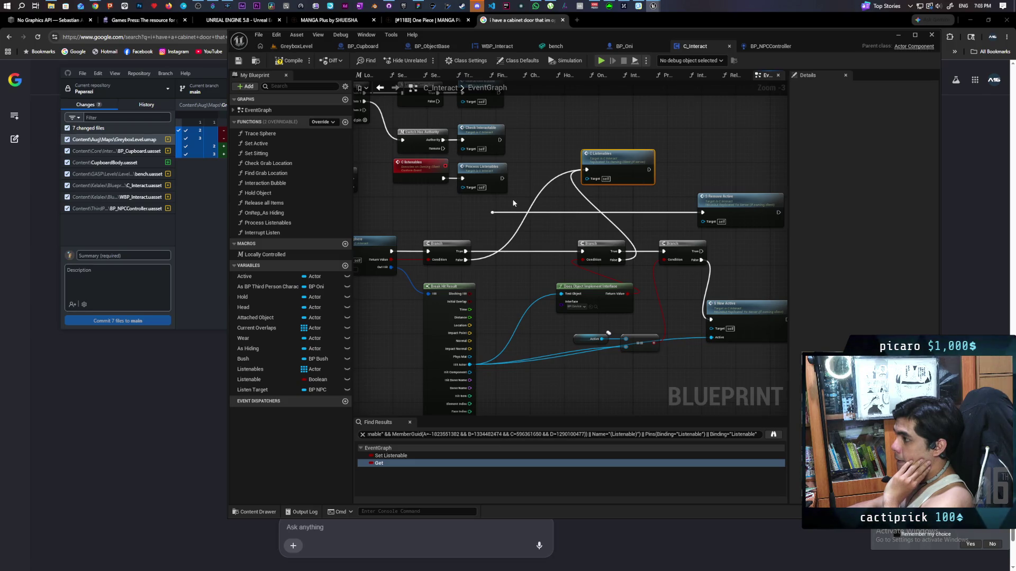
pyautogui.doubleClick(482, 169)
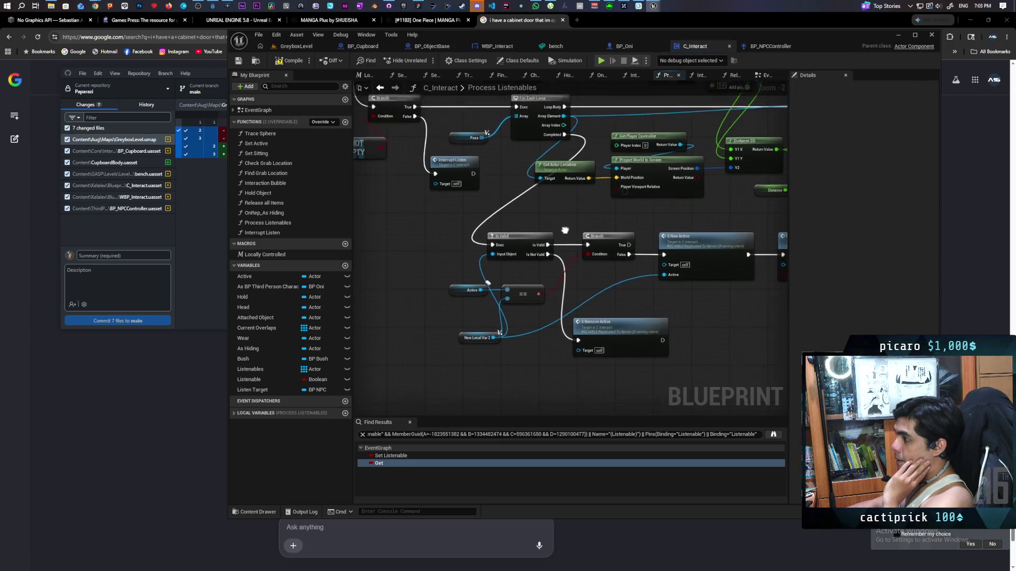
# Review the Process Listenables graph, then open the Interrupt Listen function graph.
pyautogui.moveTo(564, 239)
pyautogui.mouseDown()
pyautogui.moveTo(558, 277)
pyautogui.moveTo(545, 245)
pyautogui.moveTo(528, 307)
pyautogui.moveTo(616, 342)
pyautogui.moveTo(710, 330)
pyautogui.moveTo(699, 313)
pyautogui.mouseUp()
pyautogui.scroll(-1, 528, 311)
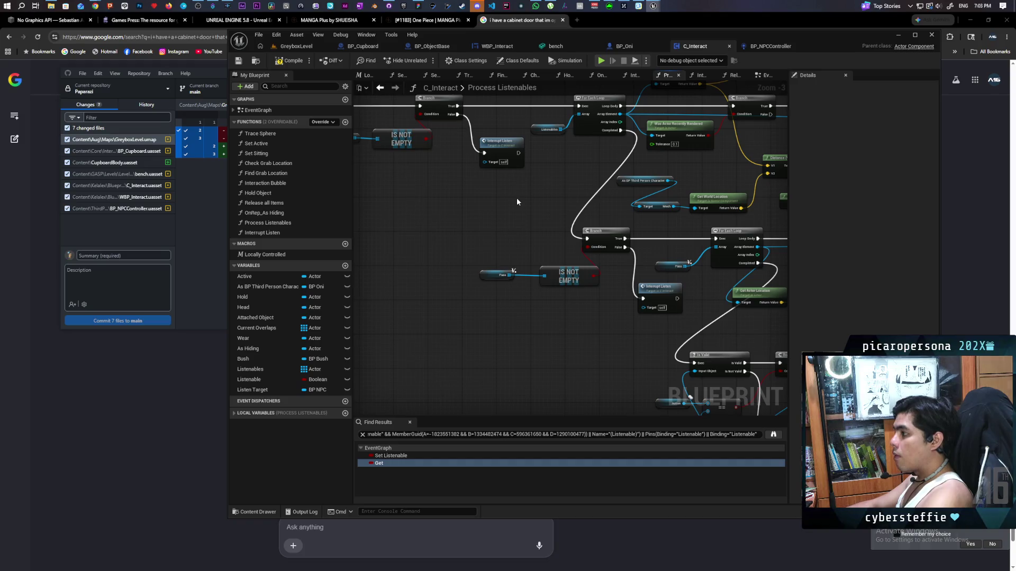
pyautogui.moveTo(481, 222)
pyautogui.mouseDown()
pyautogui.moveTo(601, 242)
pyautogui.moveTo(528, 224)
pyautogui.moveTo(517, 252)
pyautogui.moveTo(492, 214)
pyautogui.moveTo(490, 229)
pyautogui.moveTo(572, 235)
pyautogui.moveTo(538, 230)
pyautogui.mouseUp()
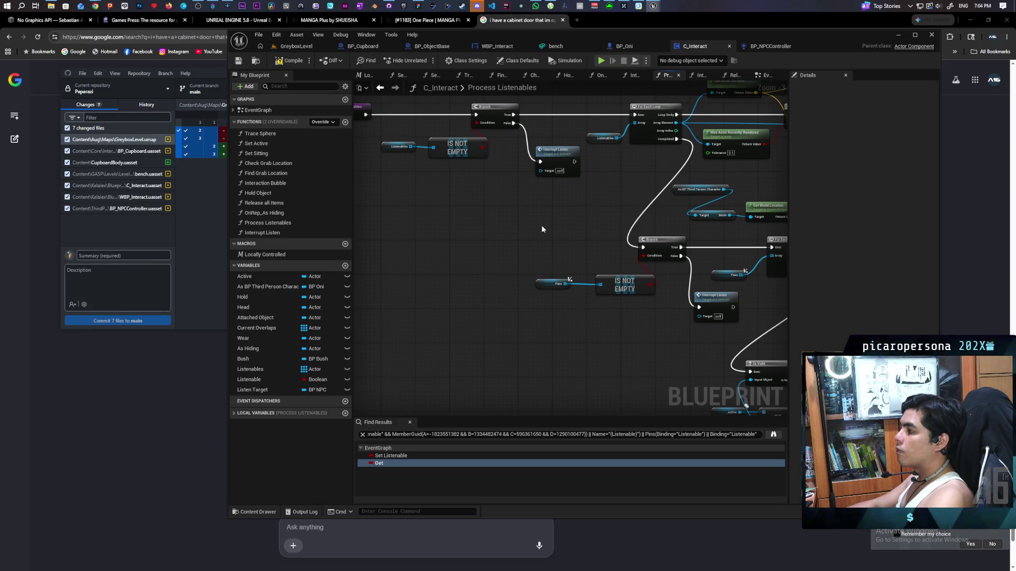
pyautogui.doubleClick(556, 158)
pyautogui.scroll(2, 520, 254)
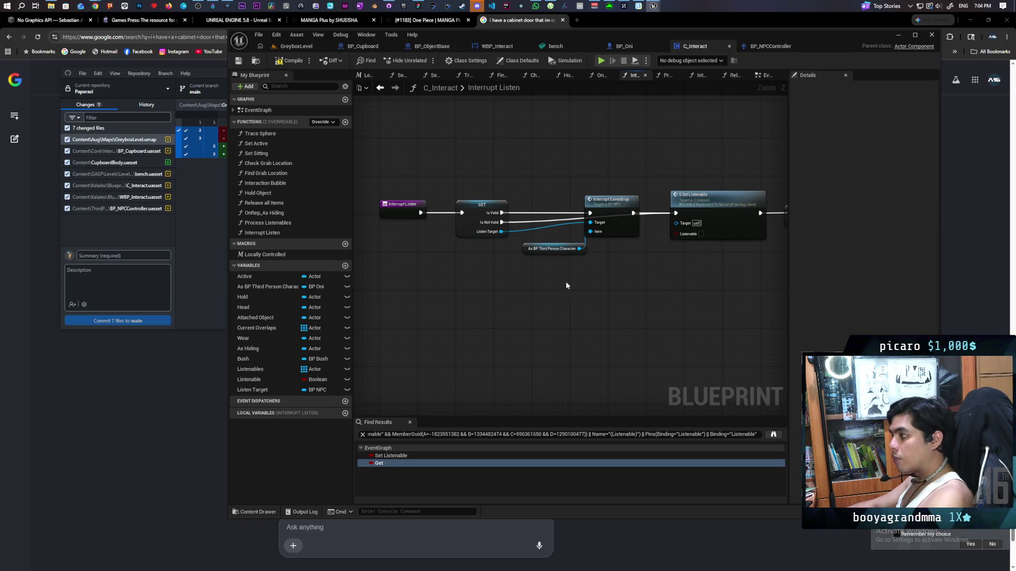
pyautogui.moveTo(677, 292); pyautogui.dragTo(572, 285)
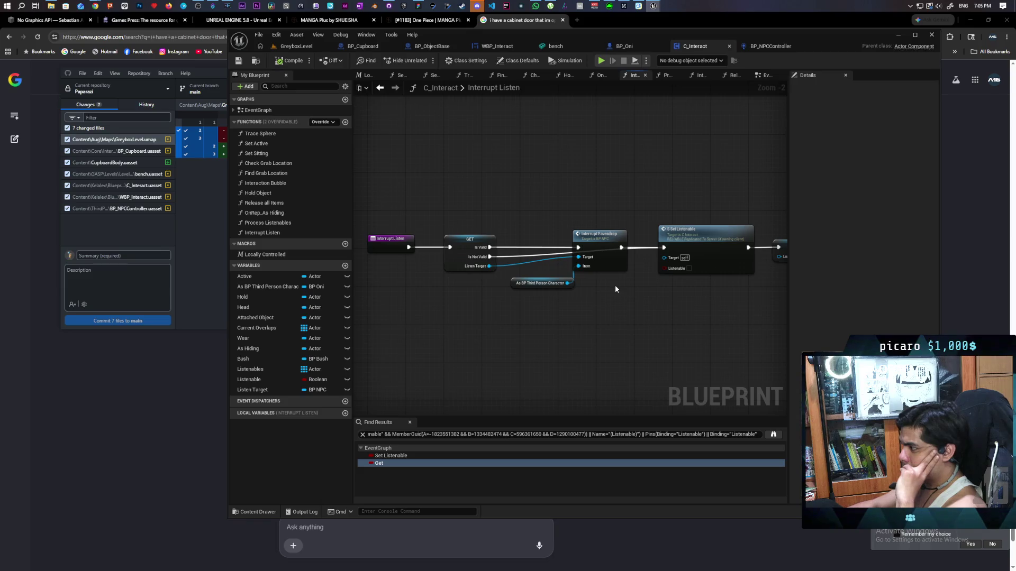
pyautogui.moveTo(617, 291)
pyautogui.mouseDown()
pyautogui.moveTo(637, 309)
pyautogui.moveTo(588, 308)
pyautogui.mouseUp()
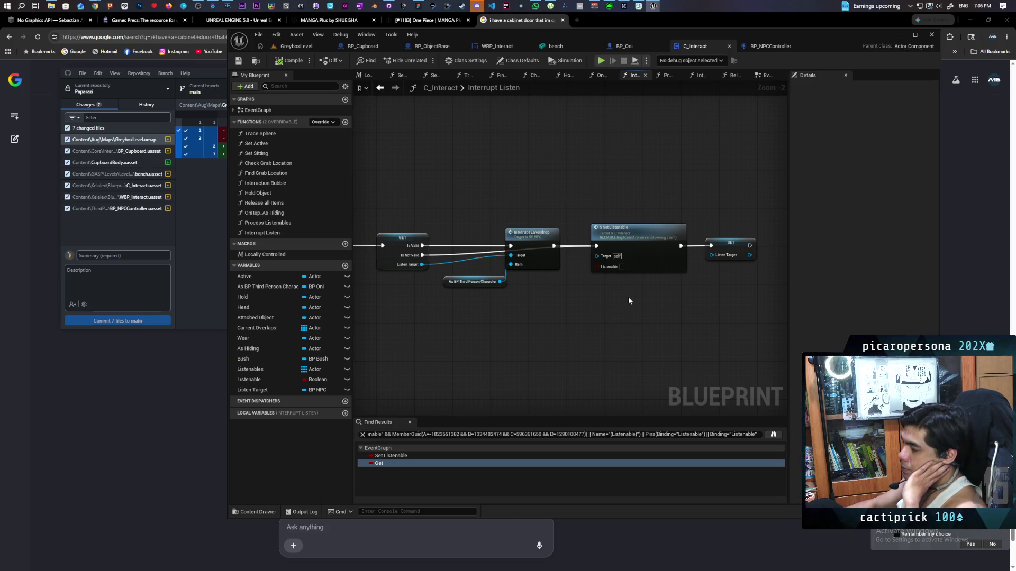
pyautogui.scroll(-1, 554, 301)
pyautogui.moveTo(554, 301)
pyautogui.mouseDown()
pyautogui.moveTo(646, 347)
pyautogui.moveTo(618, 349)
pyautogui.mouseUp()
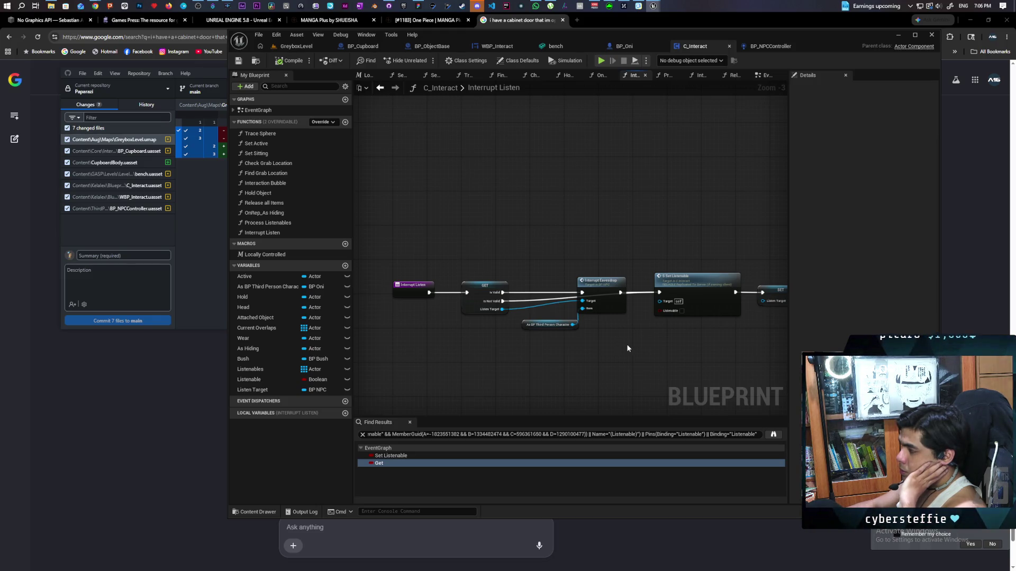
pyautogui.moveTo(626, 344); pyautogui.dragTo(581, 337)
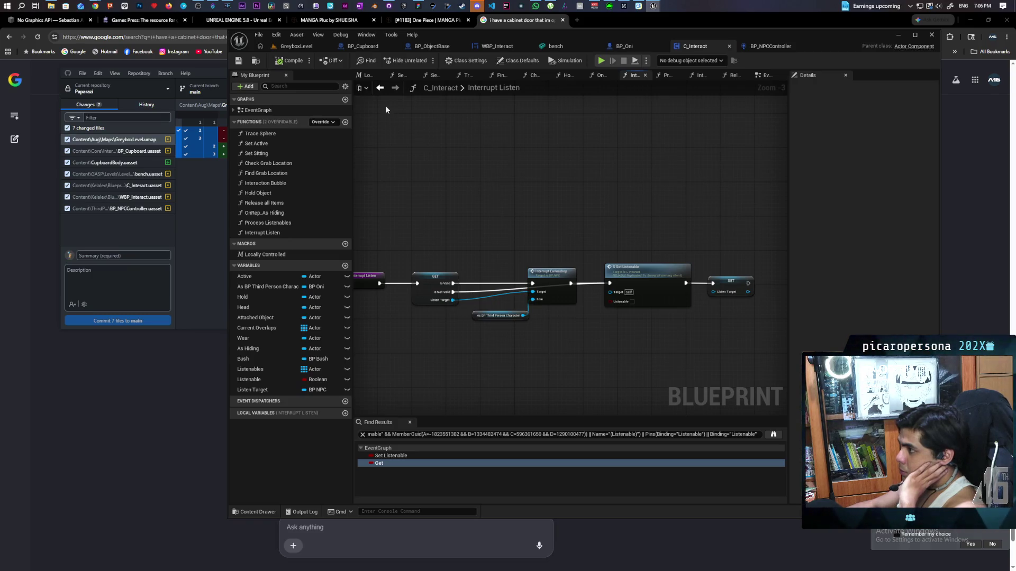
pyautogui.click(380, 88)
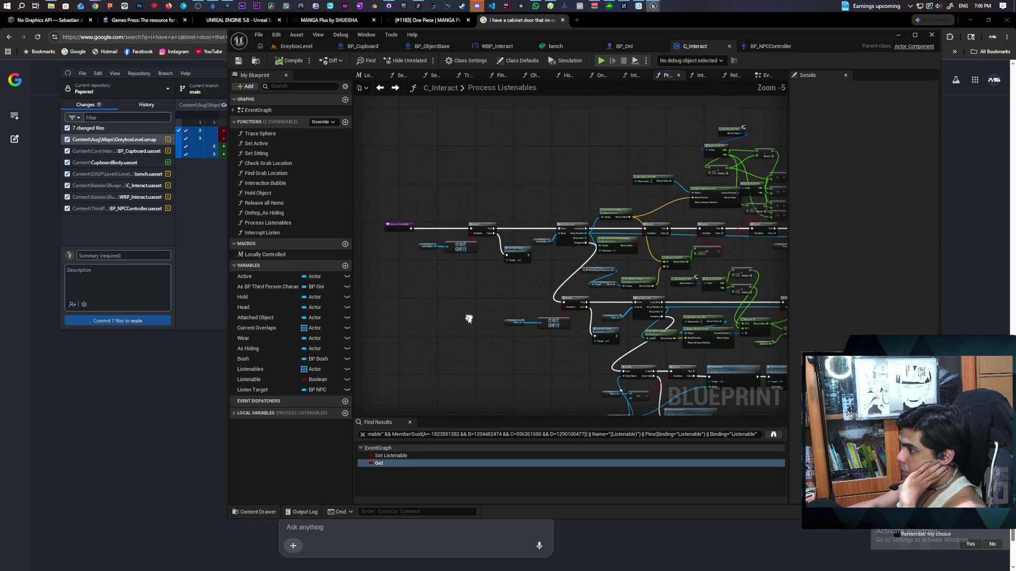
# Paste two Remove Active copies, wire each Interrupt Listen output into one, and compile C_Interact.
pyautogui.moveTo(454, 302); pyautogui.dragTo(483, 246)
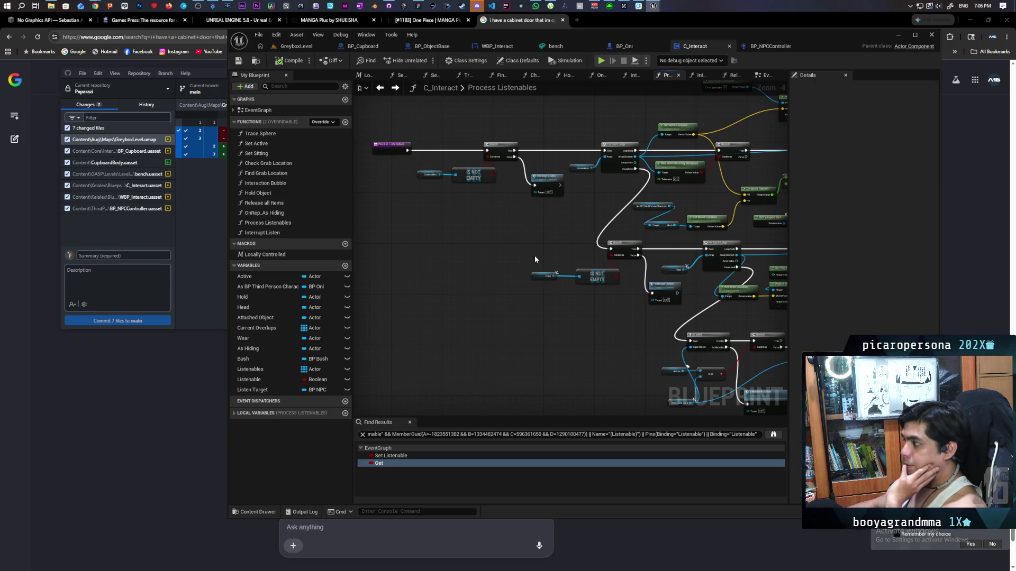
pyautogui.moveTo(530, 257)
pyautogui.mouseDown()
pyautogui.moveTo(526, 229)
pyautogui.moveTo(523, 265)
pyautogui.moveTo(498, 215)
pyautogui.moveTo(453, 211)
pyautogui.mouseUp()
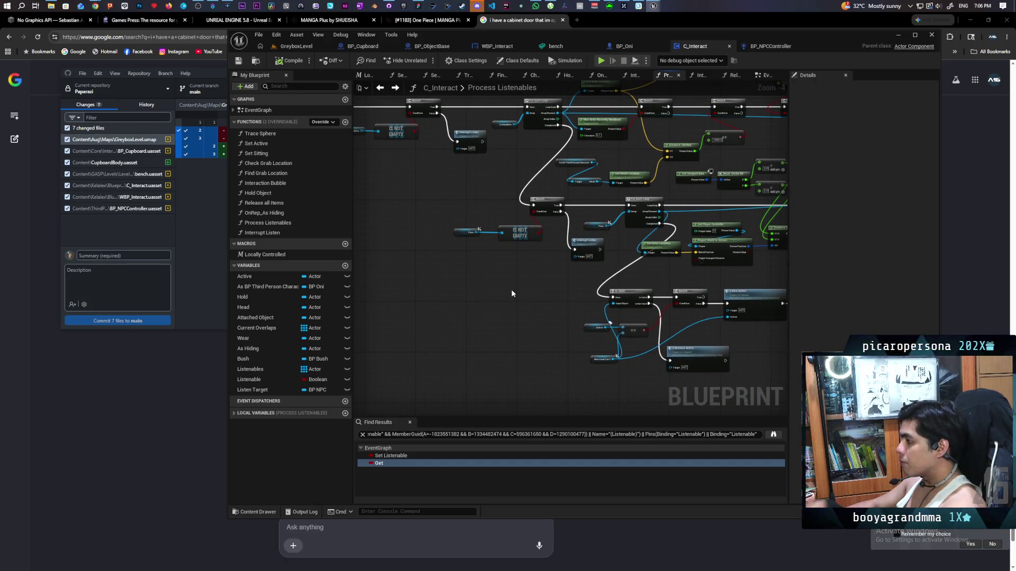
pyautogui.click(704, 355)
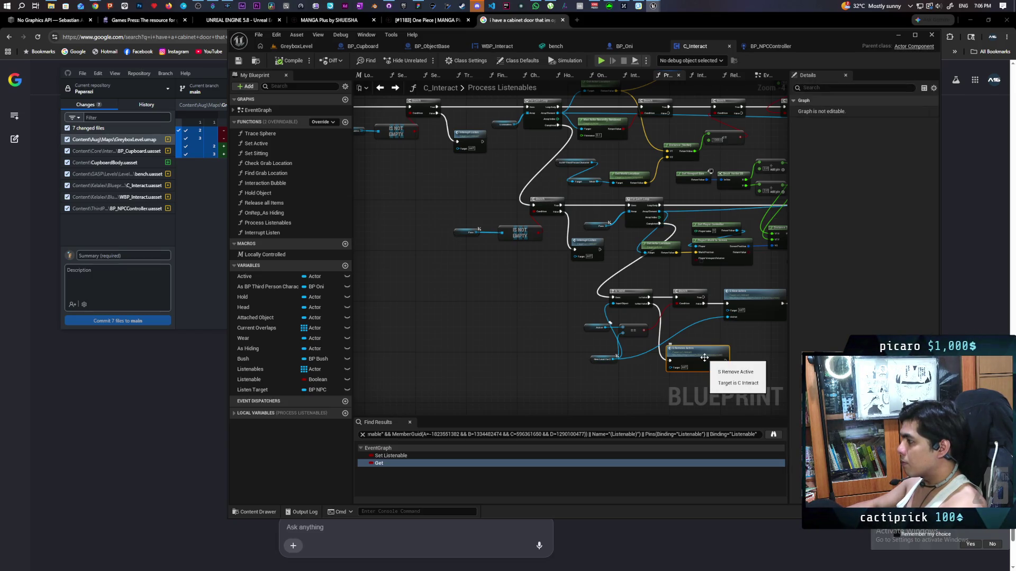
pyautogui.moveTo(702, 351)
pyautogui.mouseDown()
pyautogui.moveTo(609, 366)
pyautogui.moveTo(451, 333)
pyautogui.moveTo(453, 342)
pyautogui.moveTo(449, 324)
pyautogui.moveTo(503, 351)
pyautogui.moveTo(542, 278)
pyautogui.mouseUp()
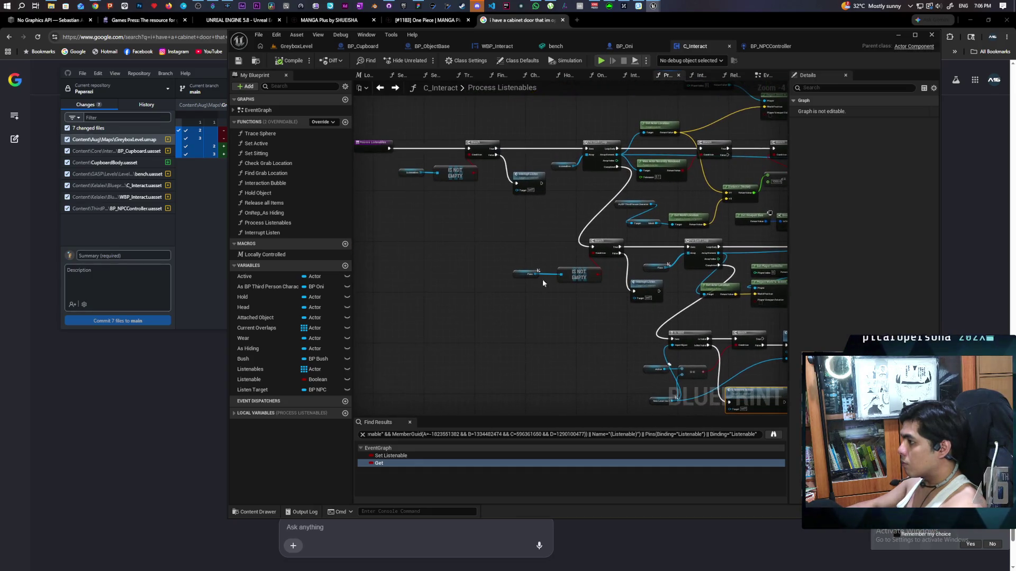
pyautogui.hotkey('ctrl', 'v')
pyautogui.moveTo(541, 184); pyautogui.dragTo(503, 231)
pyautogui.hotkey('ctrl', 'v')
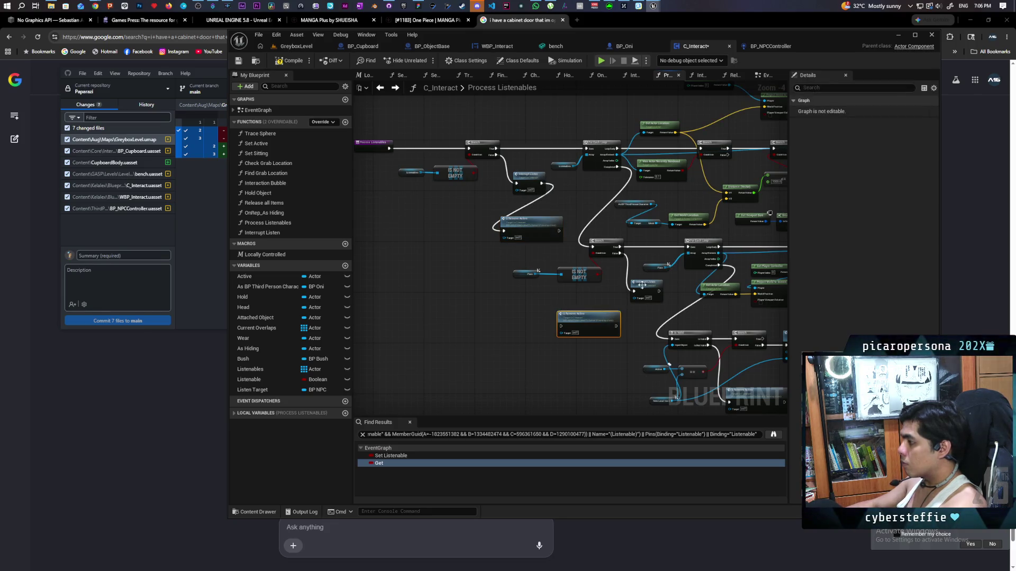
pyautogui.moveTo(659, 290)
pyautogui.mouseDown()
pyautogui.moveTo(503, 230)
pyautogui.moveTo(569, 323)
pyautogui.mouseUp()
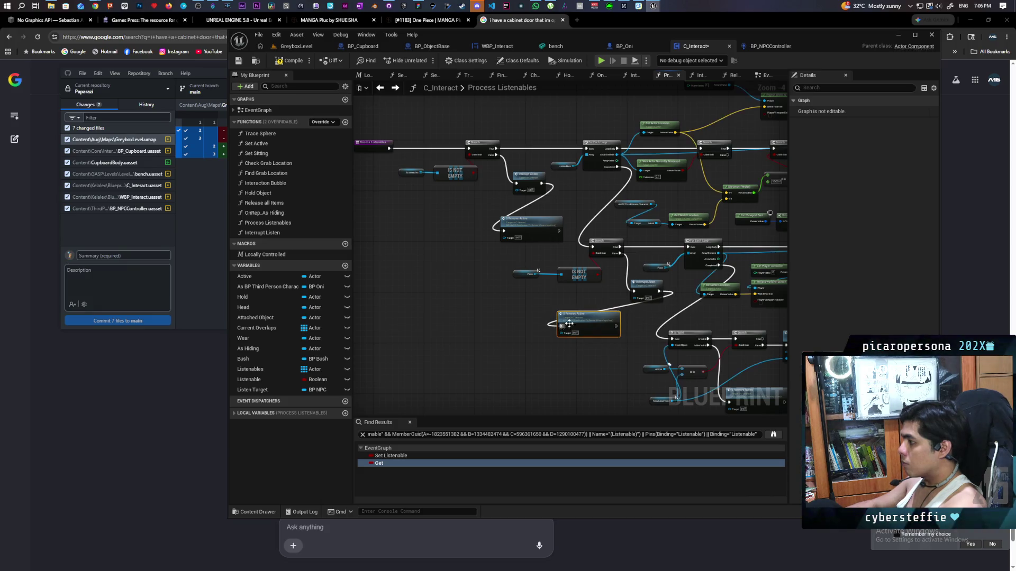
pyautogui.hotkey('ctrl', 's')
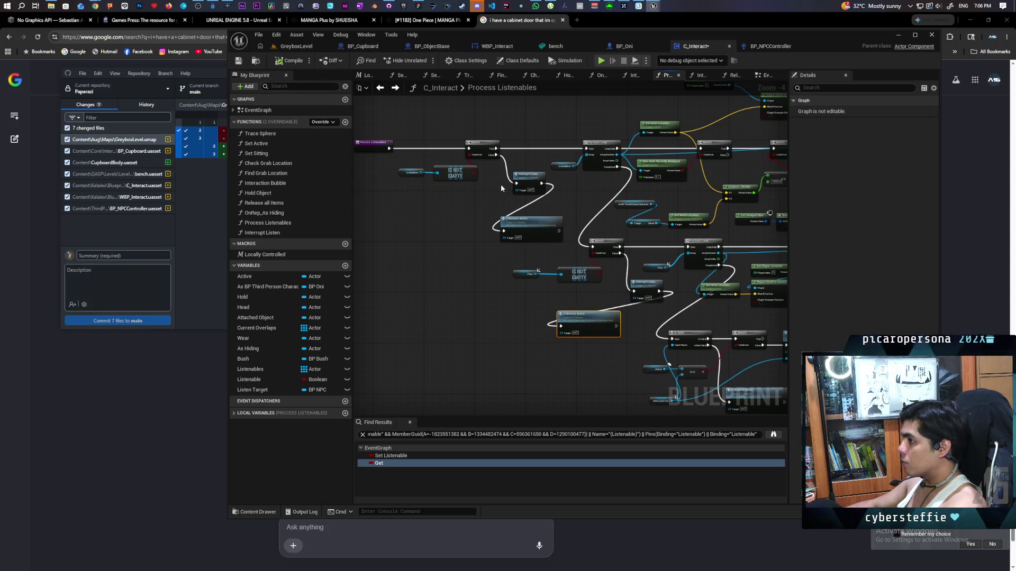
pyautogui.click(310, 47)
# Start a Play session in GreyboxLevel and walk past the NPC by the food row.
pyautogui.hotkey('alt', 'p')
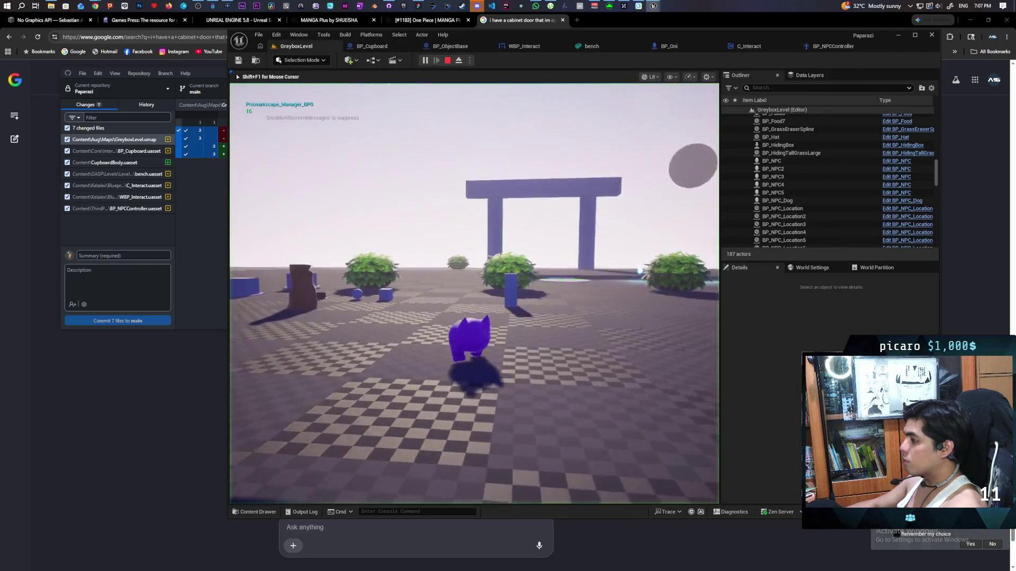
pyautogui.press('w')
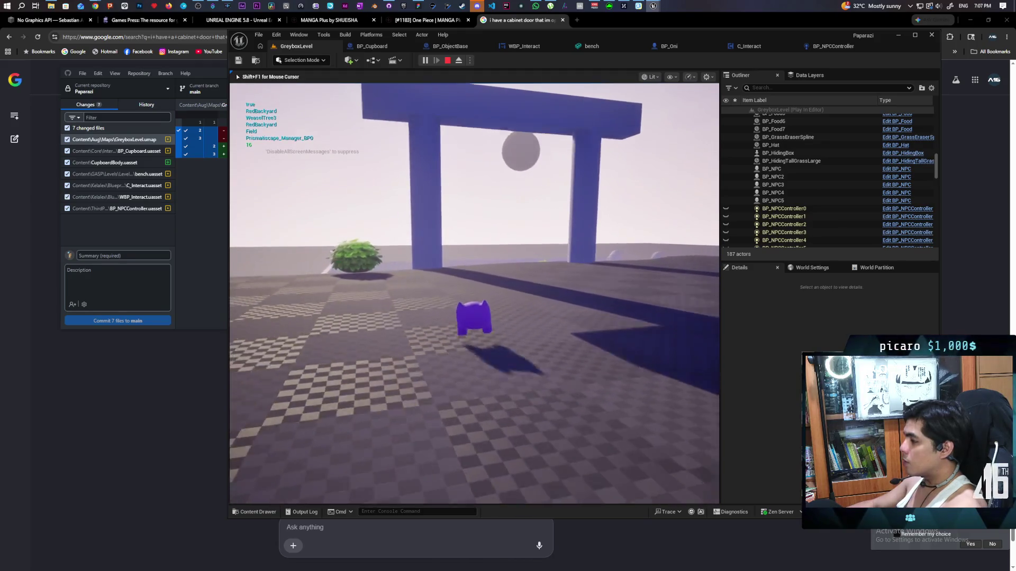
pyautogui.press('w')
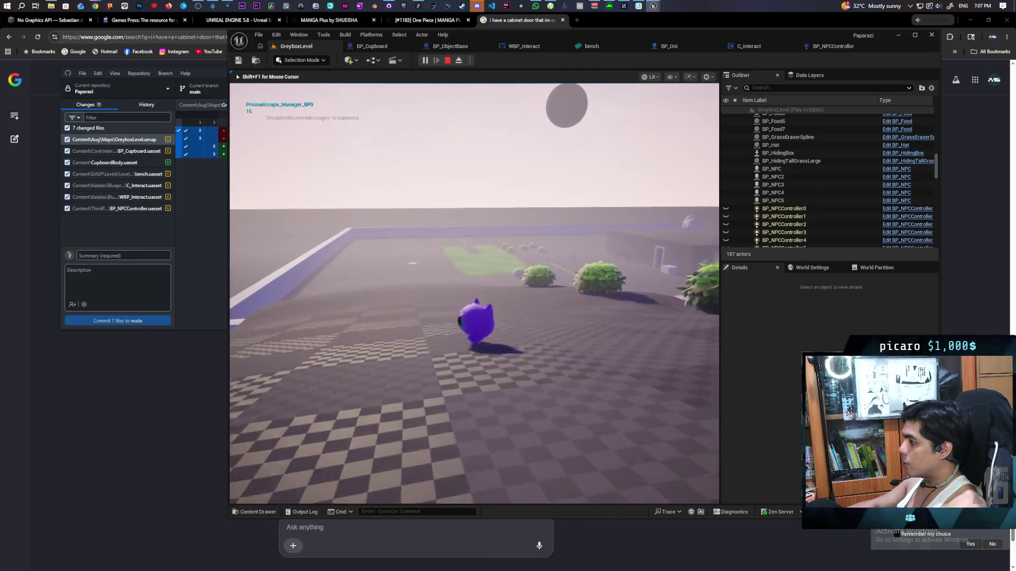
pyautogui.press('w')
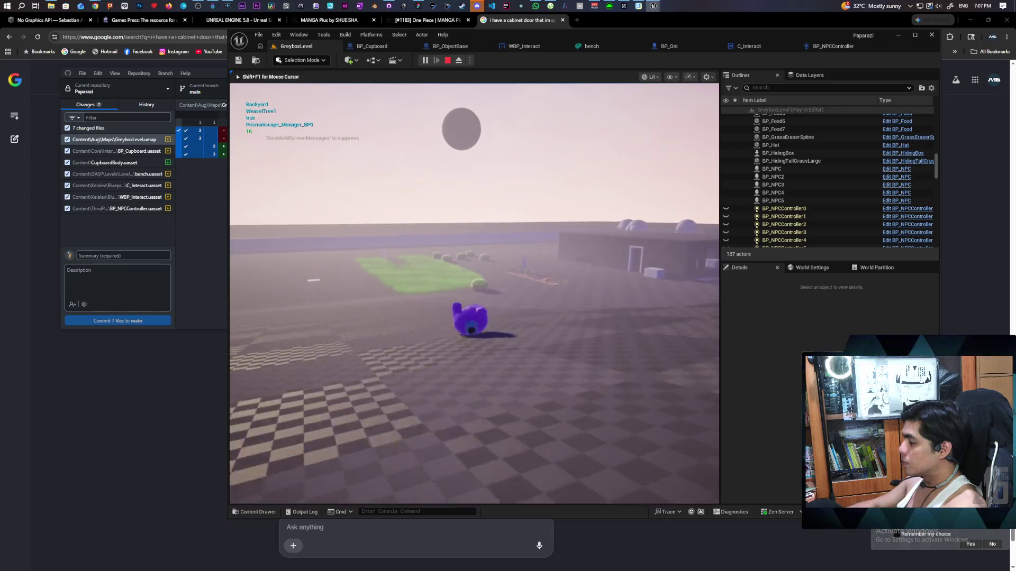
pyautogui.press('w')
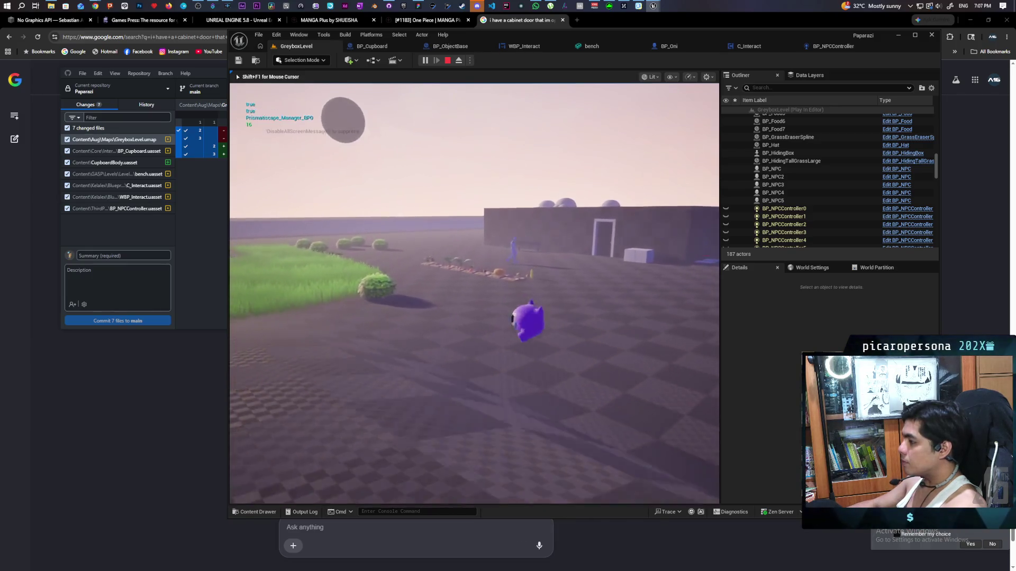
pyautogui.press('w')
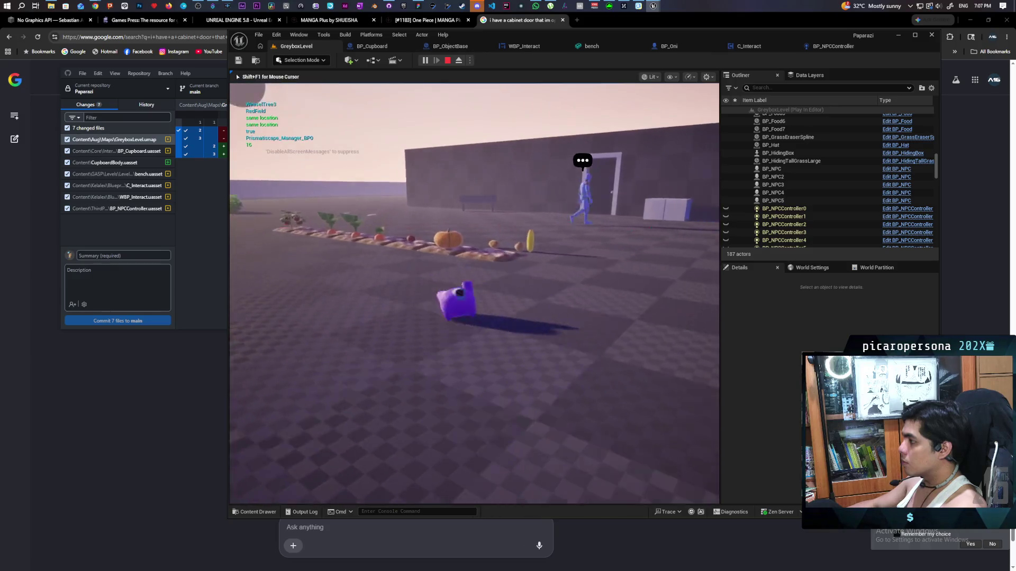
pyautogui.press('w')
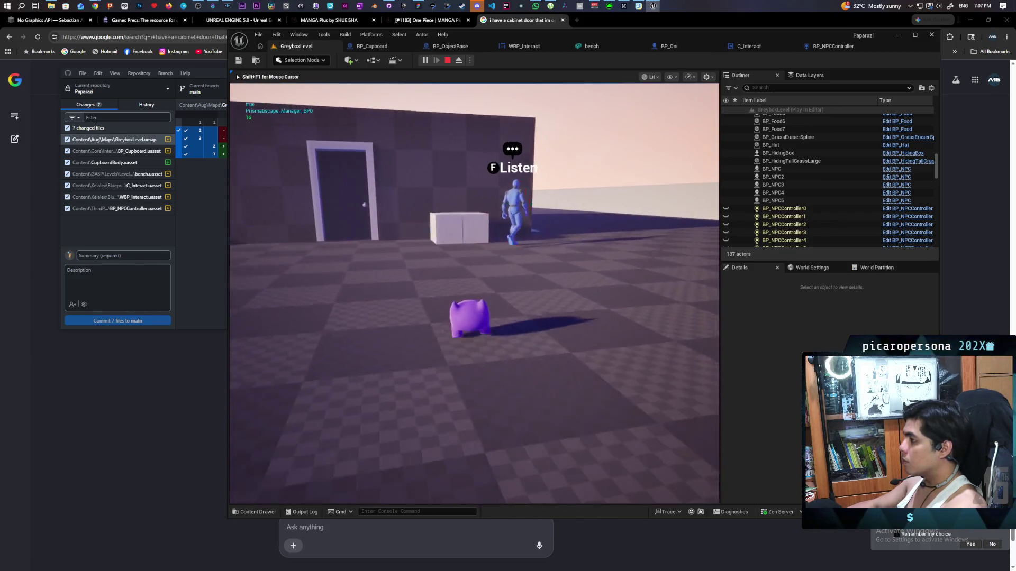
pyautogui.press('w')
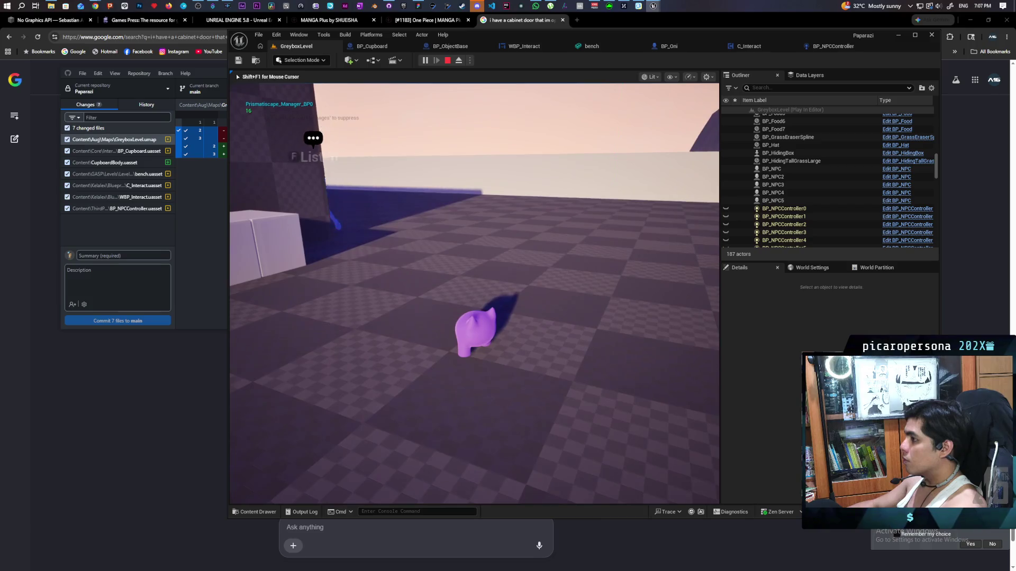
# Approach the NPC for its Listen prompt, open the cabinet with F, then stop playing.
pyautogui.press('w')
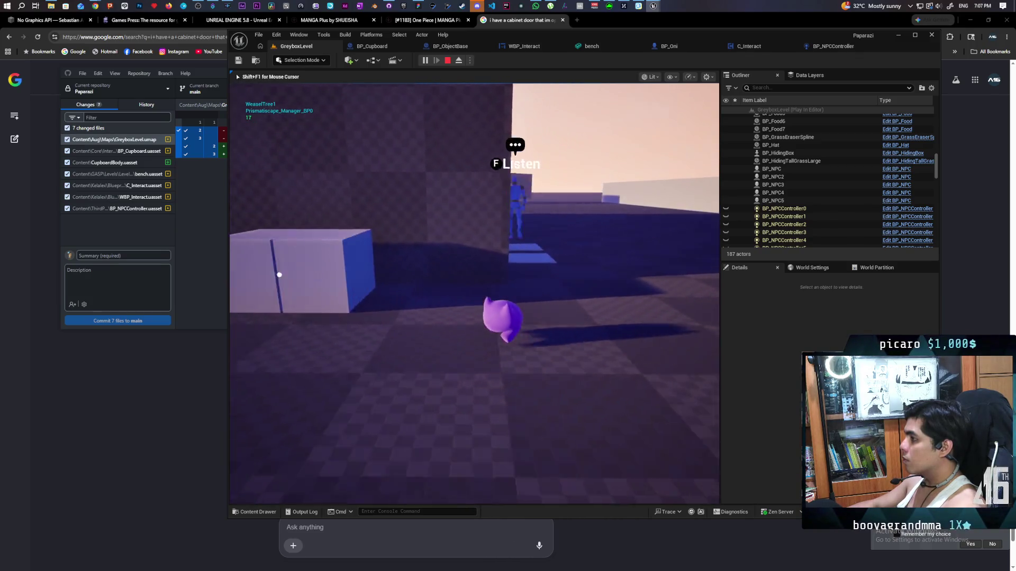
pyautogui.press('w')
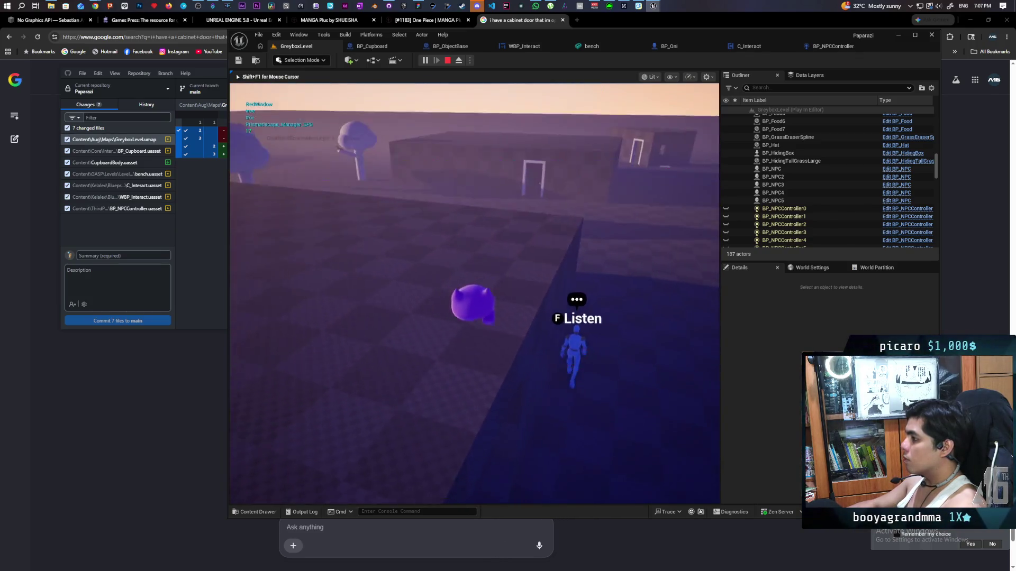
pyautogui.press('w')
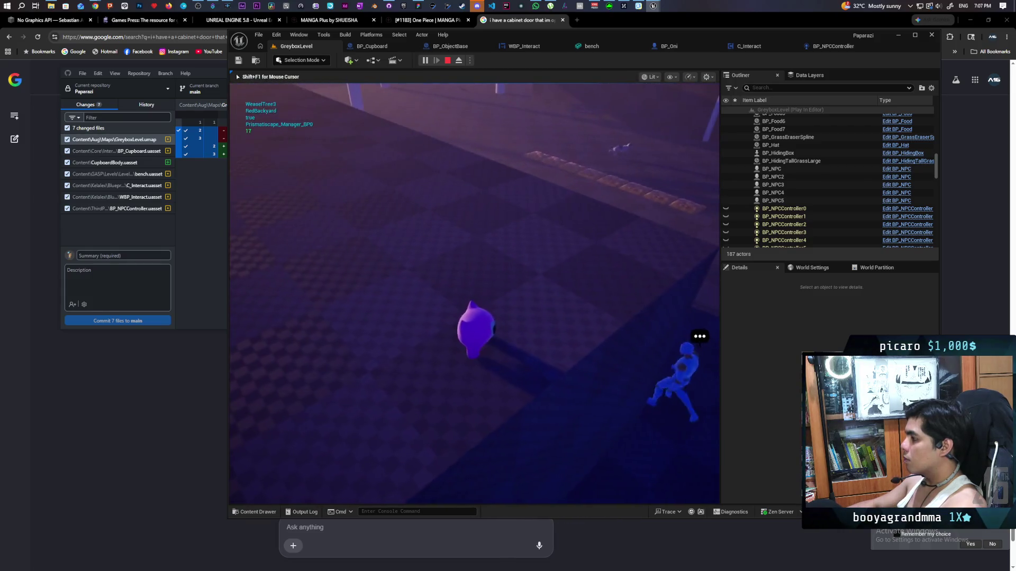
pyautogui.press('w')
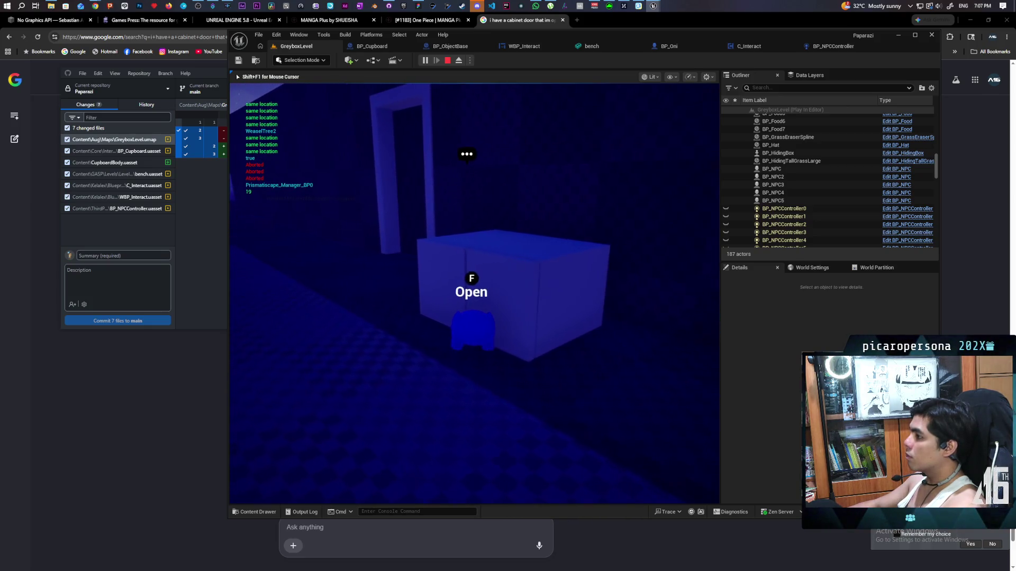
pyautogui.press('f')
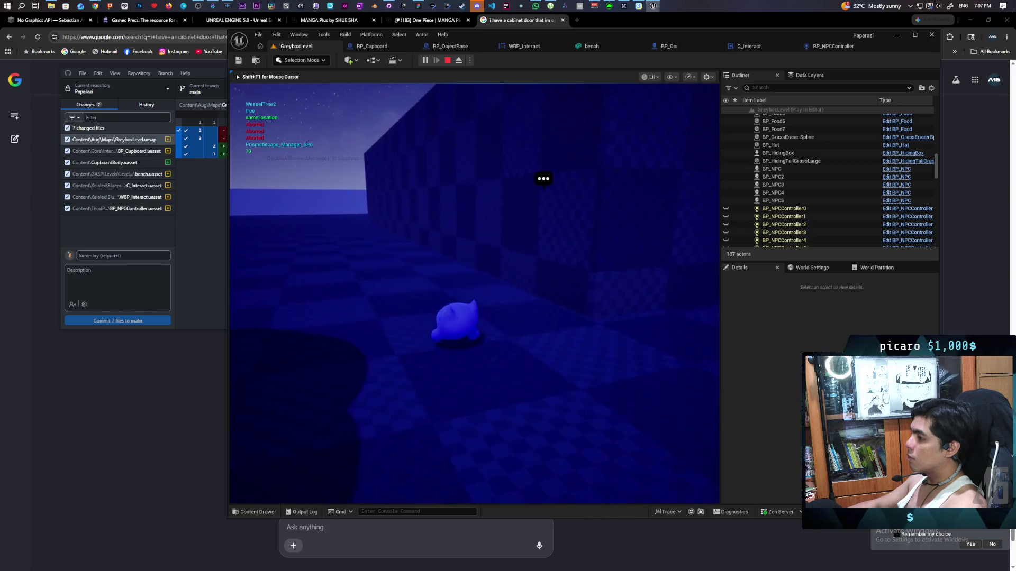
pyautogui.press('Escape')
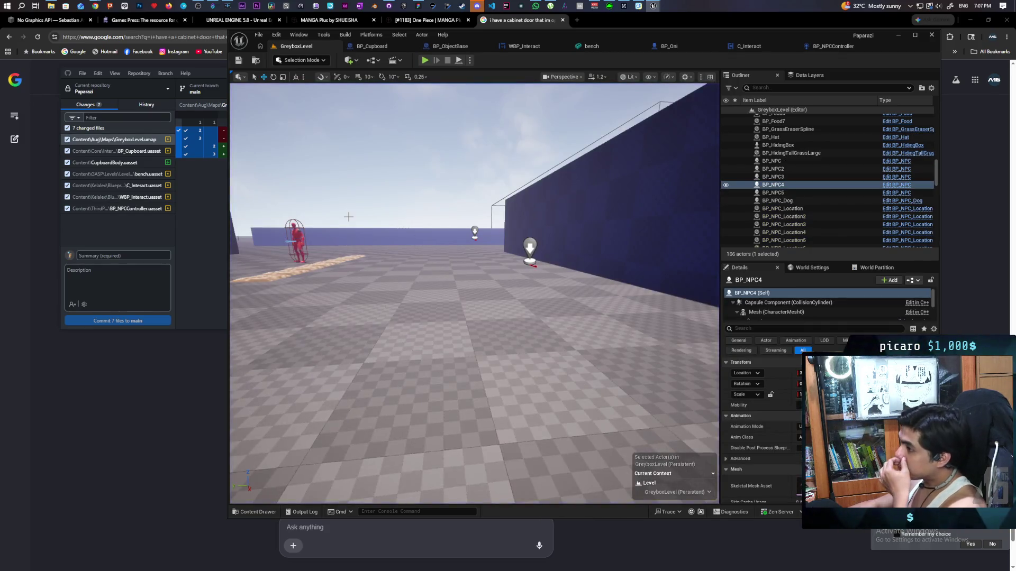
# In GitHub Desktop, type the commit summary 'added cupboard' for the 7 changed files.
pyautogui.click(189, 216)
pyautogui.click(116, 256)
pyautogui.write('added cup')
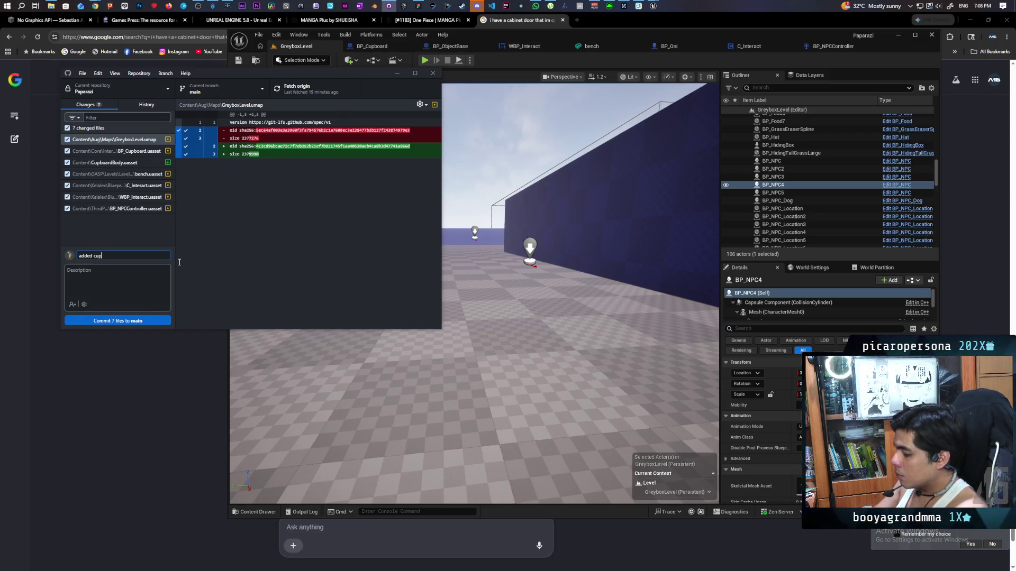
pyautogui.write('board')
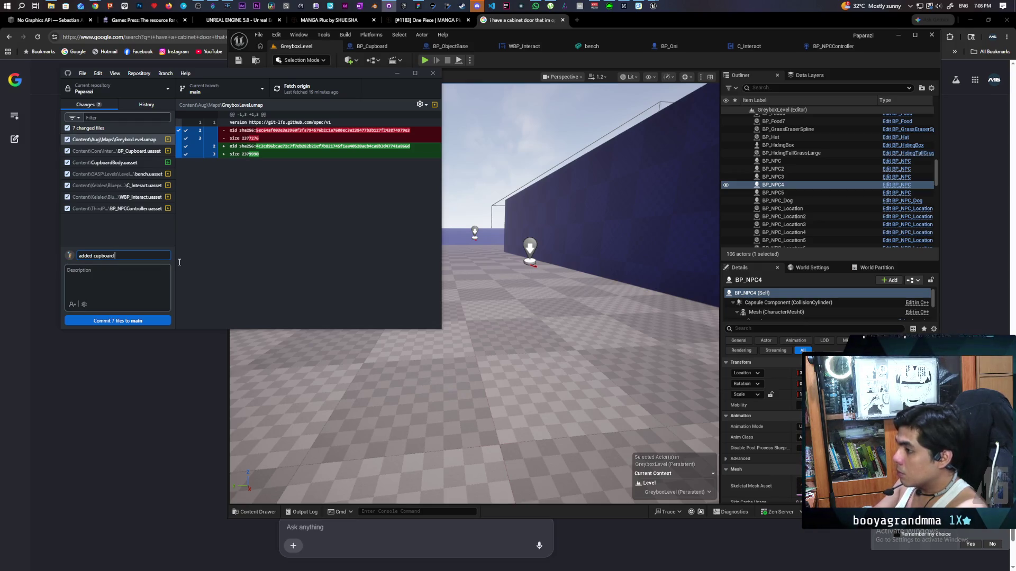